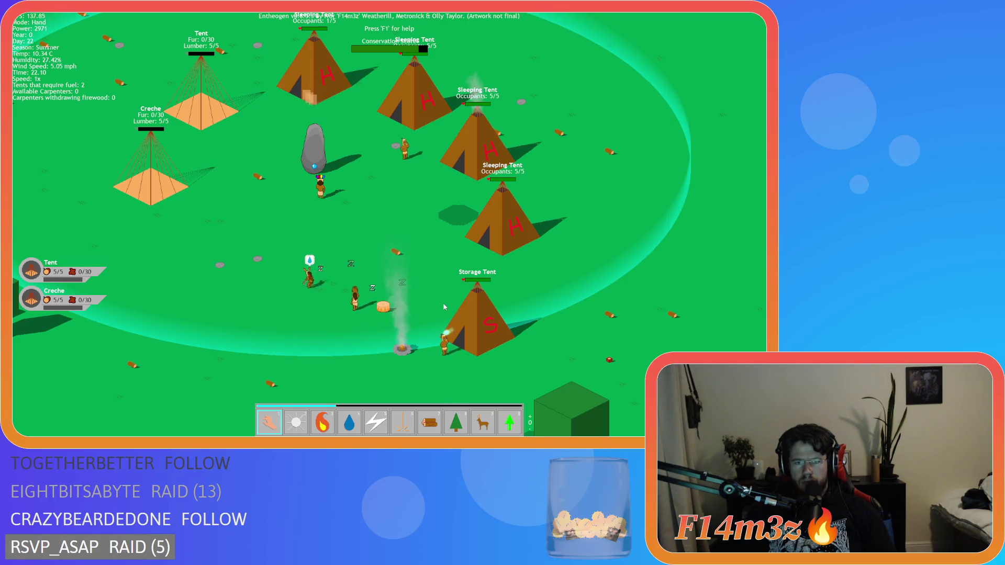
- Pan left and up across the camp, then quickload the saved camp with F9
{"action": "key", "text": "a"}
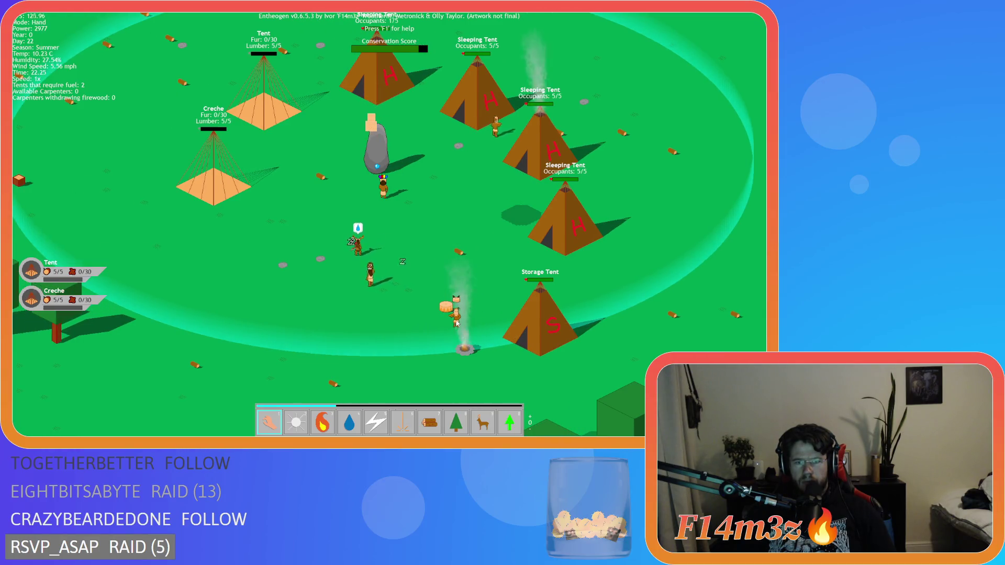
{"action": "key", "text": "w"}
{"action": "key", "text": "a"}
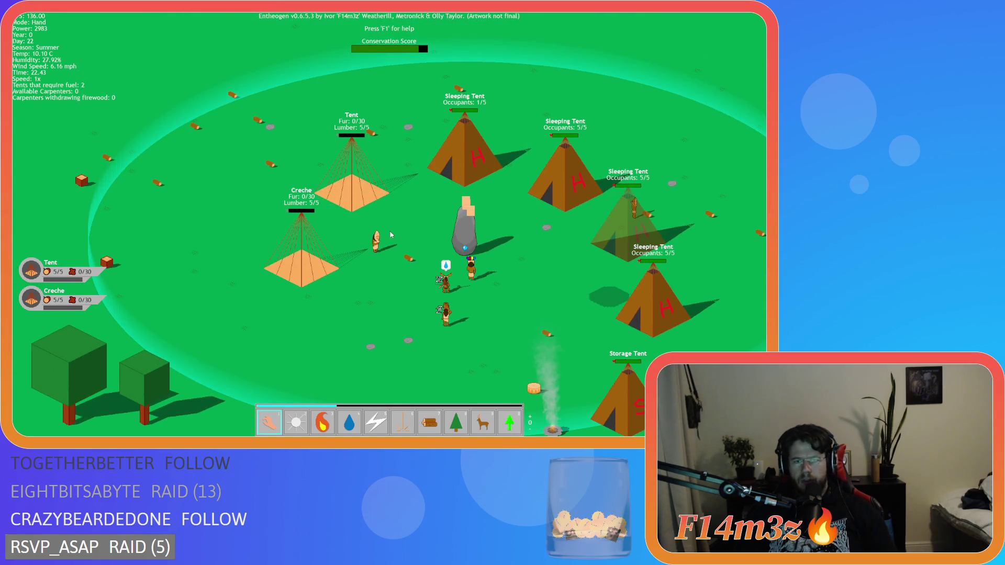
{"action": "key", "text": "F9"}
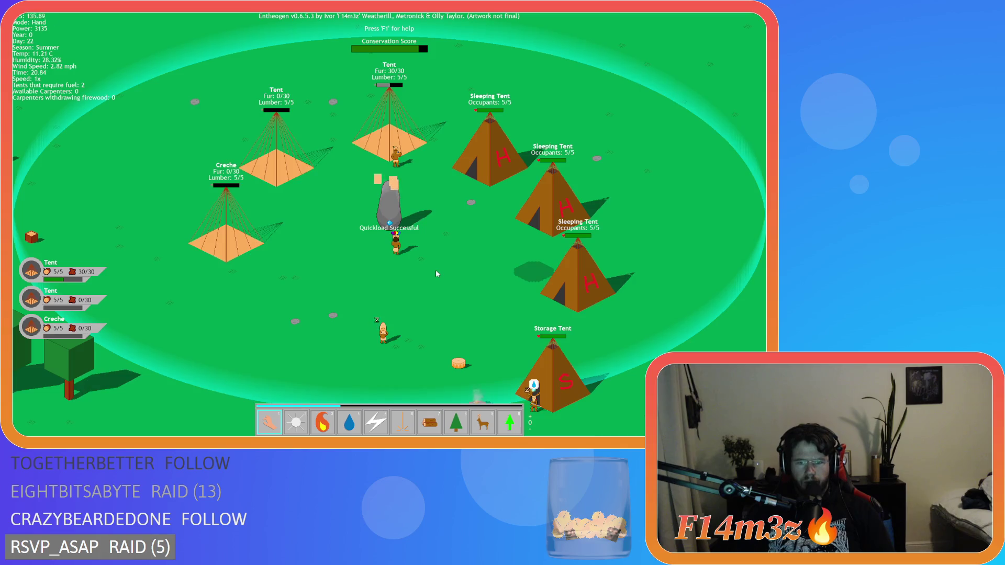
- Switch from firewood mode back to Hand mode and pan around the tents
{"action": "key", "text": "7"}
{"action": "key", "text": "1"}
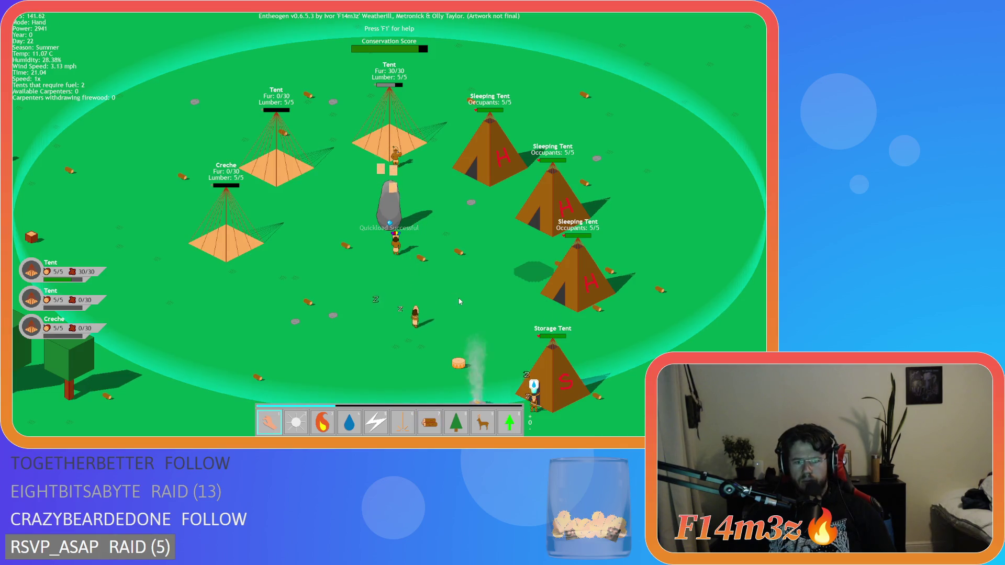
{"action": "key", "text": "w"}
{"action": "key", "text": "d"}
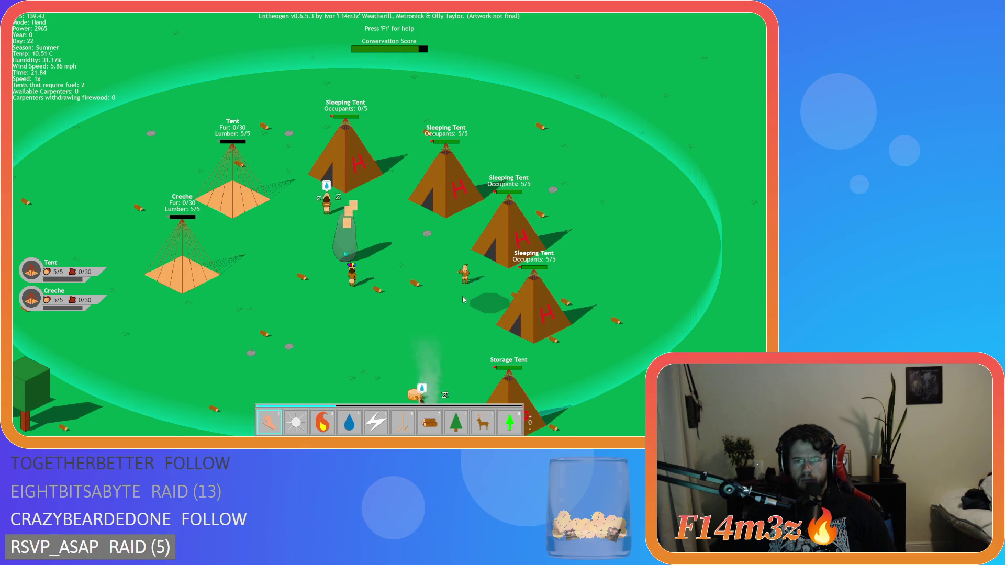
{"action": "key", "text": "s"}
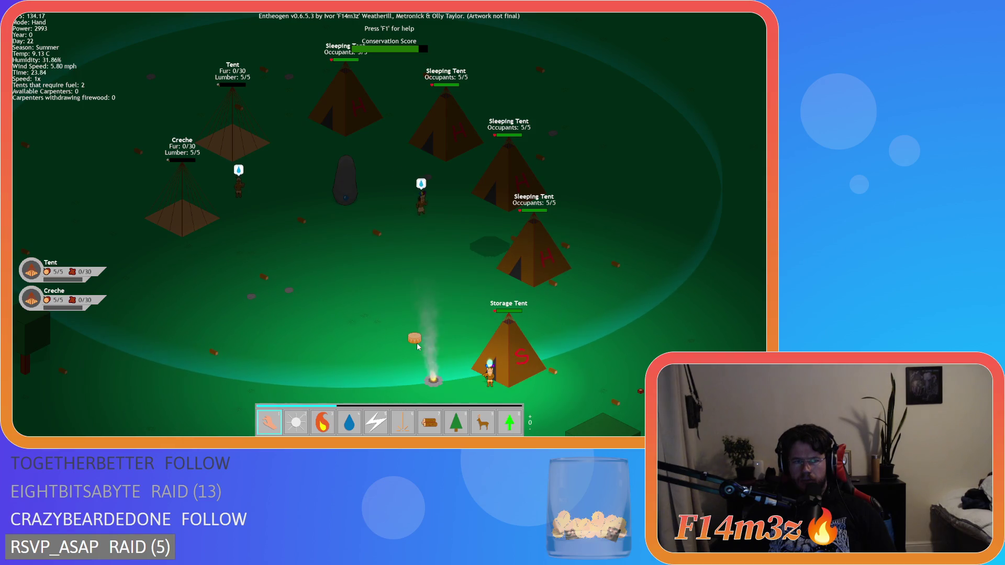
- Pan around the camp, then open and close the campfire's Camp window
{"action": "key", "text": "d"}
{"action": "key", "text": "s"}
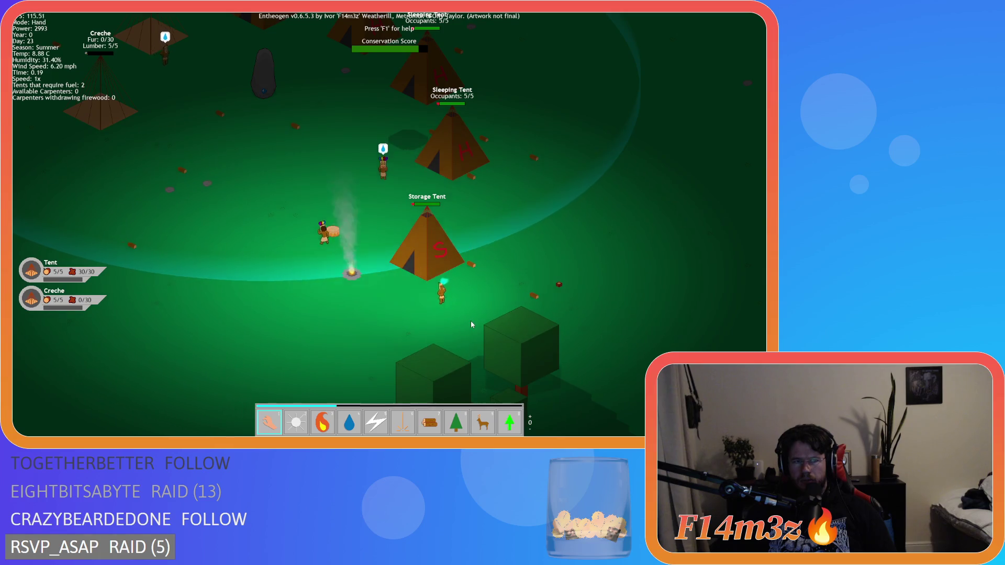
{"action": "key", "text": "w"}
{"action": "key", "text": "a"}
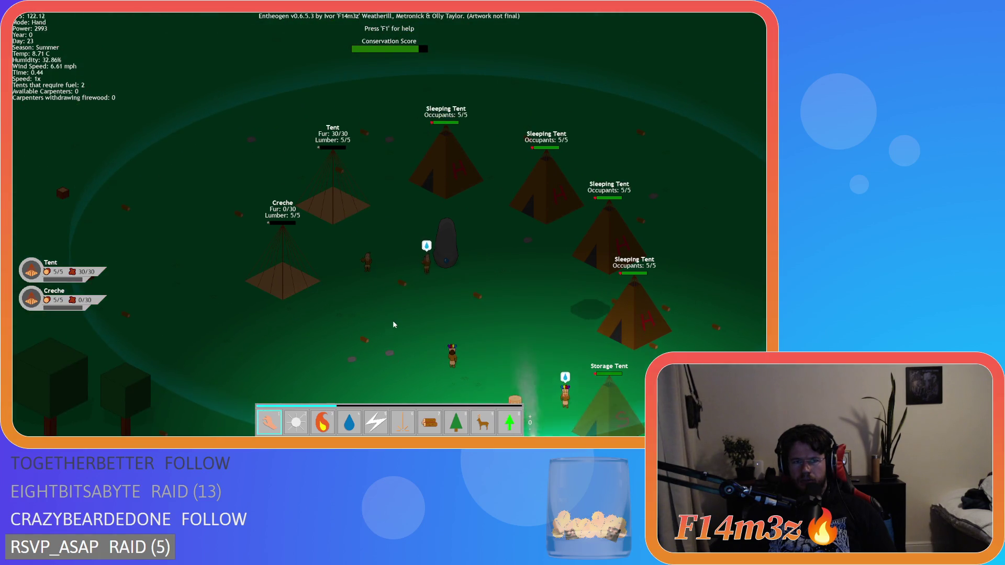
{"action": "key", "text": "s"}
{"action": "key", "text": "d"}
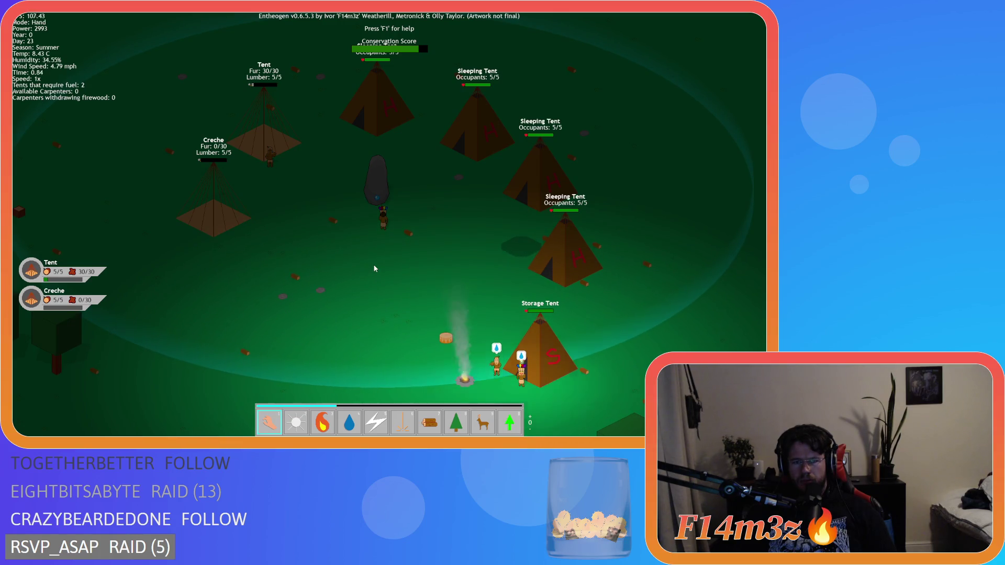
{"action": "left_click", "coordinate": [463, 378]}
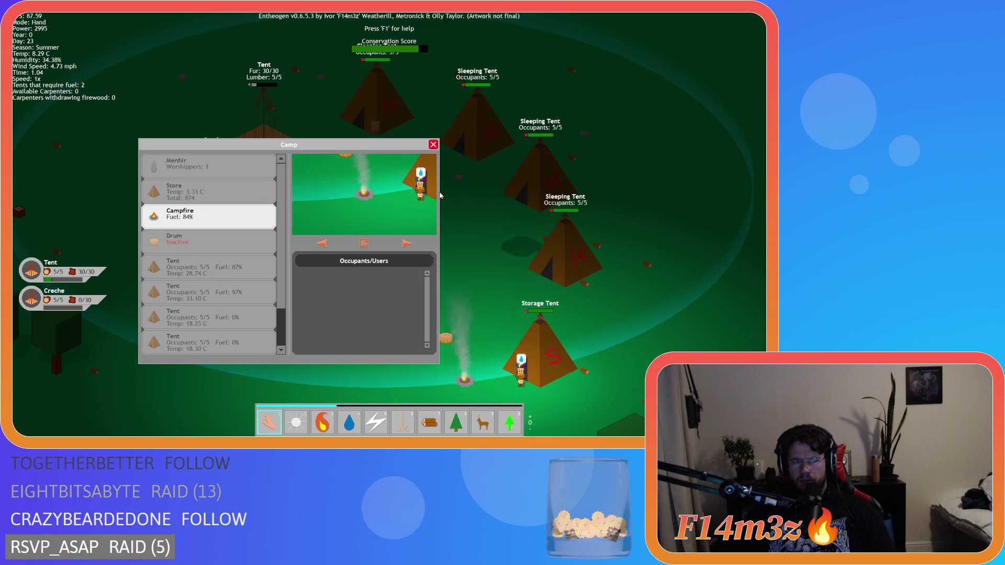
{"action": "left_click", "coordinate": [434, 145]}
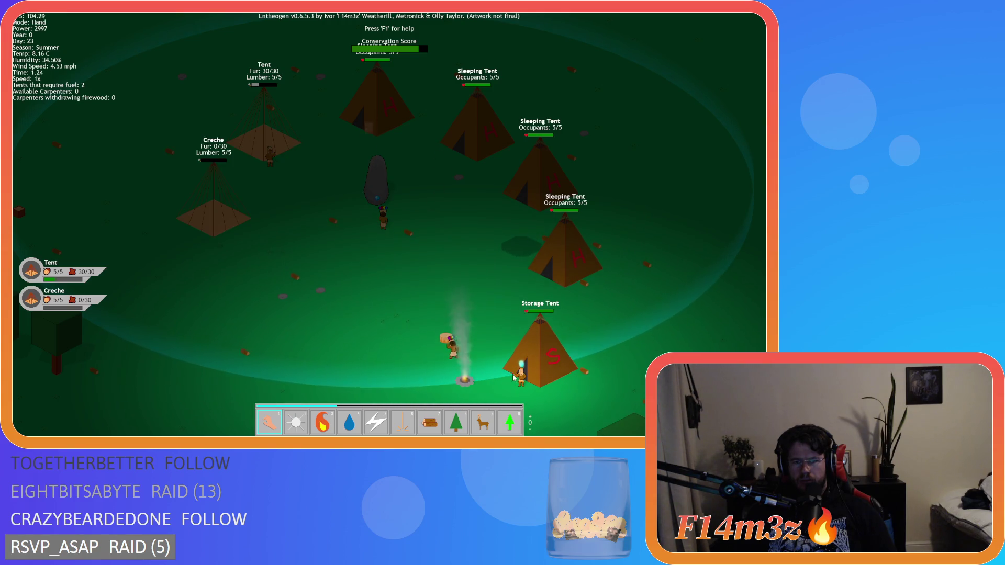
- Carry the torch villager toward the creche, then inspect the Storage Tent's information
{"action": "left_click_drag", "start_coordinate": [512, 377], "coordinate": [293, 197]}
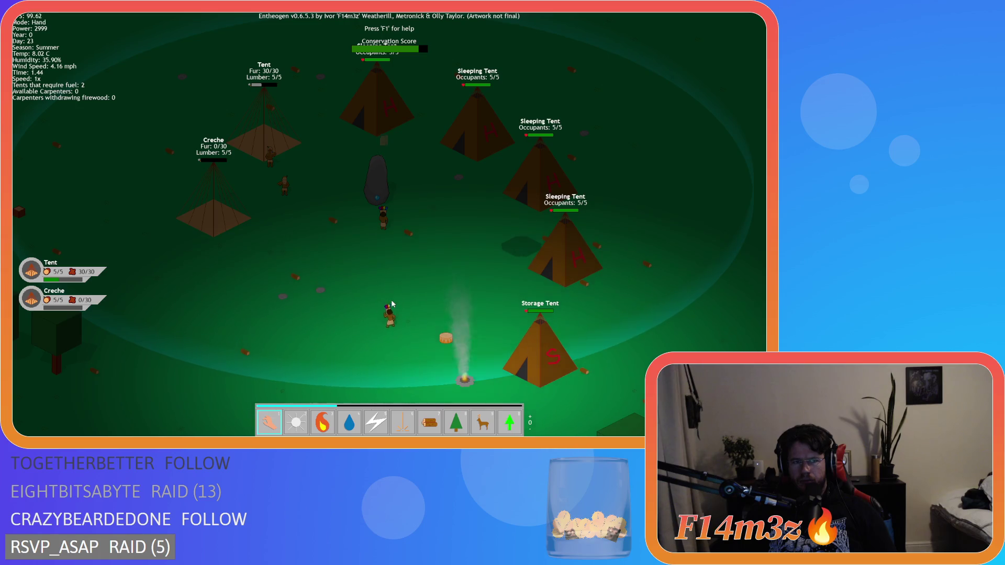
{"action": "key", "text": "d"}
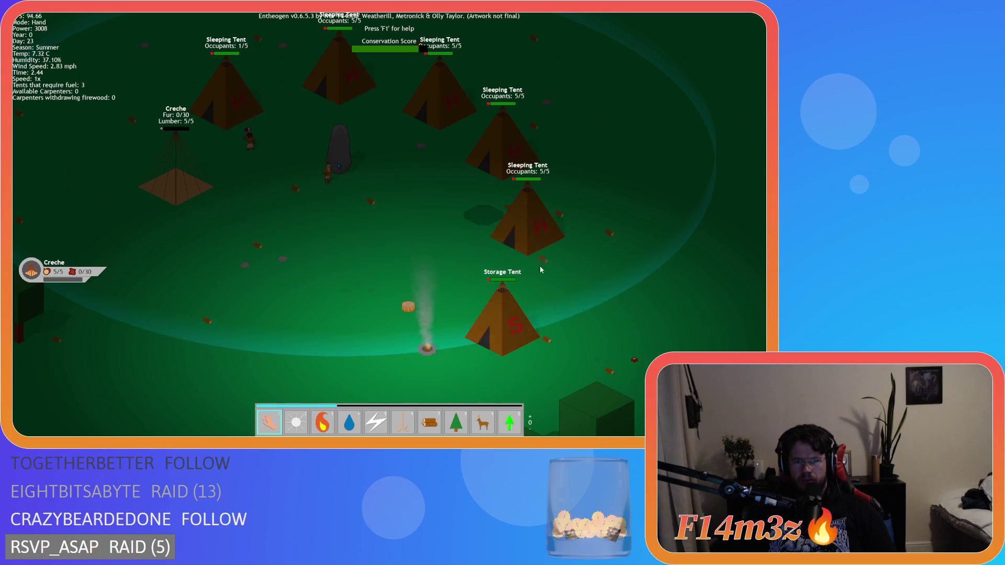
{"action": "key", "text": "w"}
{"action": "key", "text": "d"}
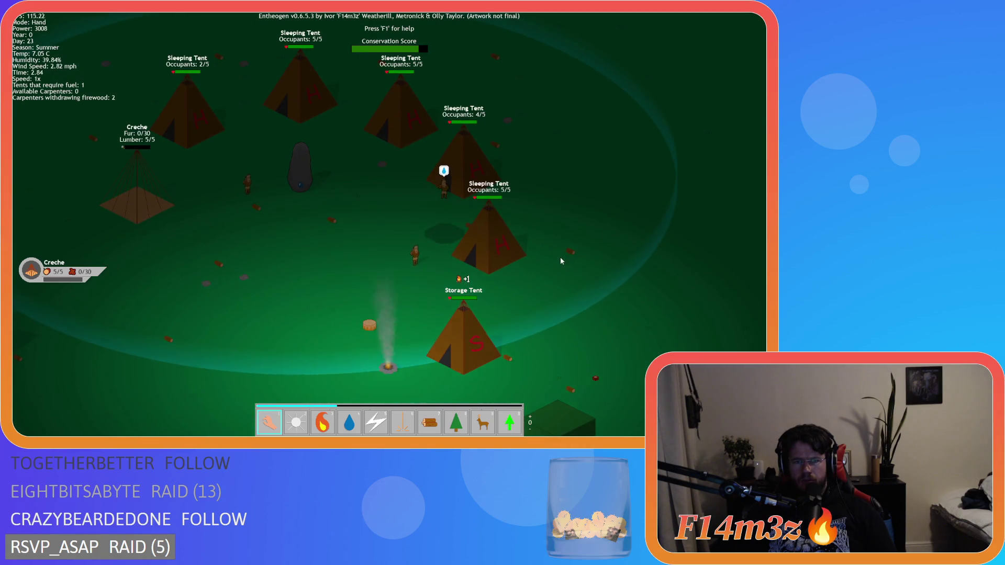
{"action": "key", "text": "a"}
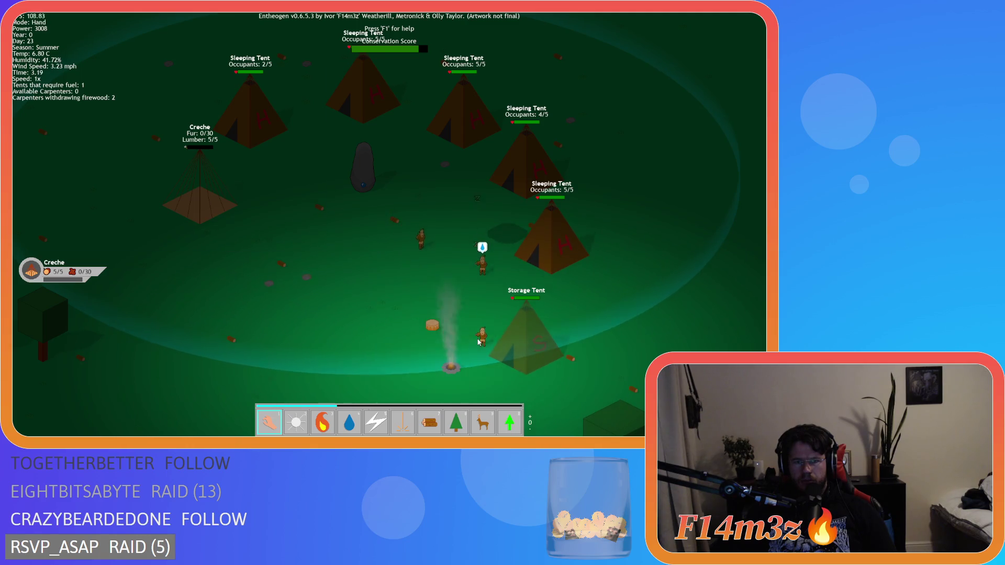
{"action": "left_click", "coordinate": [478, 342]}
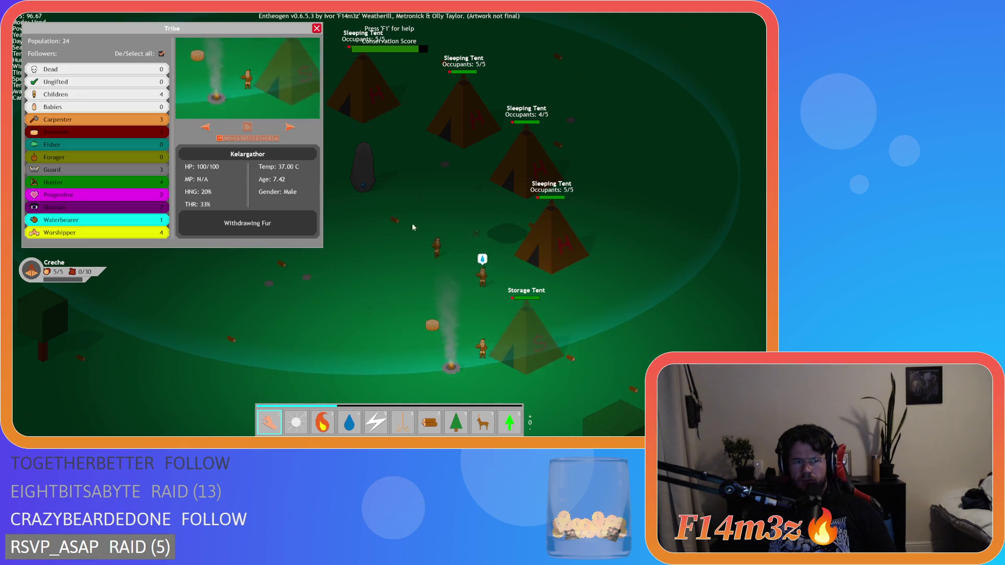
{"action": "left_click", "coordinate": [312, 68]}
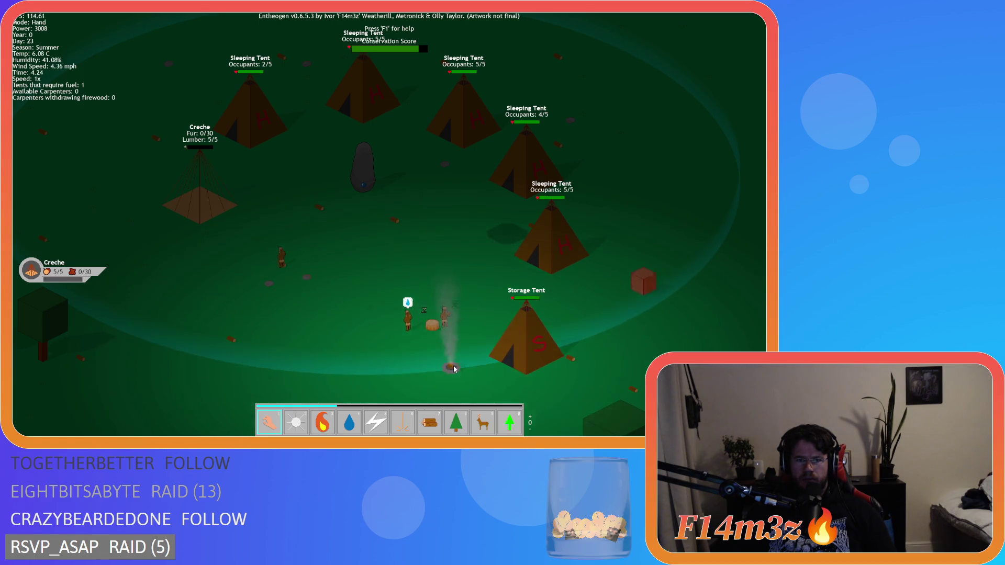
{"action": "key", "text": "a"}
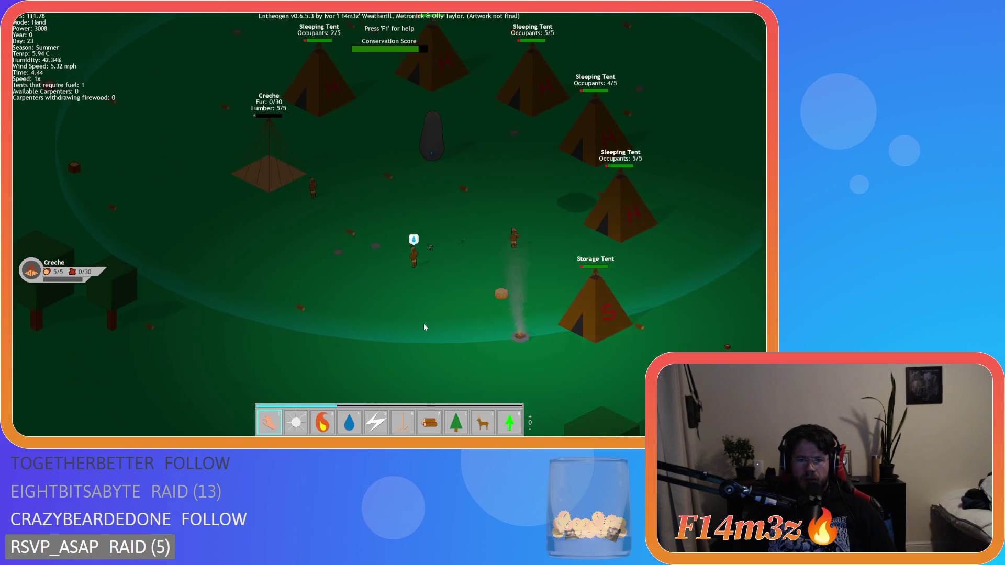
{"action": "key", "text": "d"}
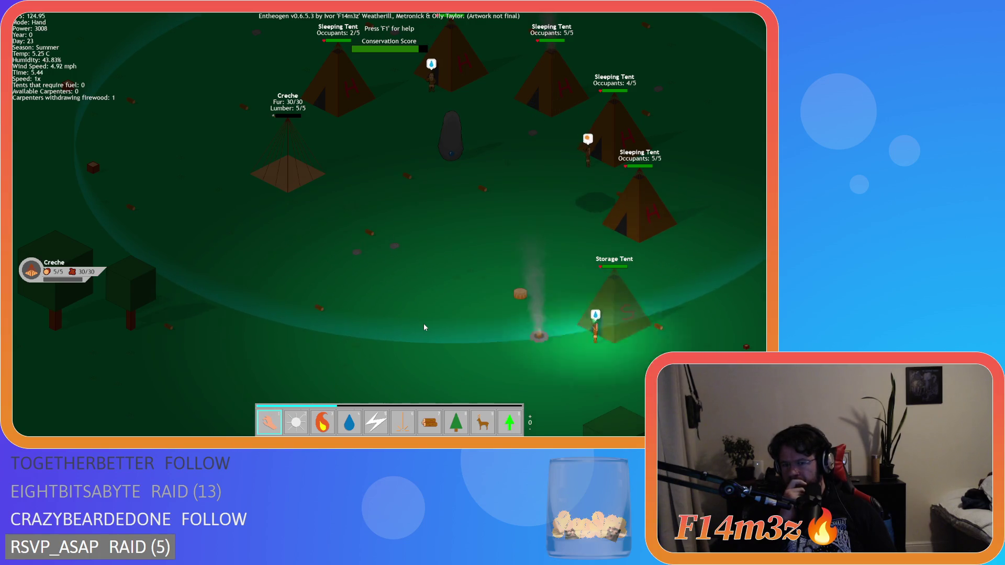
{"action": "key", "text": "w"}
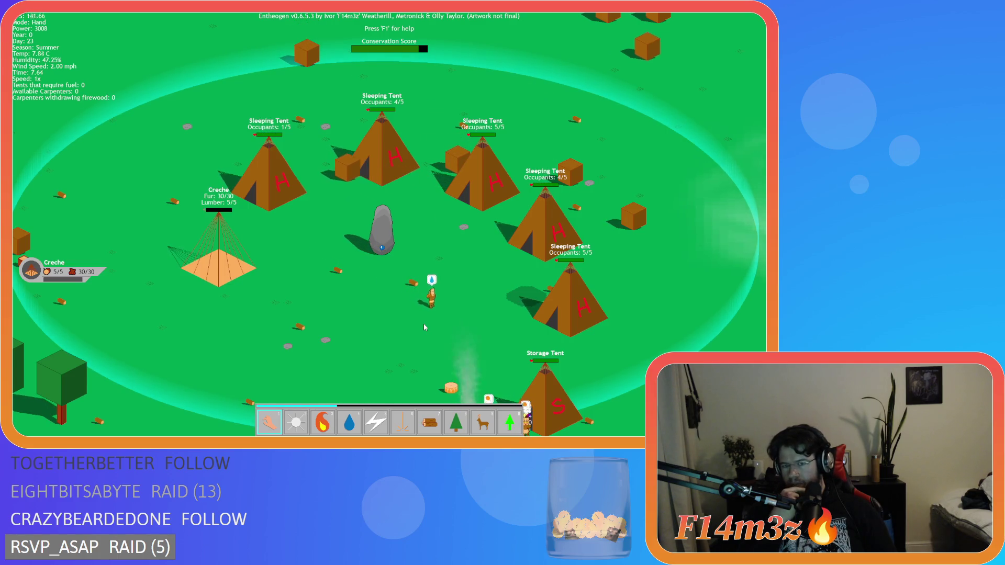
- Pan around the day-23 summer camp, then press Escape to request quitting
{"action": "key", "text": "s"}
{"action": "key", "text": "w"}
{"action": "key", "text": "a"}
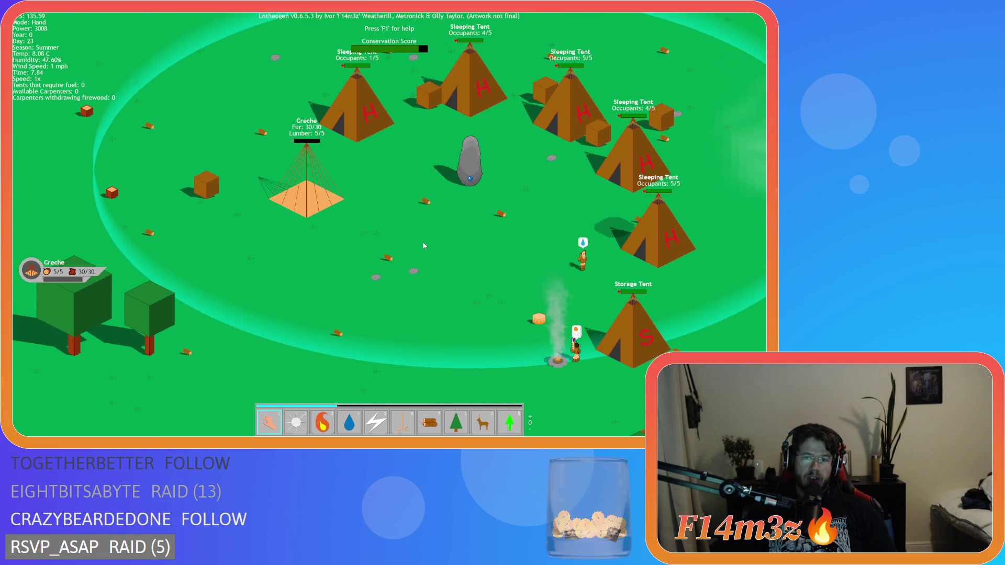
{"action": "key", "text": "d"}
{"action": "key", "text": "d"}
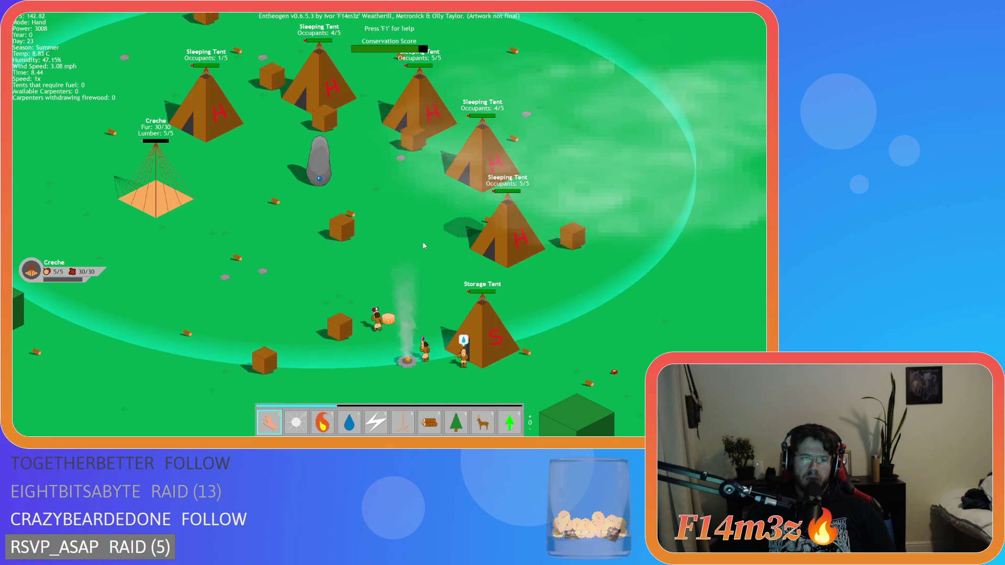
{"action": "key", "text": "w"}
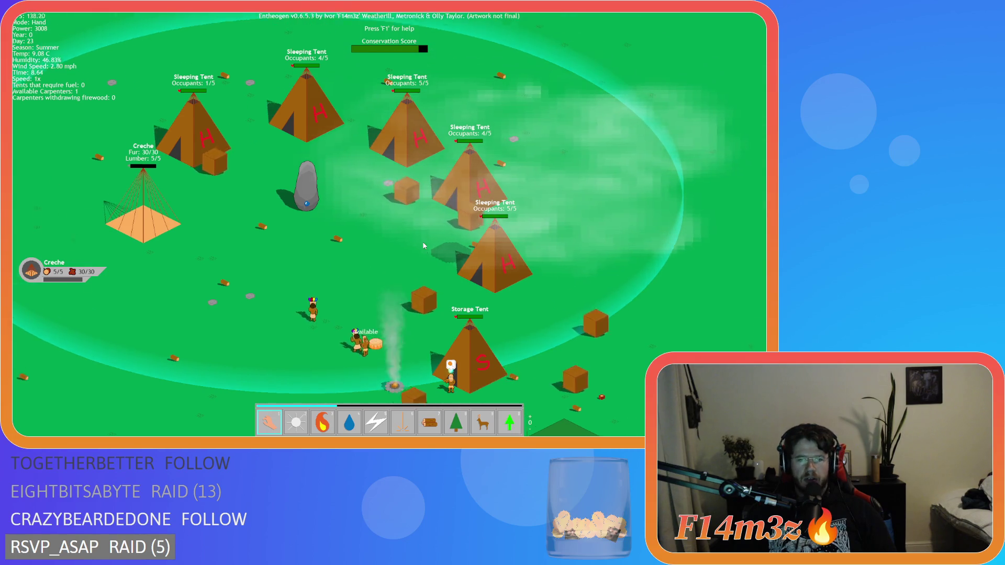
{"action": "key", "text": "w"}
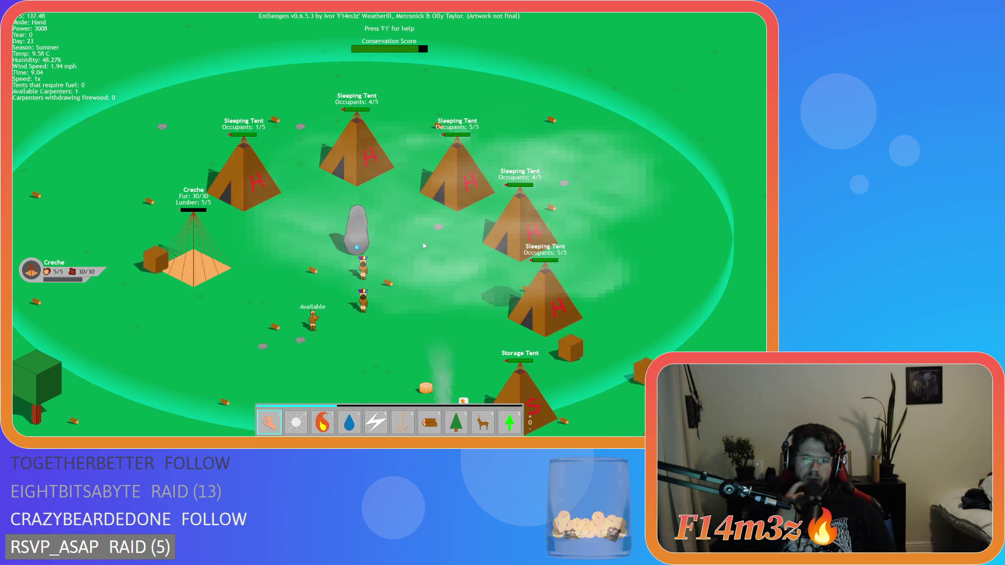
{"action": "key", "text": "s"}
{"action": "key", "text": "d"}
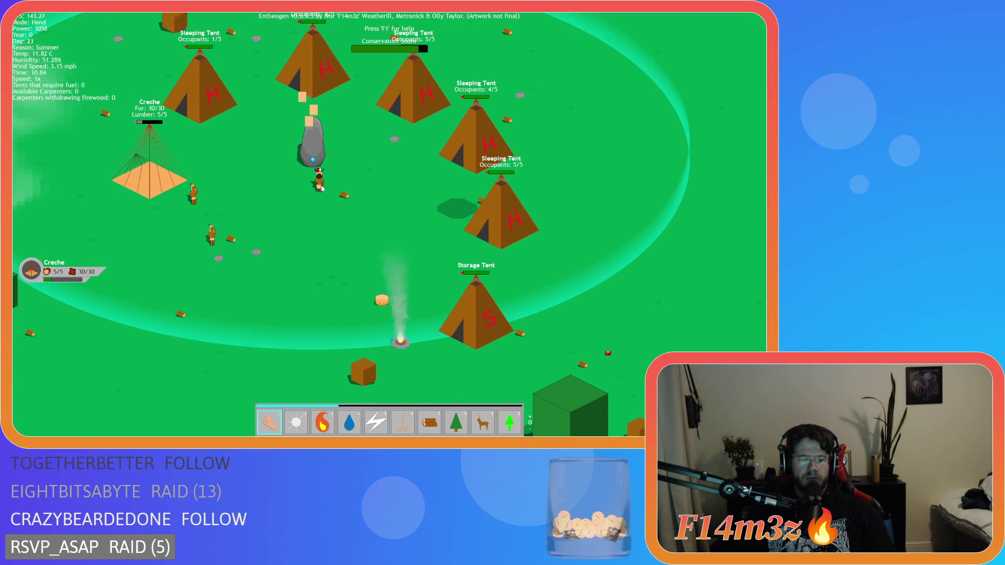
{"action": "key", "text": "Escape"}
- Confirm quitting the game and collapse the Loading scripts folder in GameMaker
{"action": "key", "text": "y"}
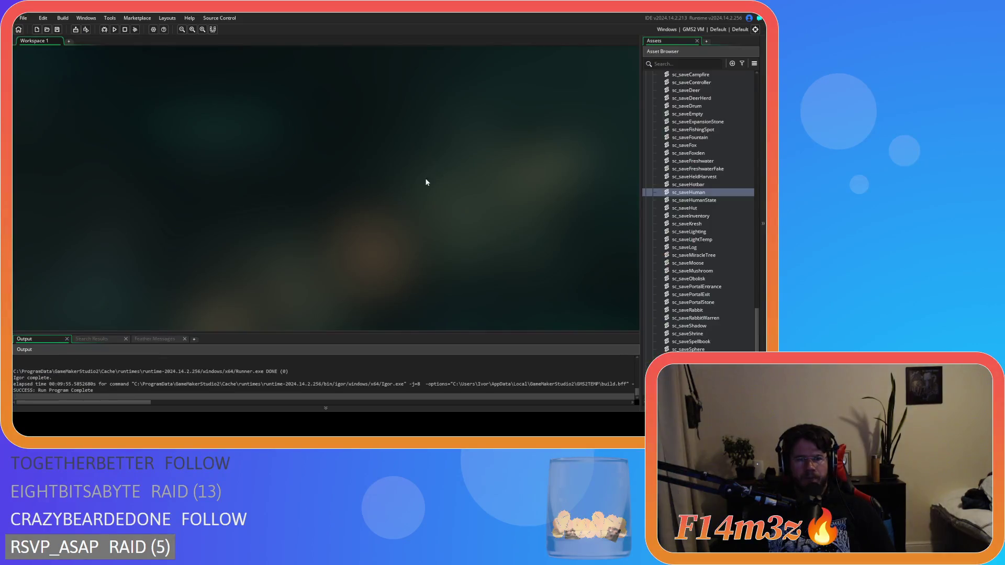
{"action": "scroll", "coordinate": [686, 207], "scroll_direction": "up", "scroll_amount": 20}
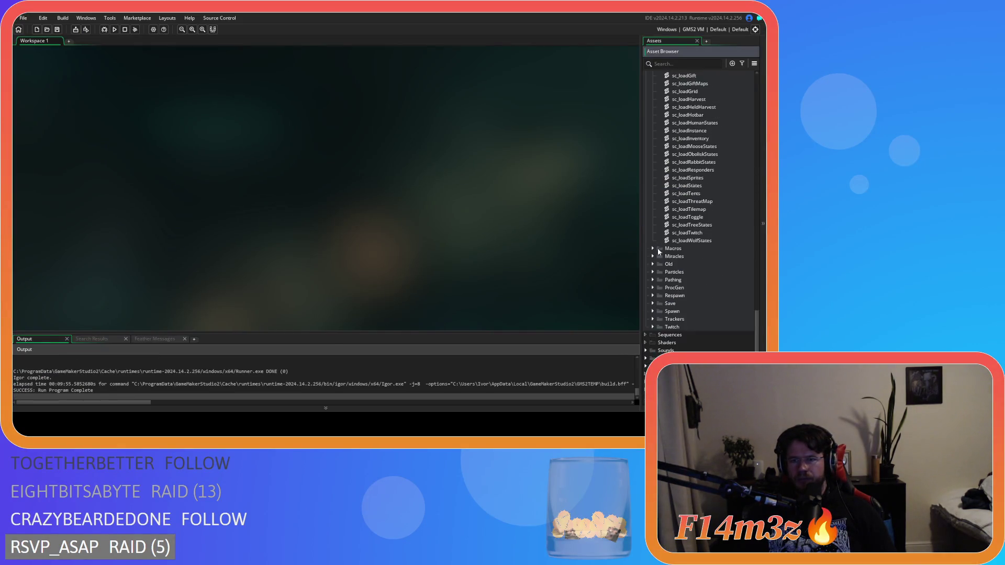
{"action": "scroll", "coordinate": [654, 241], "scroll_direction": "up", "scroll_amount": 2}
{"action": "left_click", "coordinate": [653, 222]}
{"action": "scroll", "coordinate": [655, 199], "scroll_direction": "up", "scroll_amount": 3}
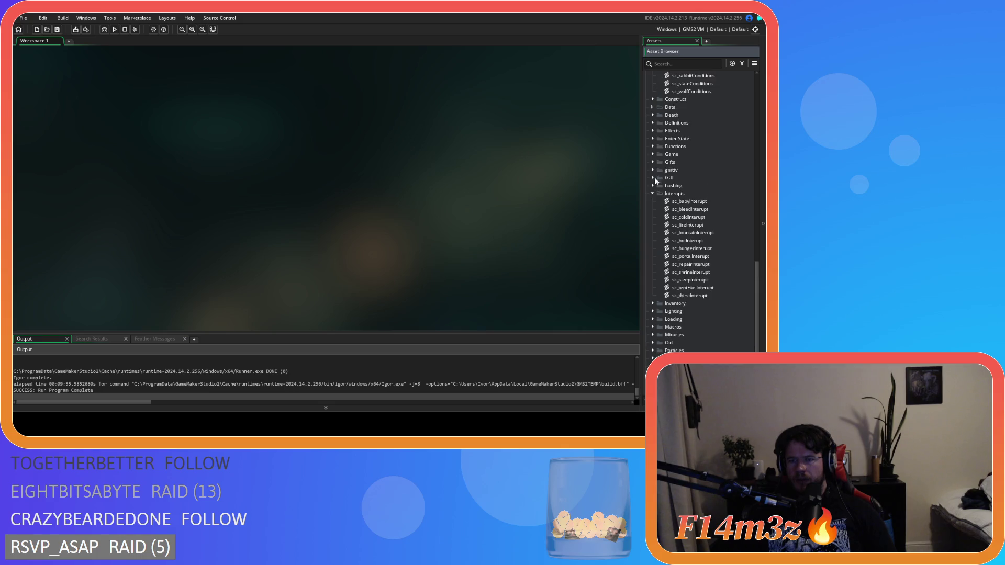
{"action": "scroll", "coordinate": [651, 191], "scroll_direction": "up", "scroll_amount": 3}
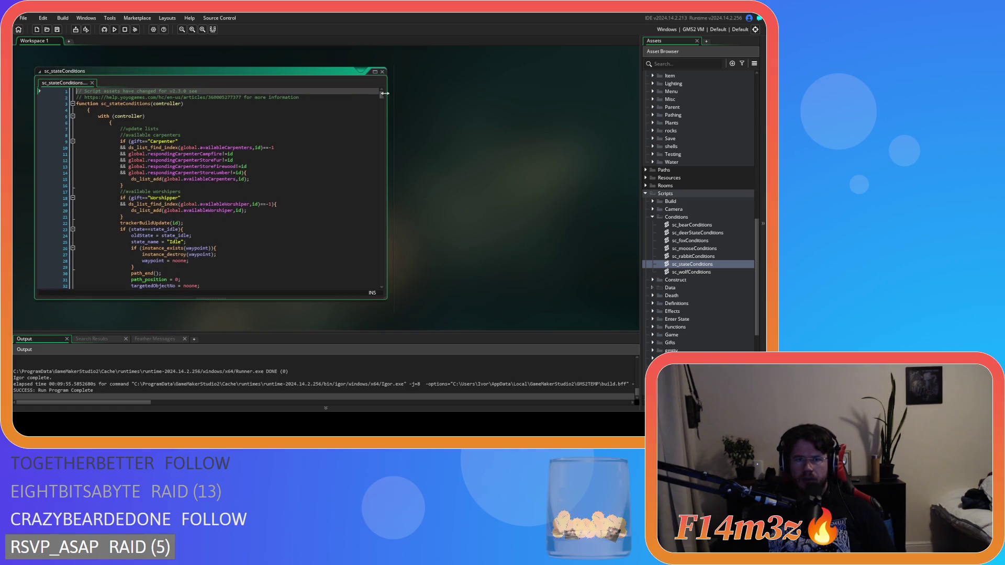
{"action": "mouse_move", "coordinate": [381, 95]}
{"action": "left_mouse_down"}
{"action": "mouse_move", "coordinate": [387, 260]}
{"action": "mouse_move", "coordinate": [379, 246]}
{"action": "left_mouse_up"}
- Bring sc_stateConditions to the felling-state condition near line 3781
{"action": "scroll", "coordinate": [379, 246], "scroll_direction": "down", "scroll_amount": 13}
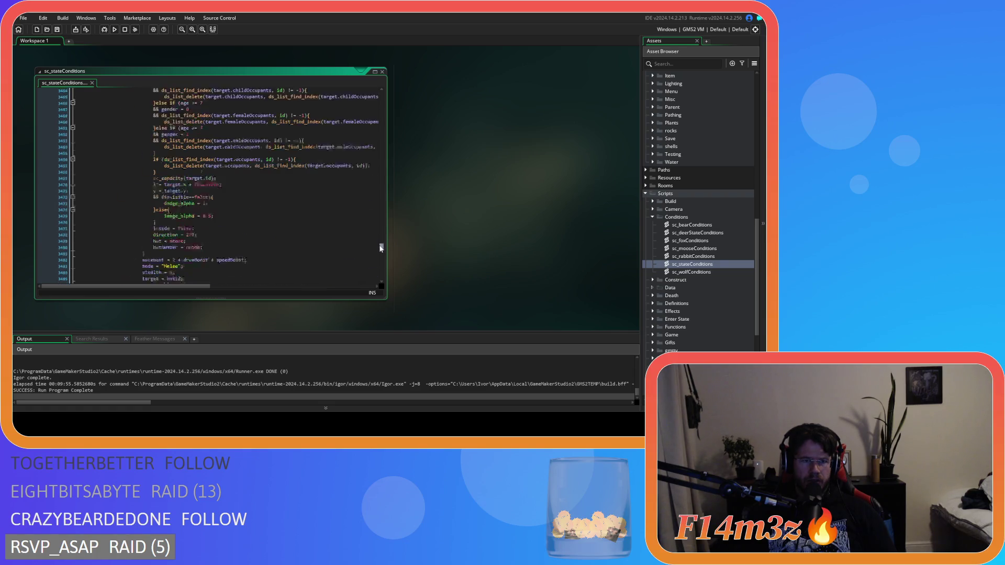
{"action": "scroll", "coordinate": [278, 229], "scroll_direction": "down", "scroll_amount": 15}
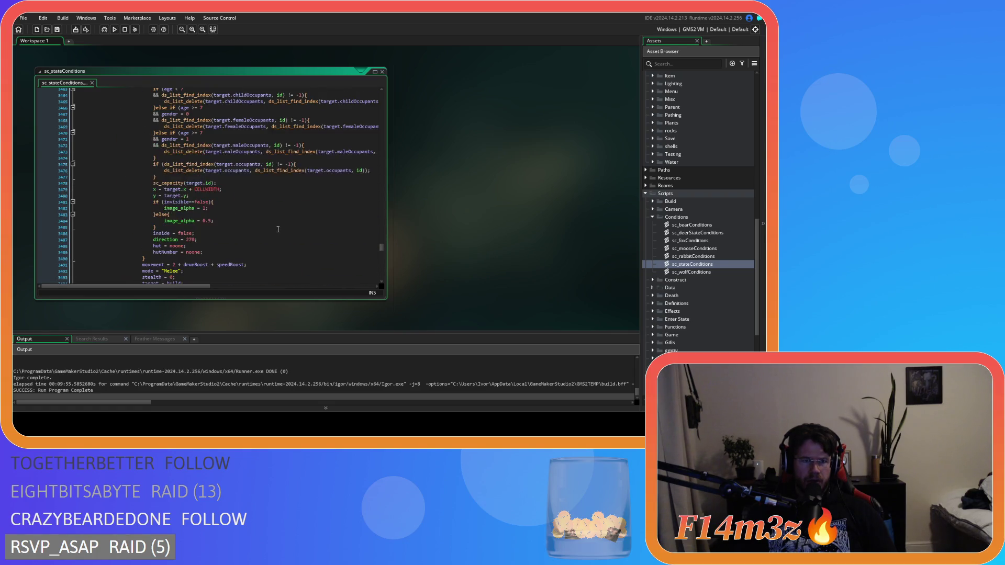
{"action": "scroll", "coordinate": [278, 228], "scroll_direction": "down", "scroll_amount": 20}
{"action": "scroll", "coordinate": [277, 223], "scroll_direction": "down", "scroll_amount": 20}
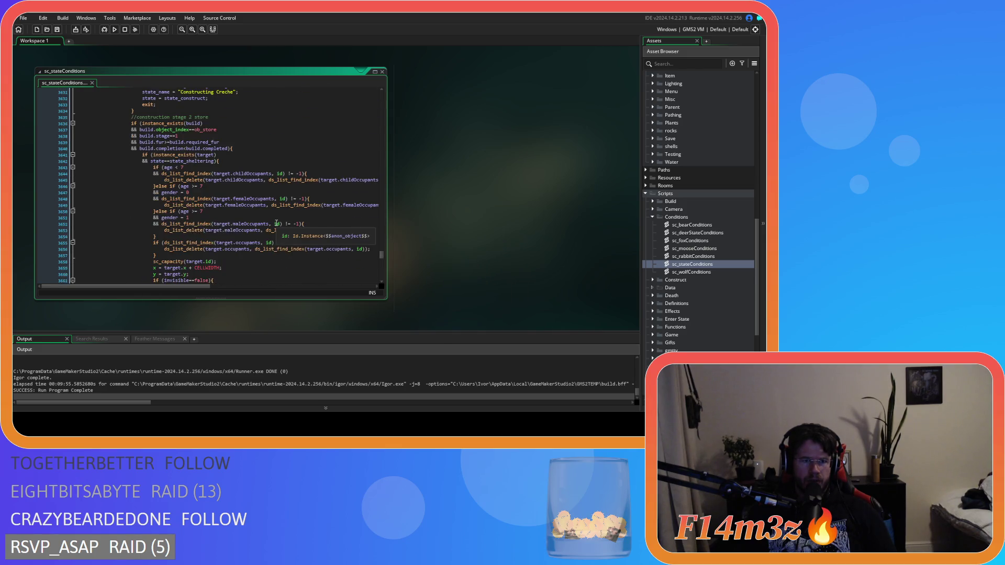
{"action": "scroll", "coordinate": [276, 223], "scroll_direction": "down", "scroll_amount": 1}
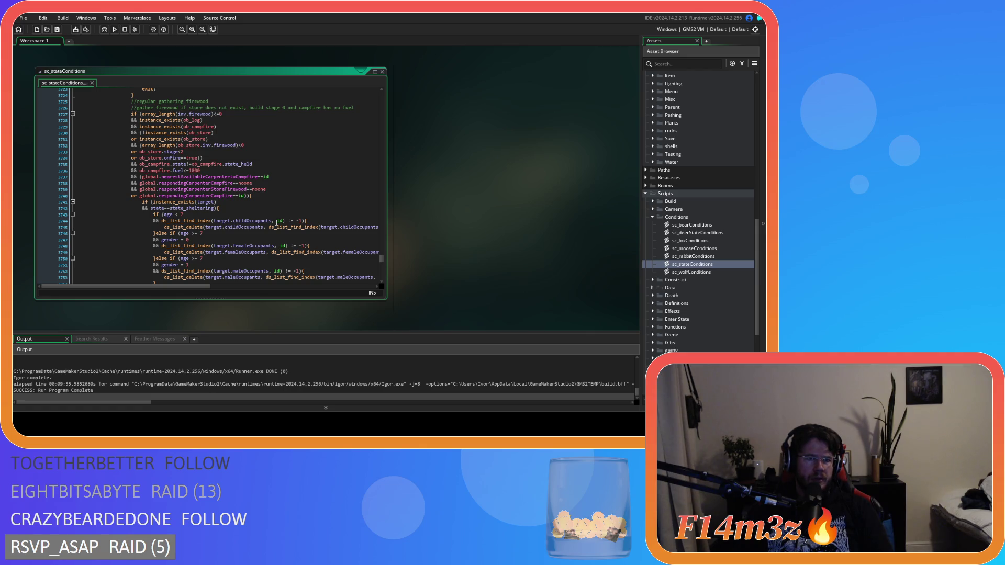
{"action": "scroll", "coordinate": [276, 224], "scroll_direction": "down", "scroll_amount": 12}
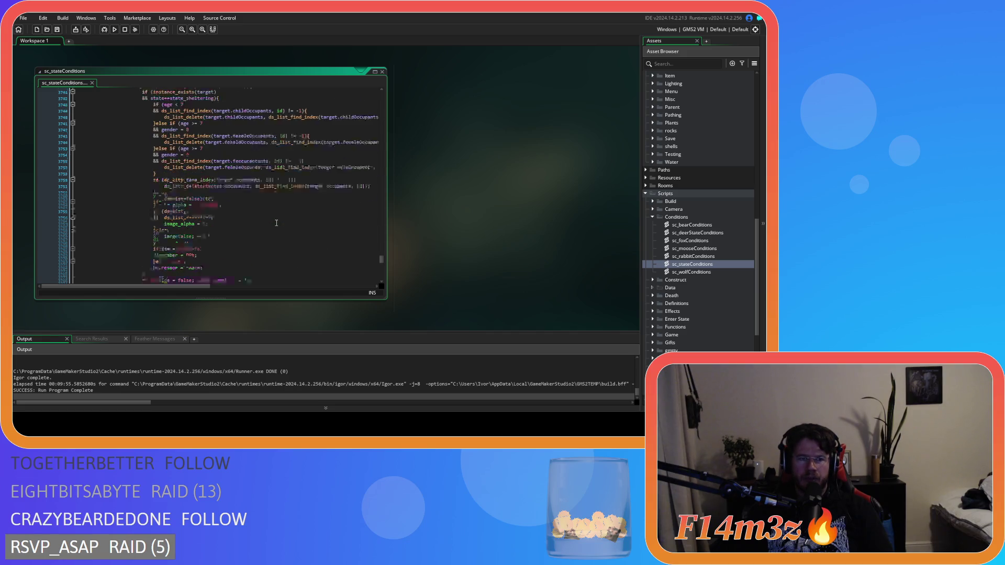
{"action": "scroll", "coordinate": [276, 224], "scroll_direction": "down", "scroll_amount": 6}
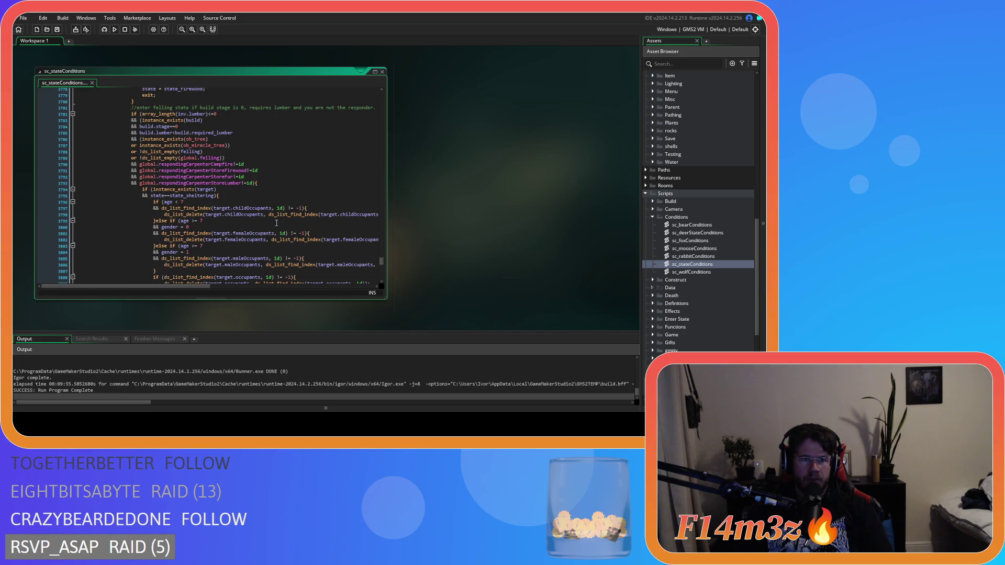
{"action": "scroll", "coordinate": [276, 223], "scroll_direction": "down", "scroll_amount": 5}
{"action": "scroll", "coordinate": [276, 223], "scroll_direction": "down", "scroll_amount": 10}
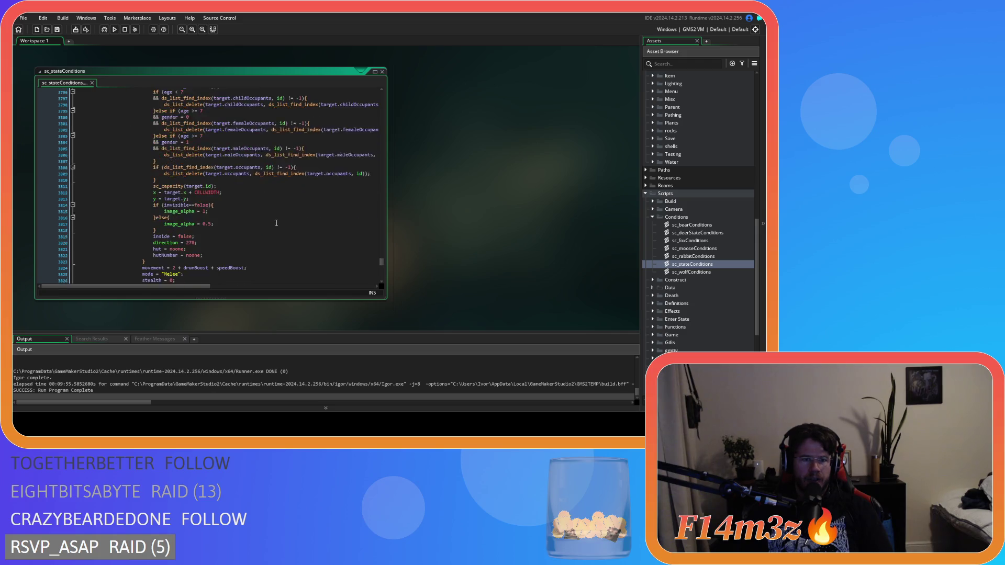
{"action": "scroll", "coordinate": [276, 223], "scroll_direction": "down", "scroll_amount": 3}
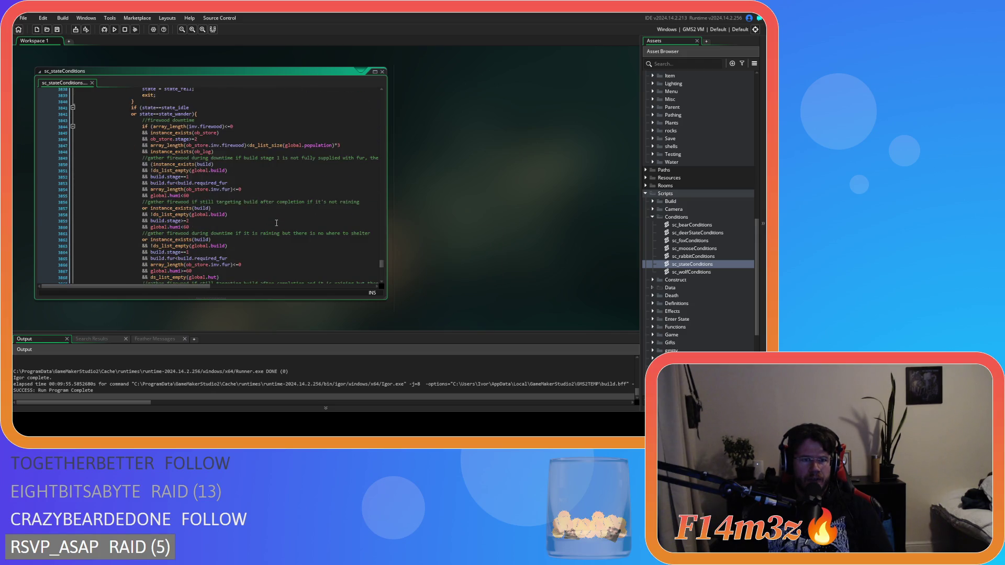
{"action": "scroll", "coordinate": [276, 223], "scroll_direction": "up", "scroll_amount": 15}
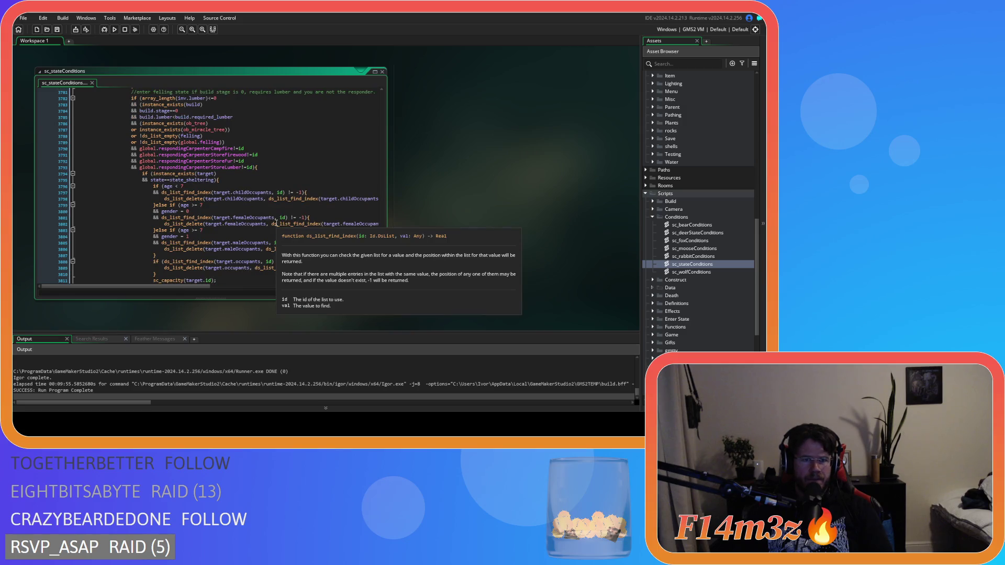
{"action": "scroll", "coordinate": [276, 223], "scroll_direction": "up", "scroll_amount": 4}
{"action": "scroll", "coordinate": [276, 223], "scroll_direction": "down", "scroll_amount": 6}
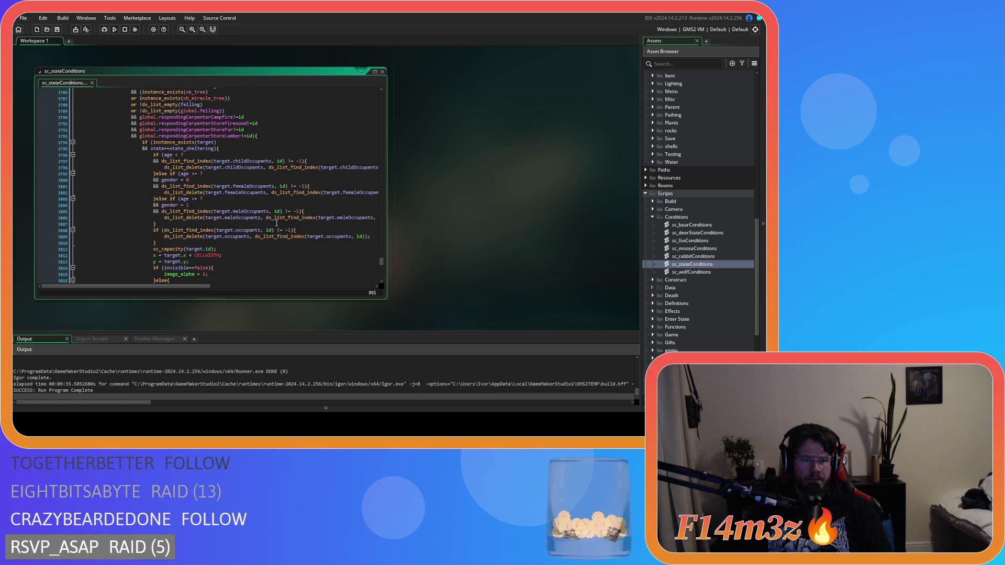
{"action": "scroll", "coordinate": [276, 223], "scroll_direction": "up", "scroll_amount": 5}
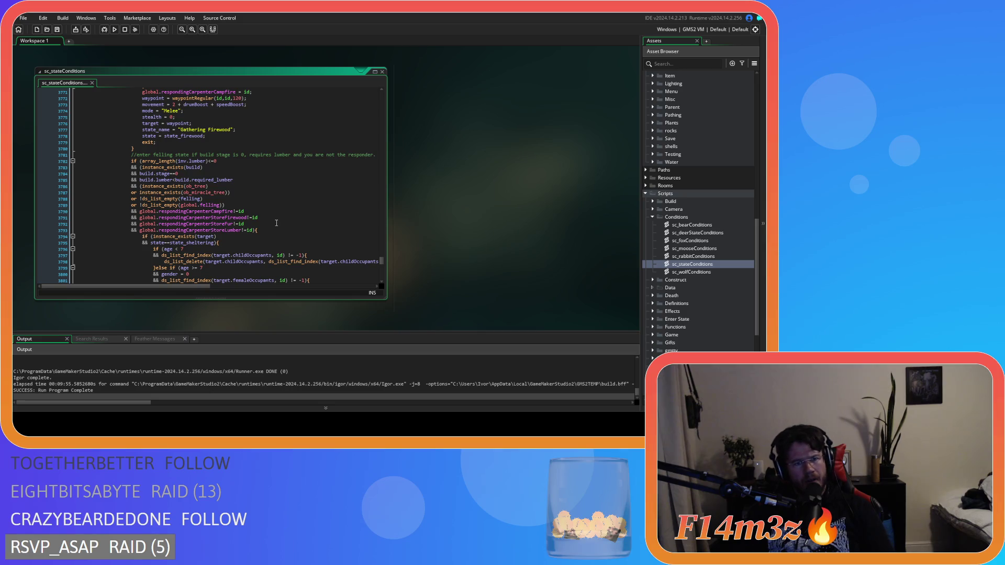
- Select lines 3790–3793 holding the four global.respondingCarpenter checks
{"action": "mouse_move", "coordinate": [77, 232]}
{"action": "left_mouse_down"}
{"action": "mouse_move", "coordinate": [218, 224]}
{"action": "mouse_move", "coordinate": [215, 211]}
{"action": "left_mouse_up"}
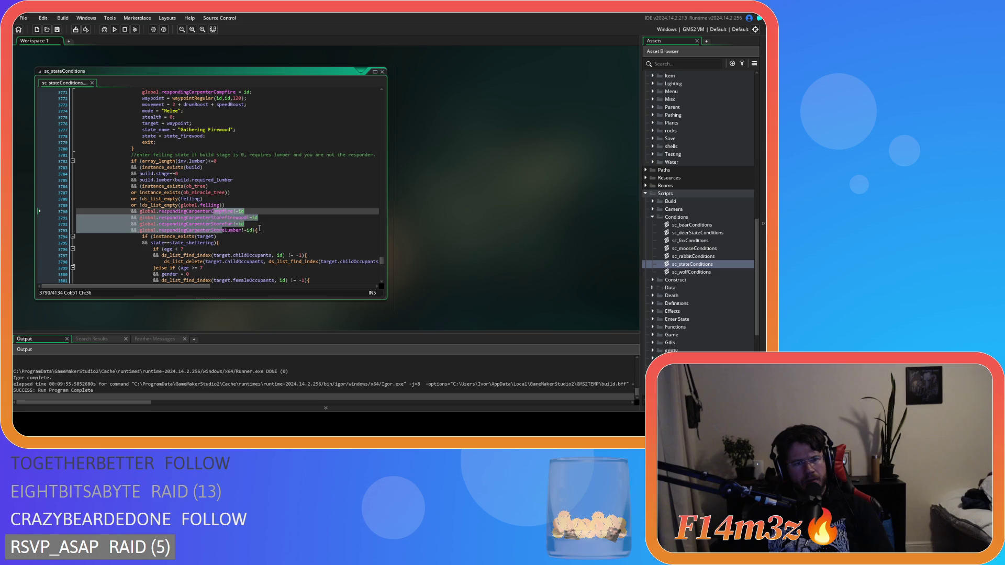
{"action": "left_click", "coordinate": [252, 231]}
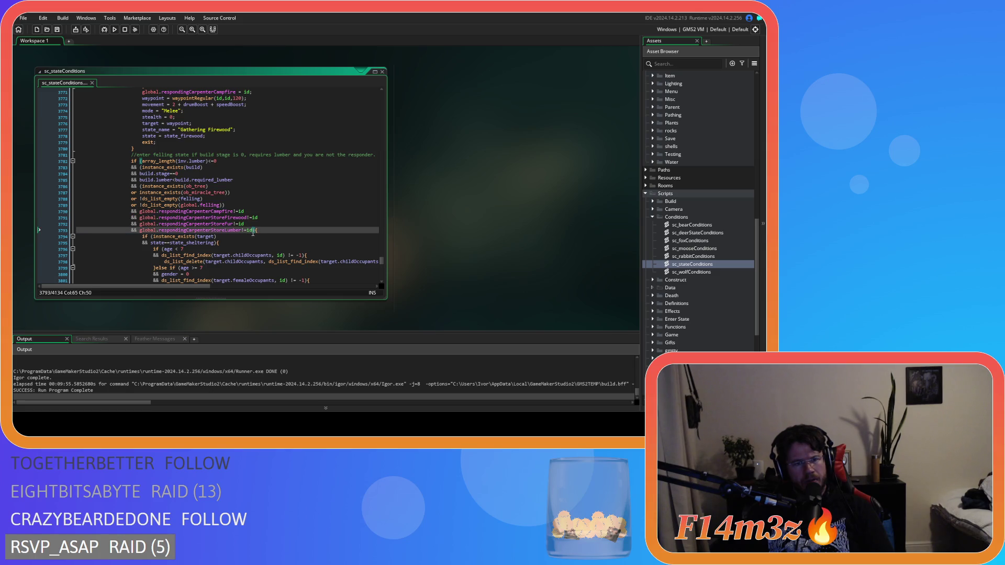
{"action": "left_click_drag", "start_coordinate": [253, 231], "coordinate": [56, 215]}
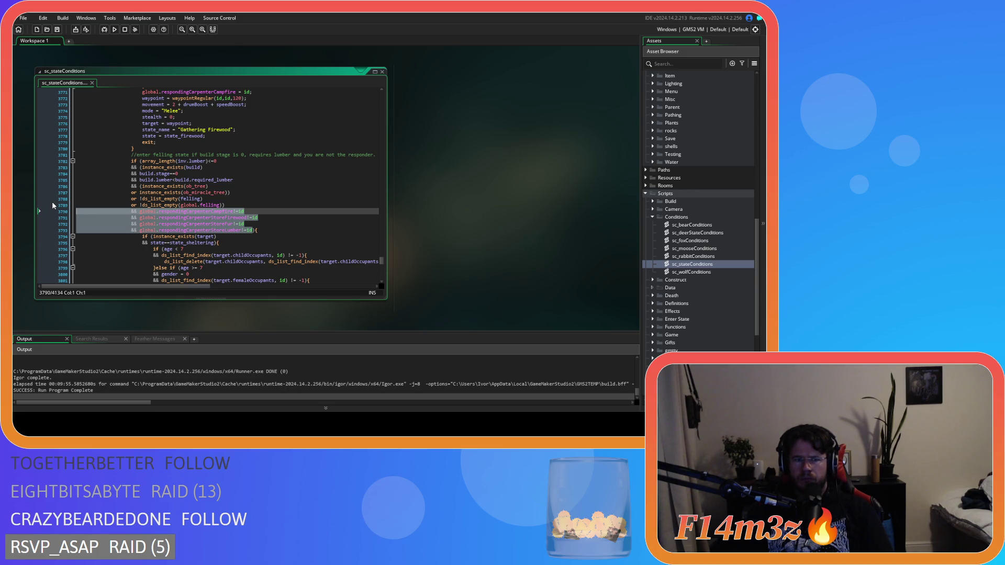
{"action": "left_click", "coordinate": [131, 205]}
{"action": "left_click", "coordinate": [253, 229]}
{"action": "left_click_drag", "start_coordinate": [253, 230], "coordinate": [67, 212]}
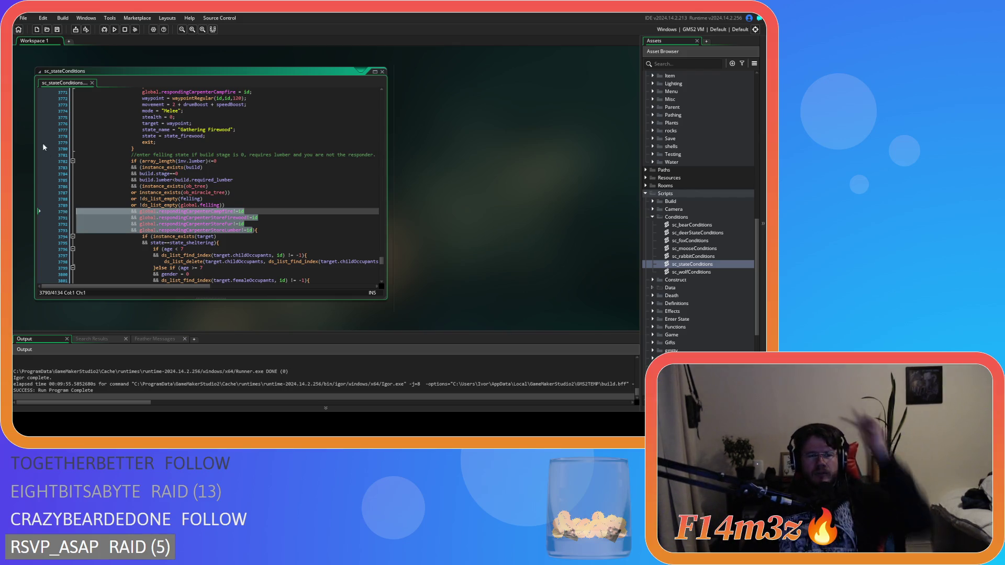
{"action": "left_click", "coordinate": [227, 223]}
- Reselect the four responder-check lines 3790–3793 in the felling condition
{"action": "left_click_drag", "start_coordinate": [254, 231], "coordinate": [53, 210]}
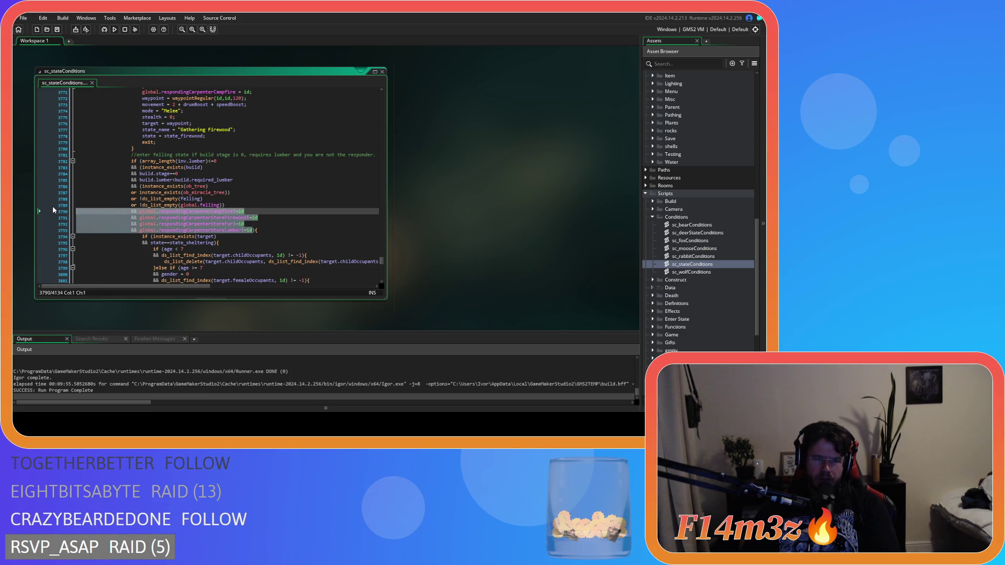
{"action": "scroll", "coordinate": [225, 256], "scroll_direction": "up", "scroll_amount": 3}
{"action": "scroll", "coordinate": [225, 255], "scroll_direction": "down", "scroll_amount": 3}
{"action": "scroll", "coordinate": [225, 256], "scroll_direction": "up", "scroll_amount": 4}
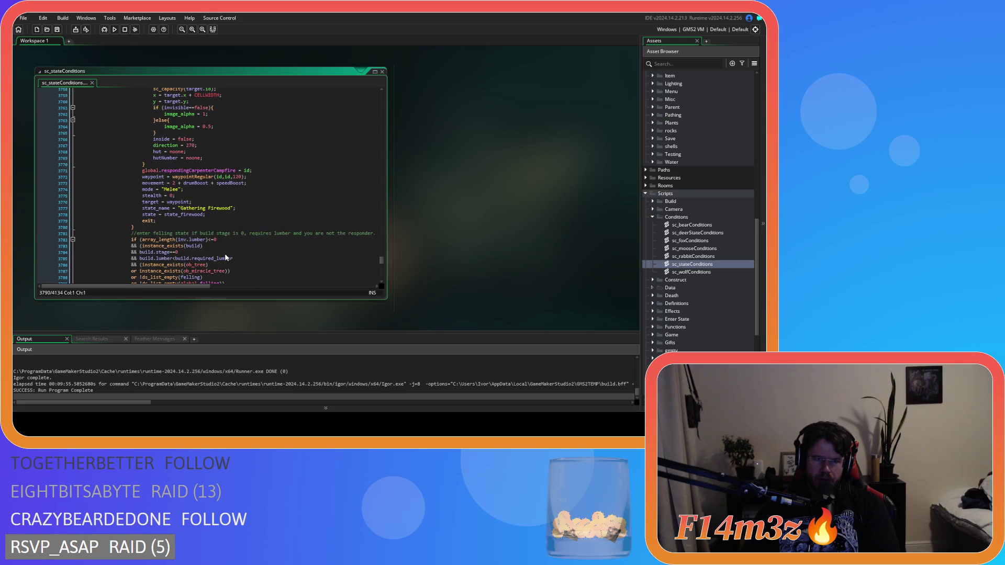
{"action": "scroll", "coordinate": [225, 255], "scroll_direction": "down", "scroll_amount": 3}
{"action": "scroll", "coordinate": [225, 256], "scroll_direction": "up", "scroll_amount": 15}
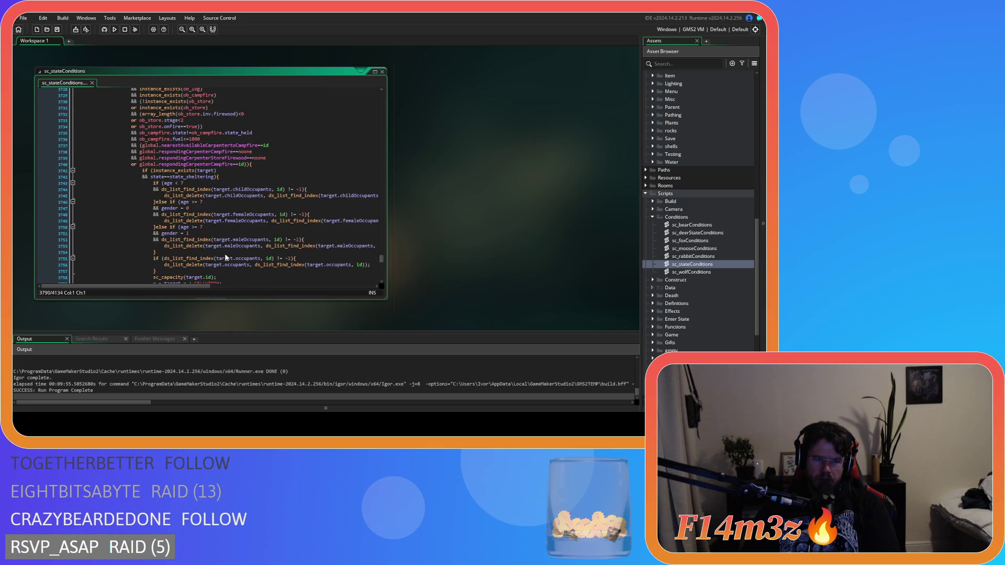
{"action": "scroll", "coordinate": [224, 253], "scroll_direction": "down", "scroll_amount": 4}
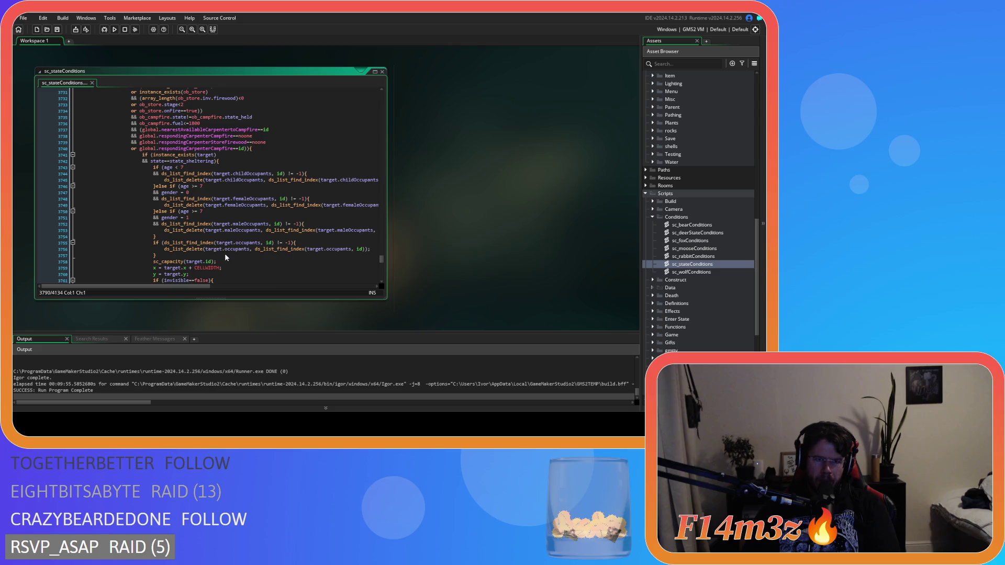
{"action": "scroll", "coordinate": [224, 254], "scroll_direction": "up", "scroll_amount": 2}
{"action": "scroll", "coordinate": [225, 253], "scroll_direction": "down", "scroll_amount": 2}
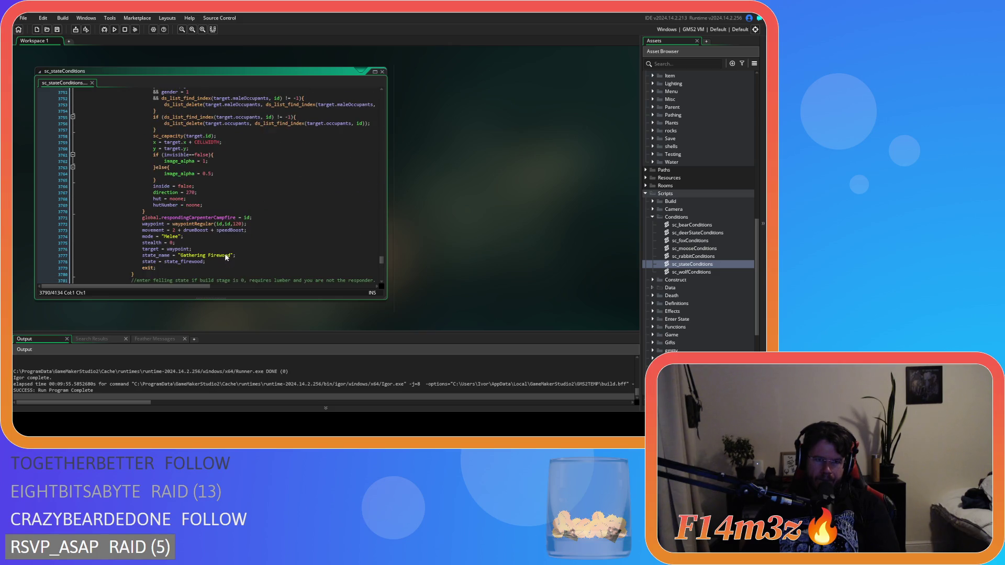
{"action": "scroll", "coordinate": [224, 253], "scroll_direction": "up", "scroll_amount": 3}
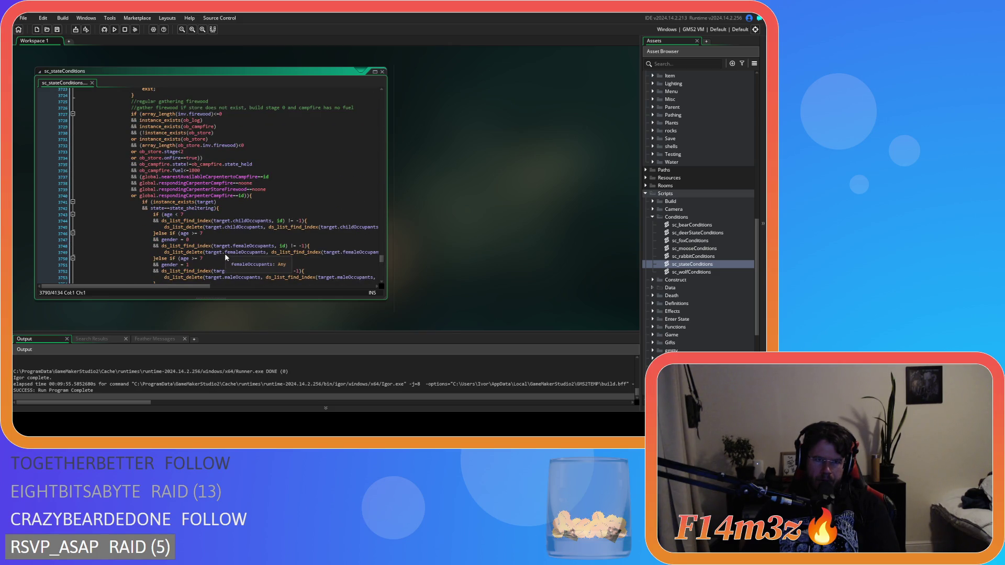
{"action": "scroll", "coordinate": [225, 254], "scroll_direction": "down", "scroll_amount": 5}
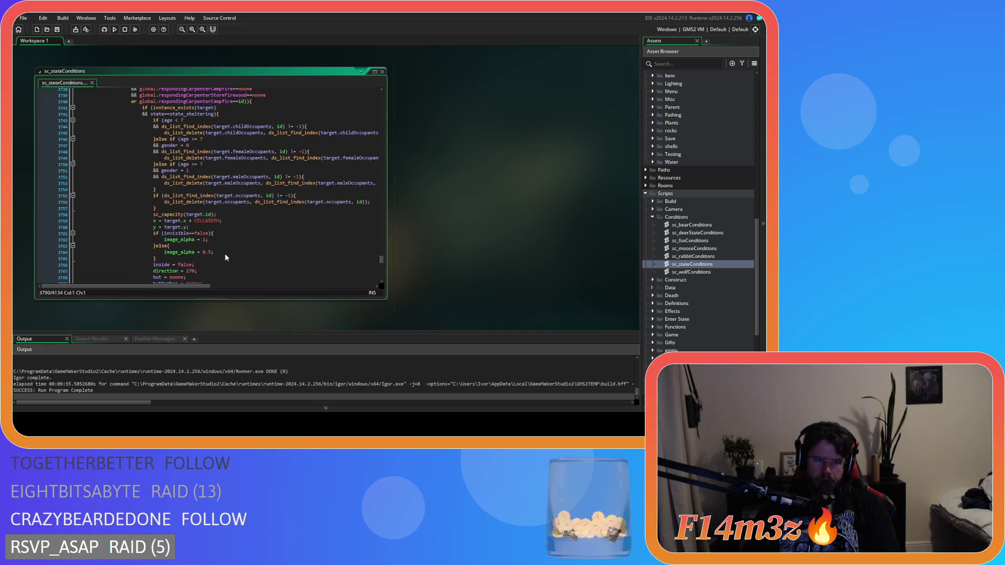
{"action": "scroll", "coordinate": [224, 253], "scroll_direction": "down", "scroll_amount": 10}
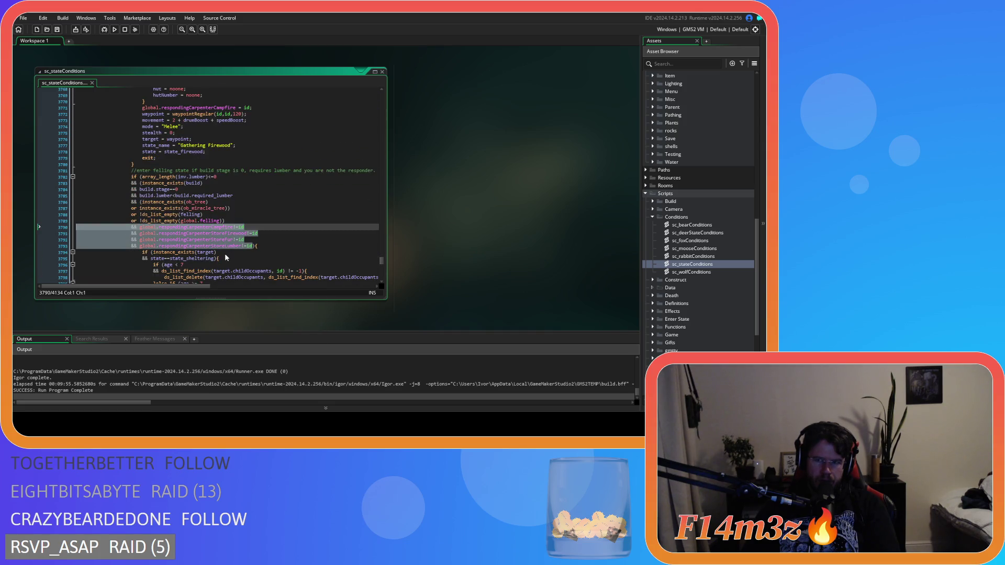
{"action": "scroll", "coordinate": [225, 253], "scroll_direction": "down", "scroll_amount": 3}
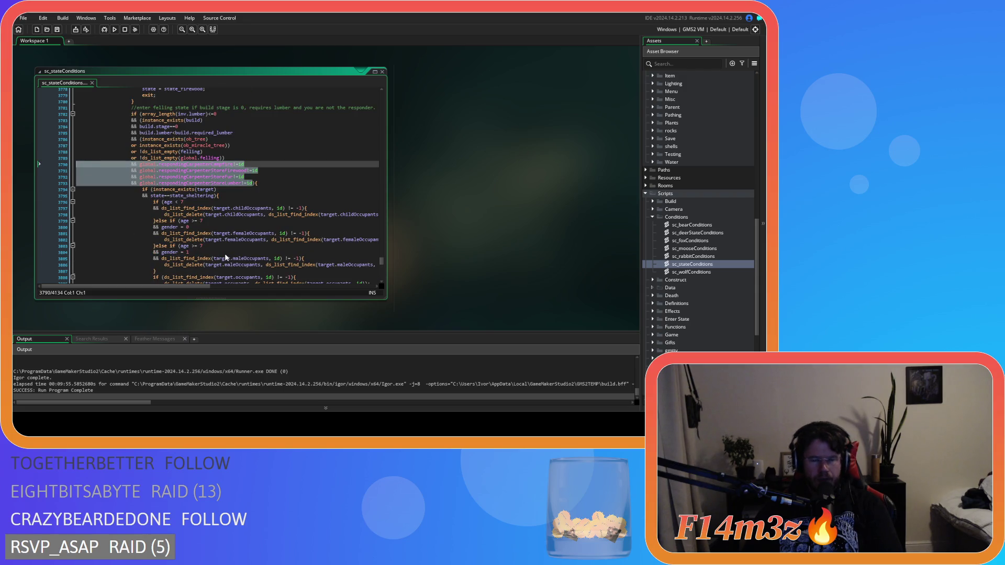
- Delete the selected global.respondingCarpenter checks from the felling condition
{"action": "key", "text": "BackSpace"}
{"action": "scroll", "coordinate": [289, 158], "scroll_direction": "down", "scroll_amount": 12}
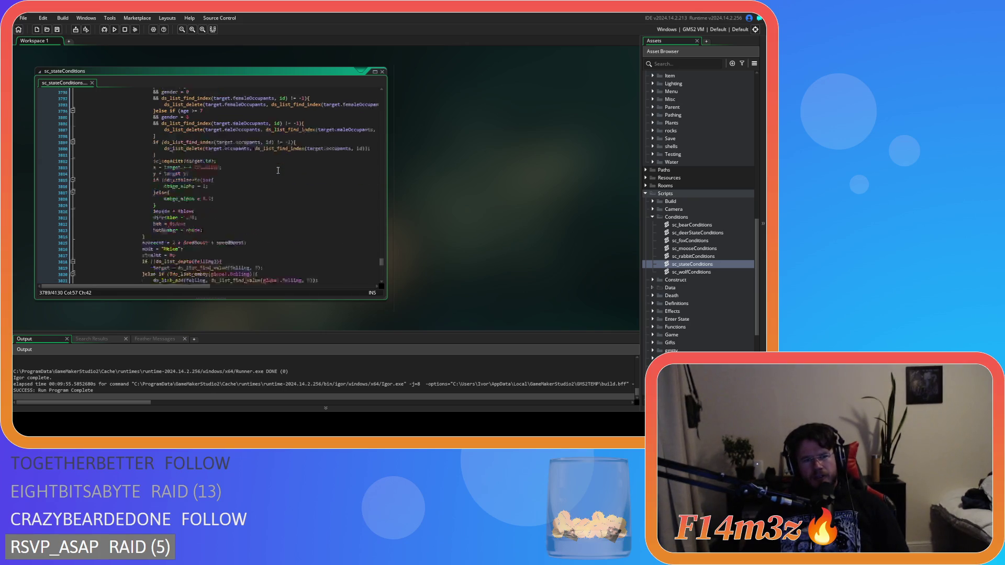
{"action": "scroll", "coordinate": [278, 171], "scroll_direction": "down", "scroll_amount": 6}
{"action": "scroll", "coordinate": [278, 171], "scroll_direction": "up", "scroll_amount": 6}
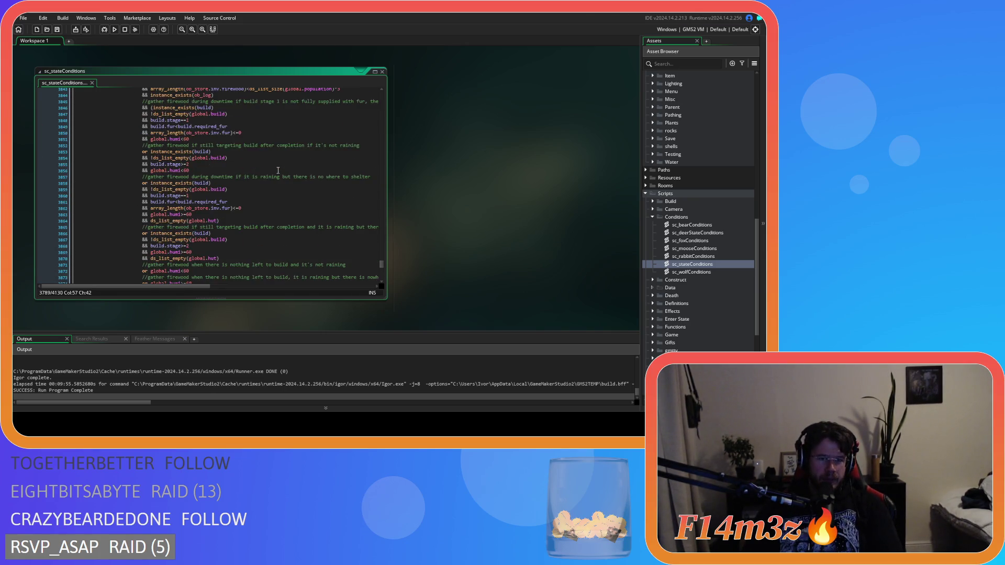
{"action": "scroll", "coordinate": [265, 192], "scroll_direction": "up", "scroll_amount": 7}
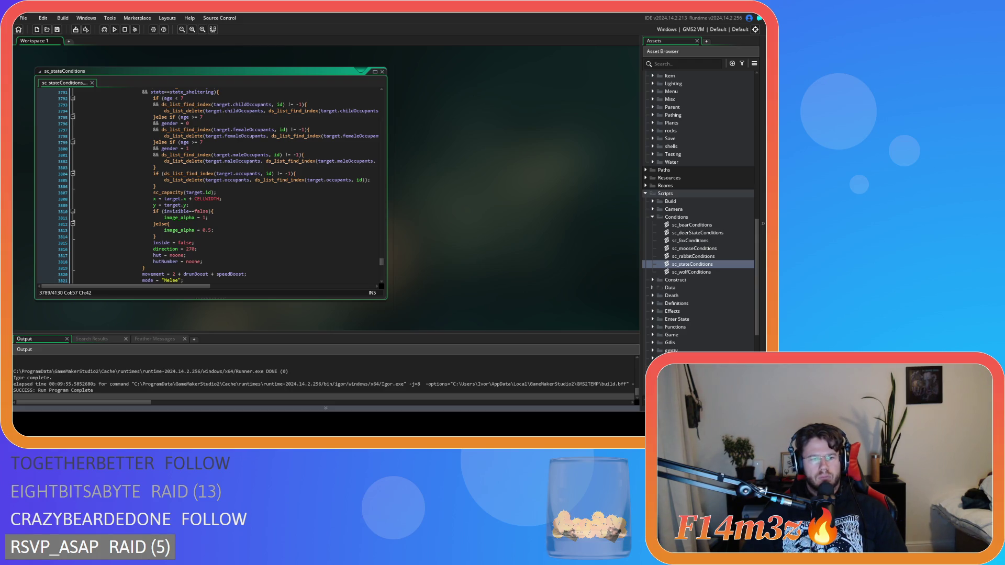
- Place the caret at the end of the y = target.y line
{"action": "left_click", "coordinate": [276, 205]}
- Replace the end of the felling-state comment with 'requires lumber'
{"action": "left_click", "coordinate": [276, 192]}
{"action": "scroll", "coordinate": [276, 192], "scroll_direction": "up", "scroll_amount": 11}
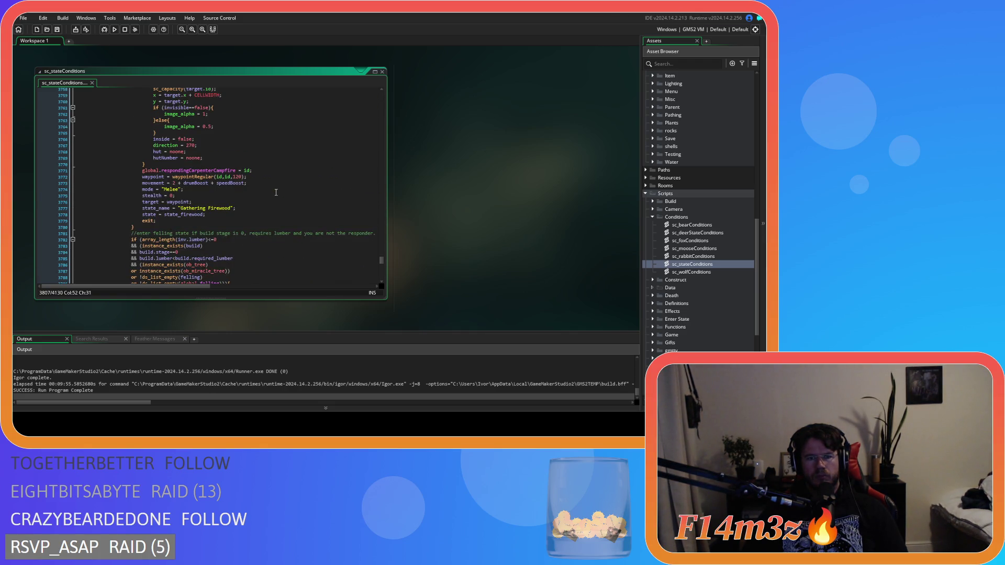
{"action": "scroll", "coordinate": [275, 192], "scroll_direction": "down", "scroll_amount": 3}
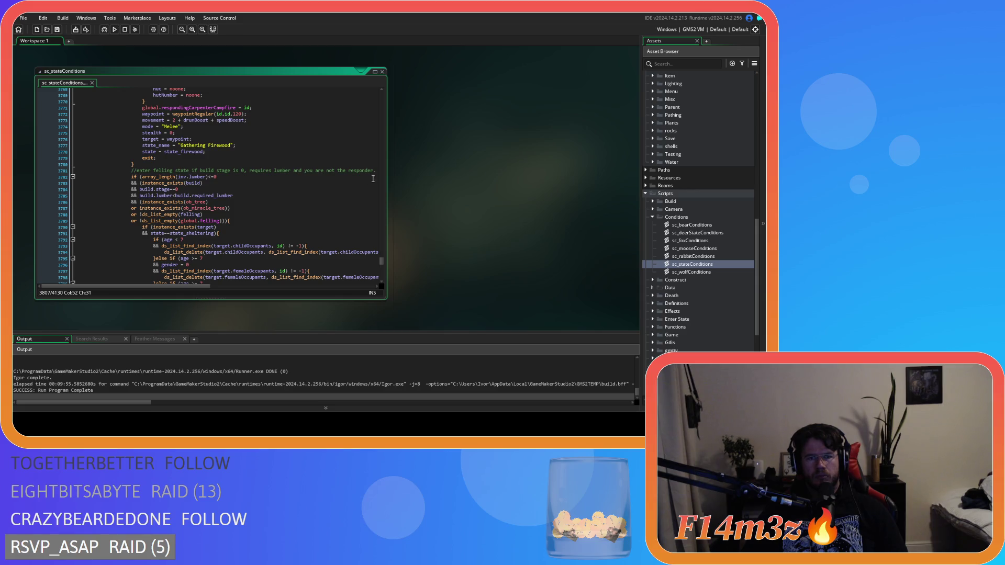
{"action": "left_click_drag", "start_coordinate": [374, 170], "coordinate": [200, 174]}
{"action": "type", "text": "requires lumber"}
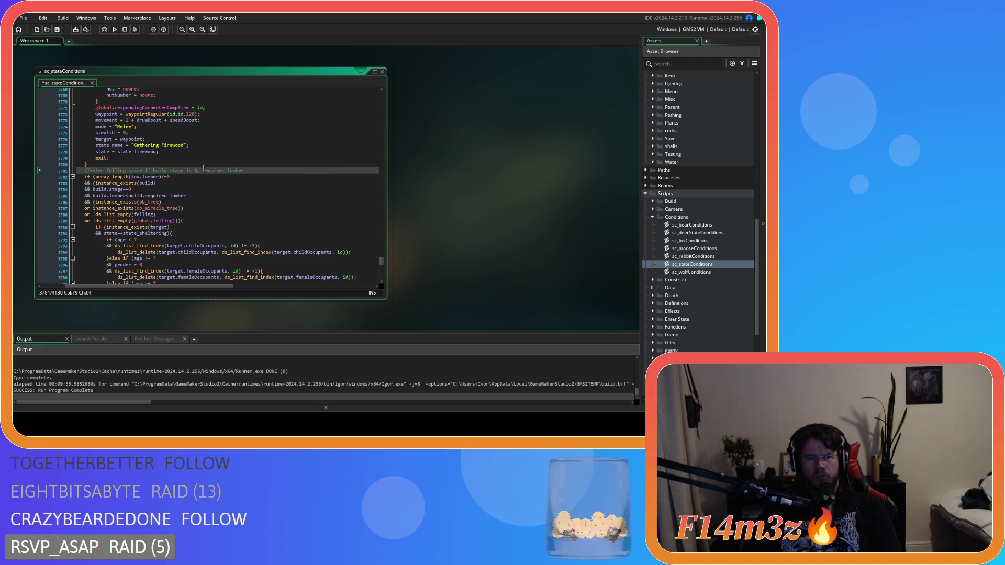
- Change ', ' after the 0 to ' and', save, and open the workspace context menu
{"action": "left_click", "coordinate": [198, 170]}
{"action": "key", "text": "Delete"}
{"action": "type", "text": "and"}
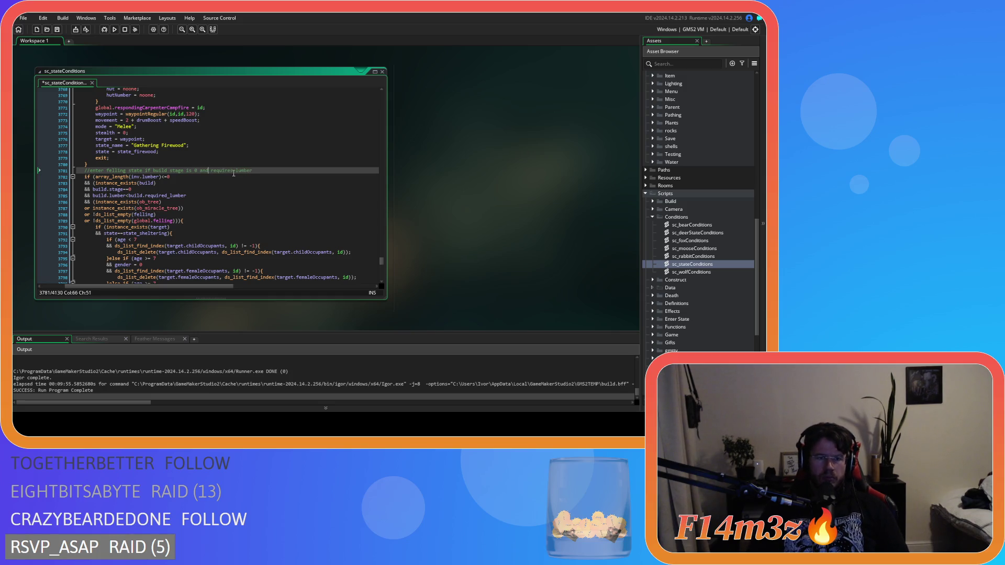
{"action": "key", "text": "ctrl+s"}
{"action": "left_click", "coordinate": [162, 202]}
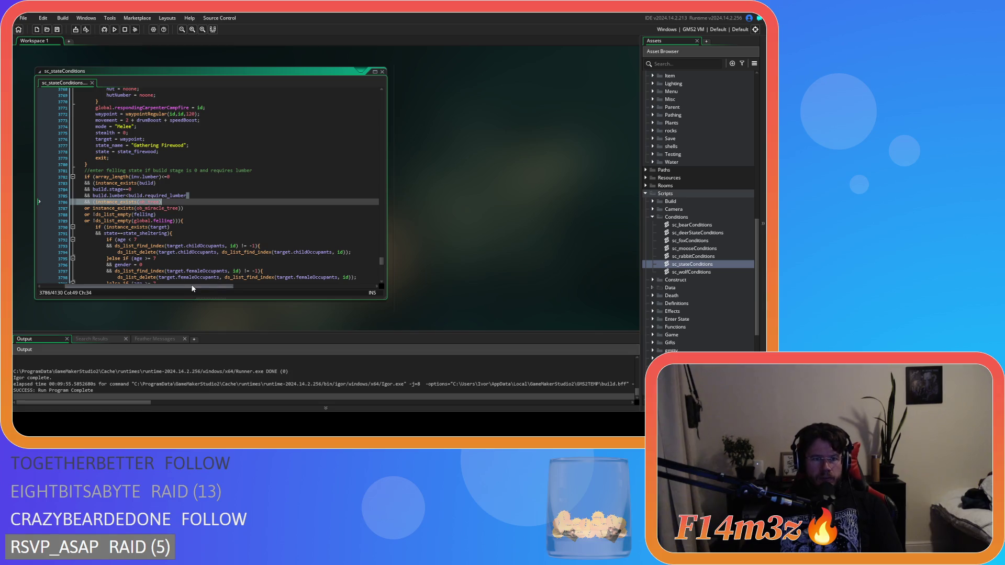
{"action": "left_click", "coordinate": [200, 214]}
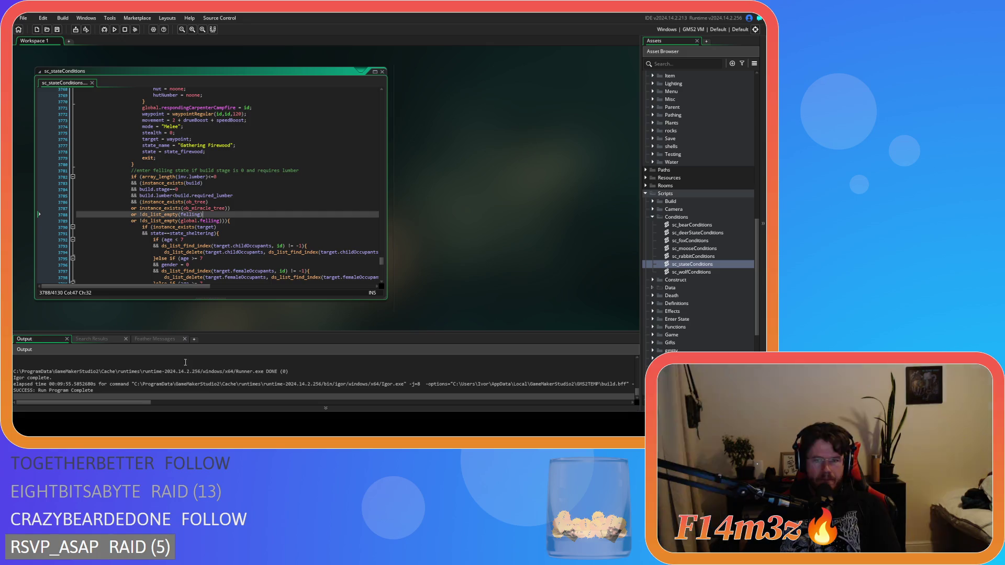
{"action": "left_click", "coordinate": [261, 226]}
{"action": "right_click", "coordinate": [531, 197]}
- Close all code windows and collapse the Conditions, Scripts and Objects folders
{"action": "mouse_move", "coordinate": [543, 210]}
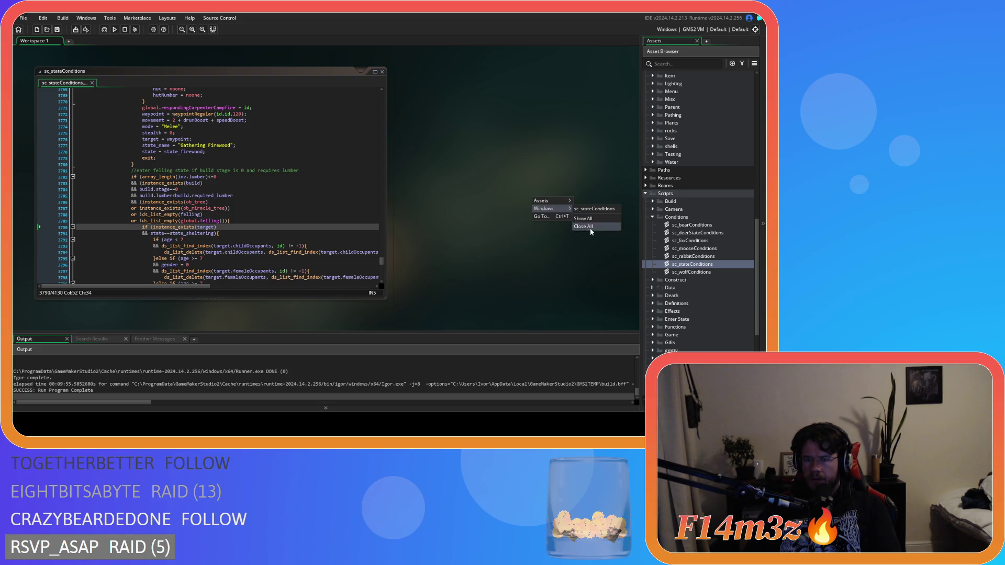
{"action": "left_click", "coordinate": [589, 228]}
{"action": "left_click", "coordinate": [652, 217]}
{"action": "left_click", "coordinate": [647, 197]}
{"action": "scroll", "coordinate": [648, 196], "scroll_direction": "up", "scroll_amount": 5}
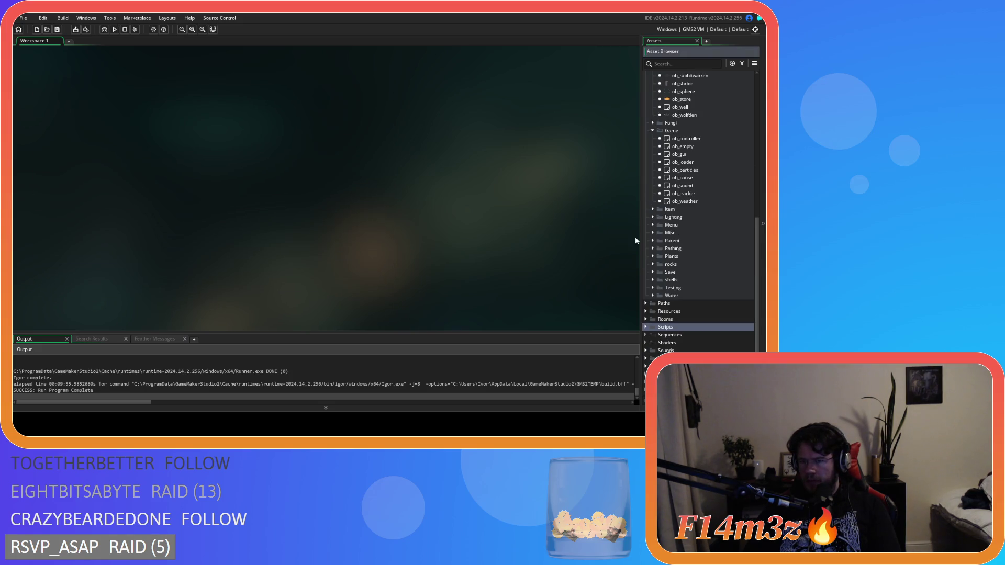
{"action": "left_click", "coordinate": [653, 180]}
{"action": "scroll", "coordinate": [658, 180], "scroll_direction": "down", "scroll_amount": 3}
{"action": "scroll", "coordinate": [652, 235], "scroll_direction": "up", "scroll_amount": 6}
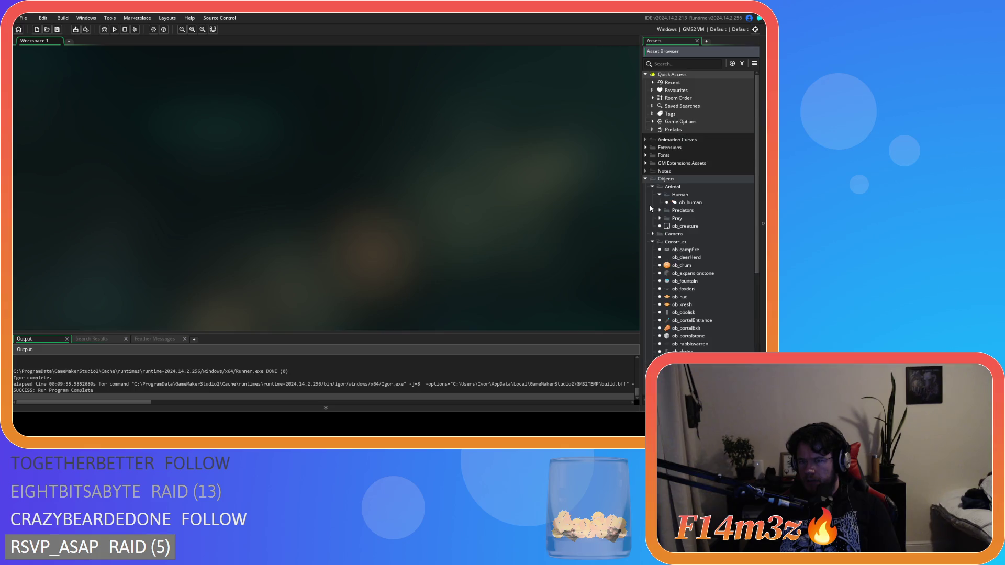
{"action": "left_click", "coordinate": [652, 242]}
- Expand Scripts > Construct and open the sc_portal script
{"action": "left_click", "coordinate": [645, 178]}
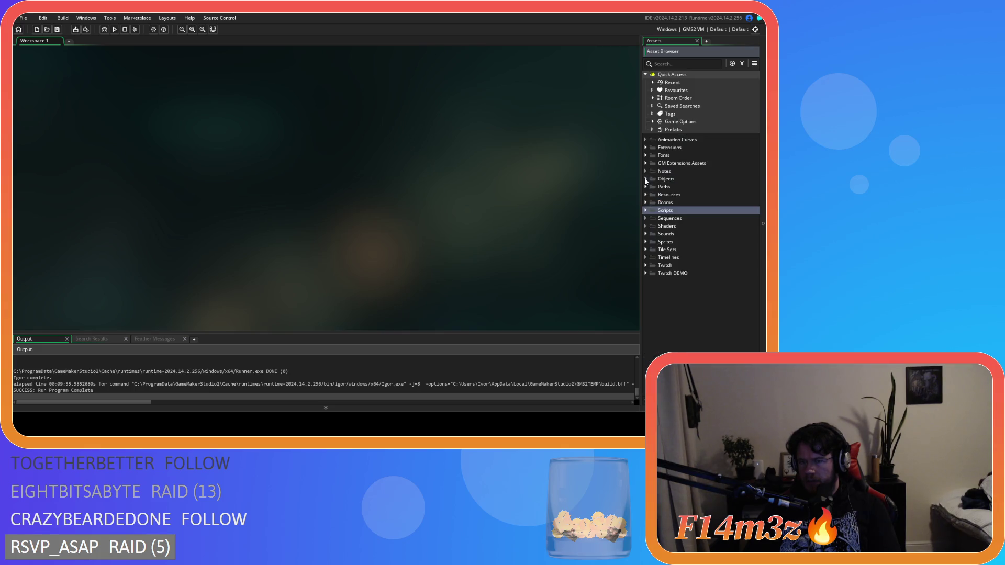
{"action": "left_click", "coordinate": [646, 210]}
{"action": "left_click", "coordinate": [652, 241]}
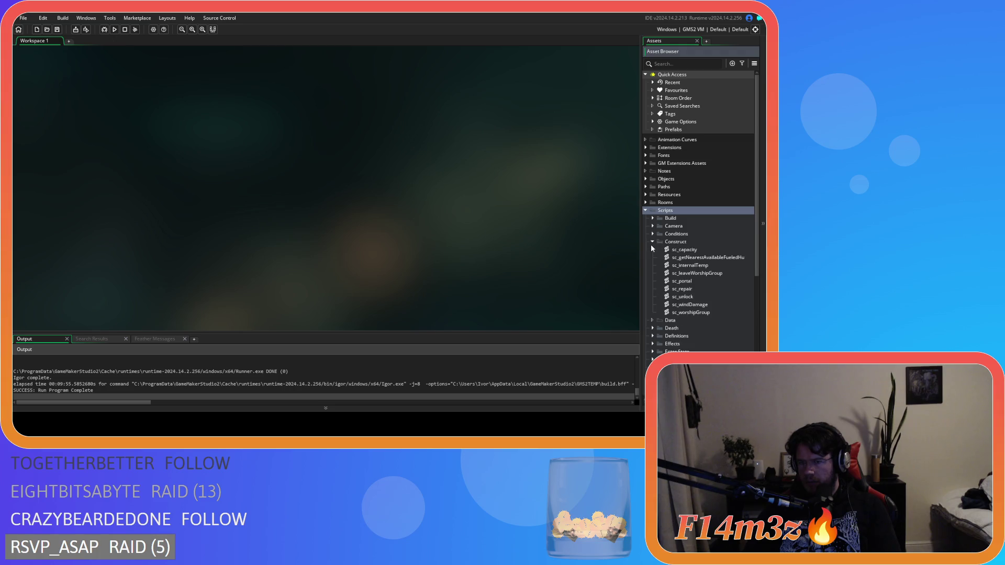
{"action": "double_click", "coordinate": [682, 281]}
- Duplicate the fueledTents clear as ds_list_clear(global.carpentersWithdrawingFirewood) and search for that name
{"action": "scroll", "coordinate": [353, 210], "scroll_direction": "down", "scroll_amount": 20}
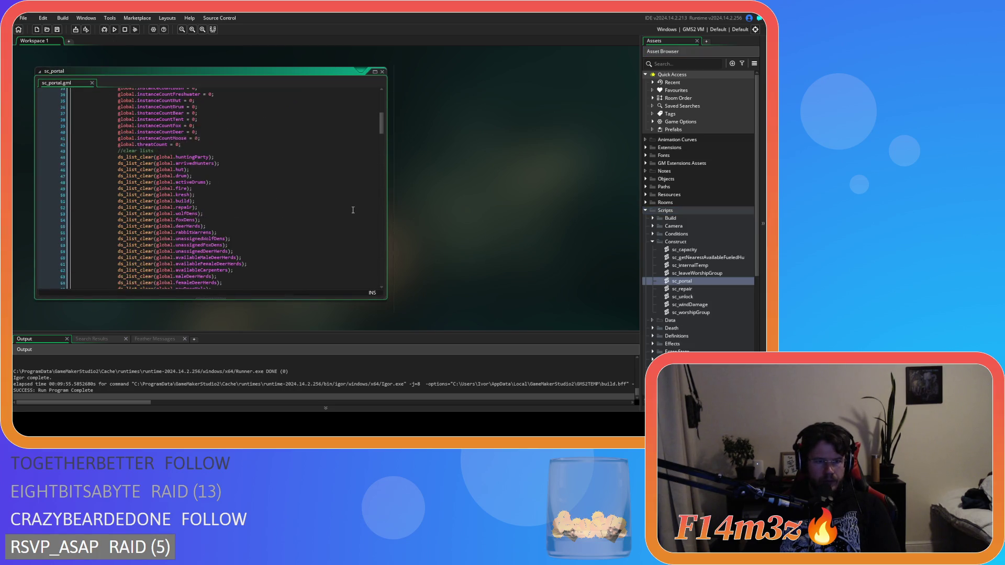
{"action": "left_click", "coordinate": [228, 199]}
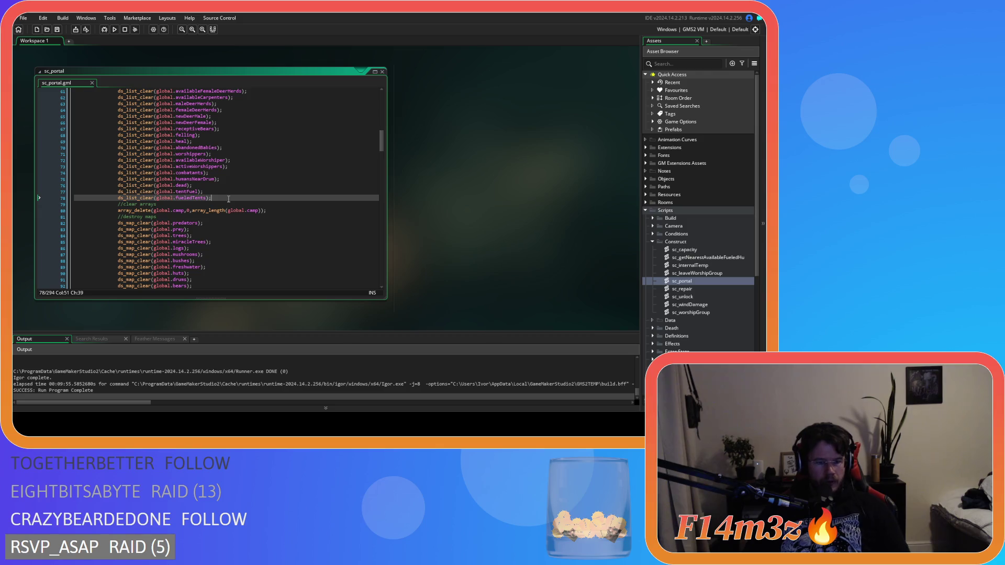
{"action": "key", "text": "ctrl+d"}
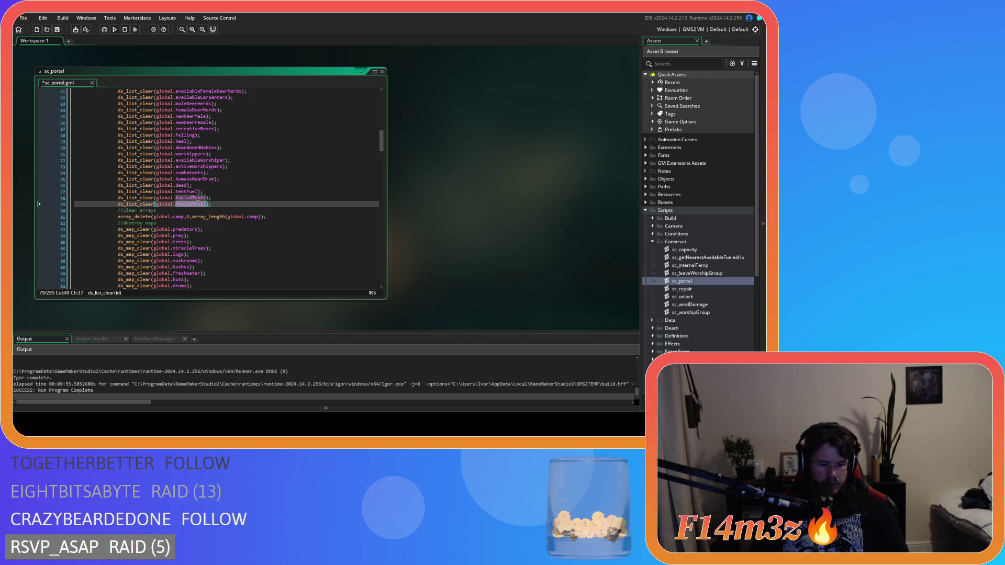
{"action": "type", "text": "carpenters"}
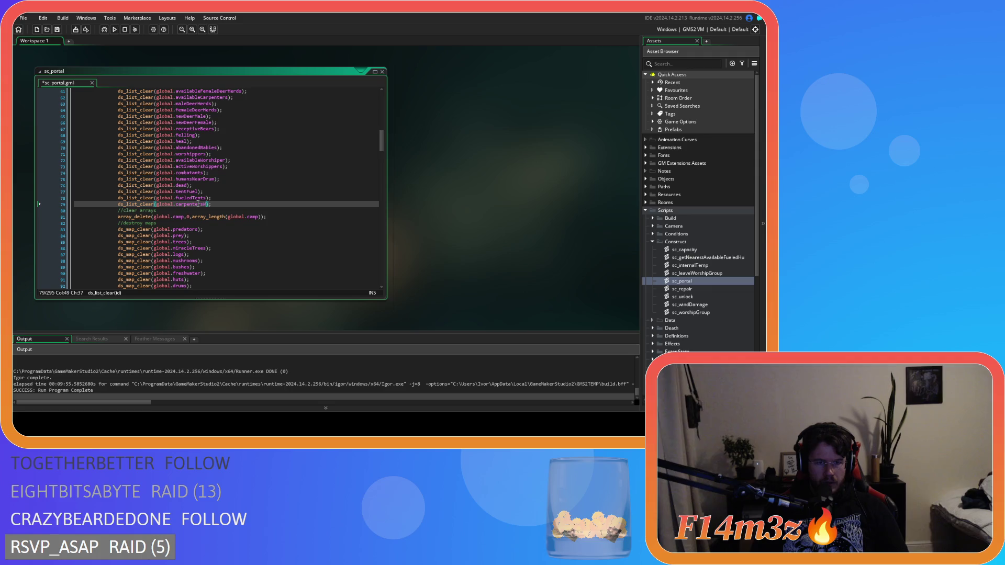
{"action": "key", "text": "BackSpace"}
{"action": "key", "text": "BackSpace"}
{"action": "key", "text": "BackSpace"}
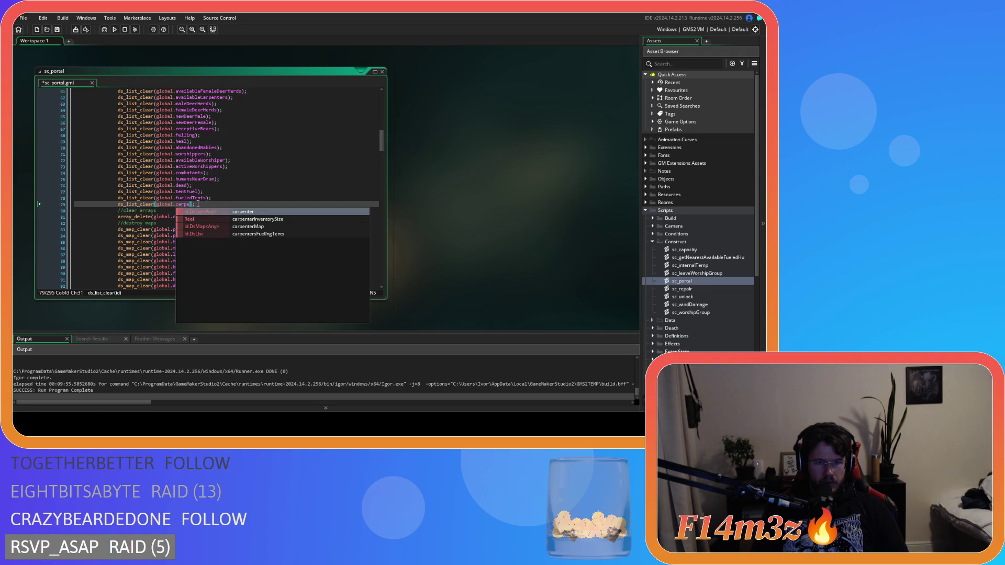
{"action": "key", "text": "BackSpace"}
{"action": "key", "text": "BackSpace"}
{"action": "key", "text": "BackSpace"}
{"action": "type", "text": "wi"}
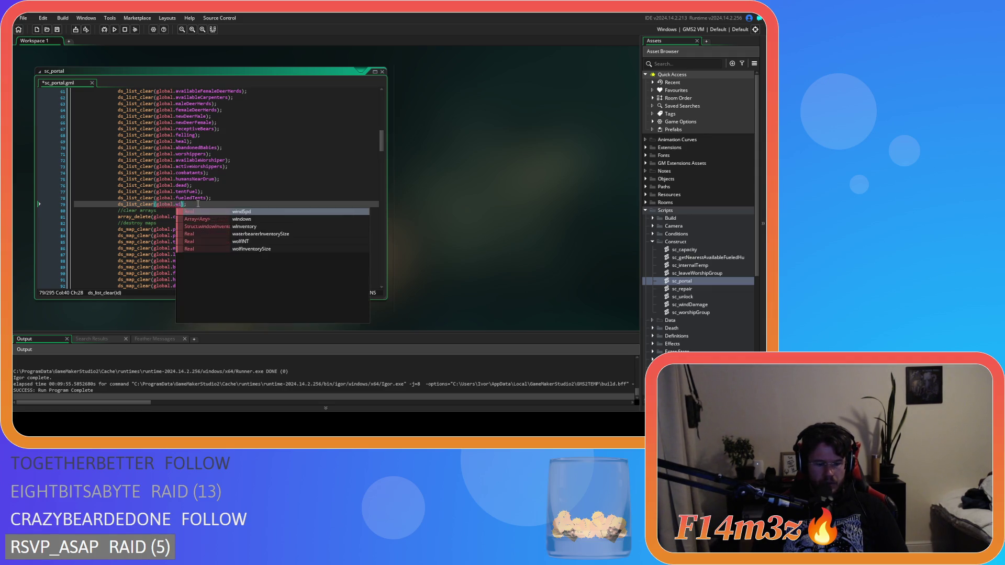
{"action": "key", "text": "Escape"}
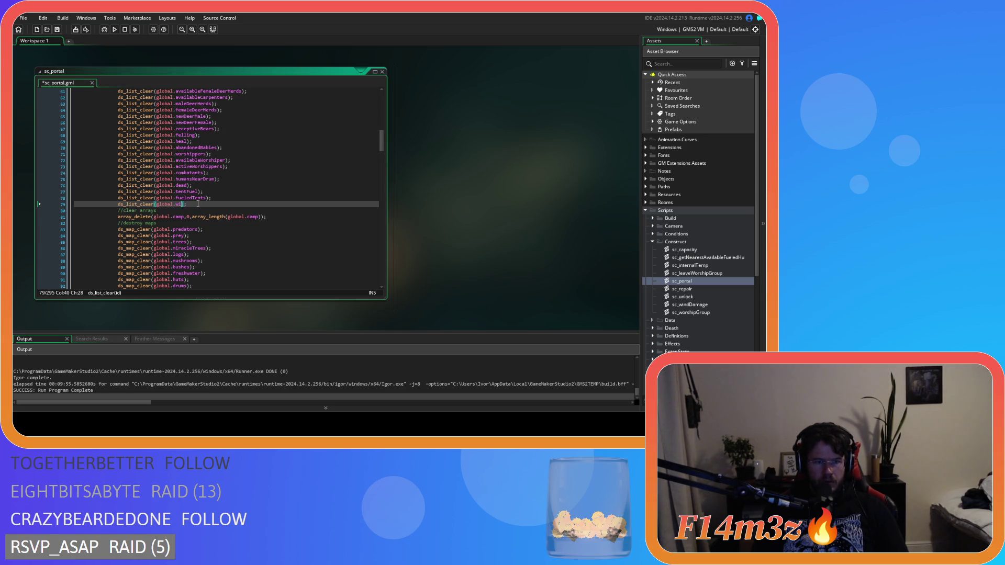
{"action": "key", "text": "BackSpace"}
{"action": "key", "text": "BackSpace"}
{"action": "type", "text": "carpenters"}
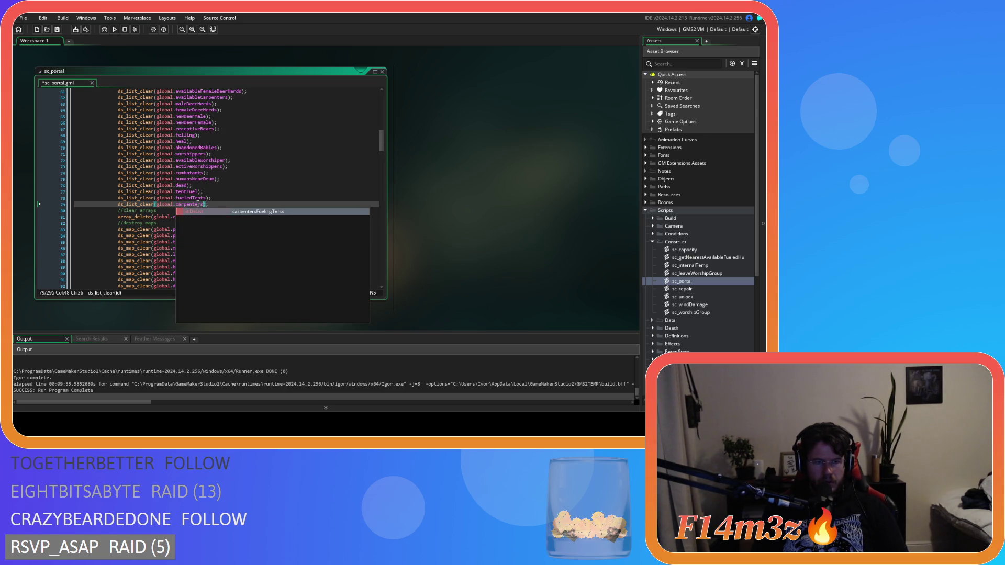
{"action": "type", "text": "Withdrawin"}
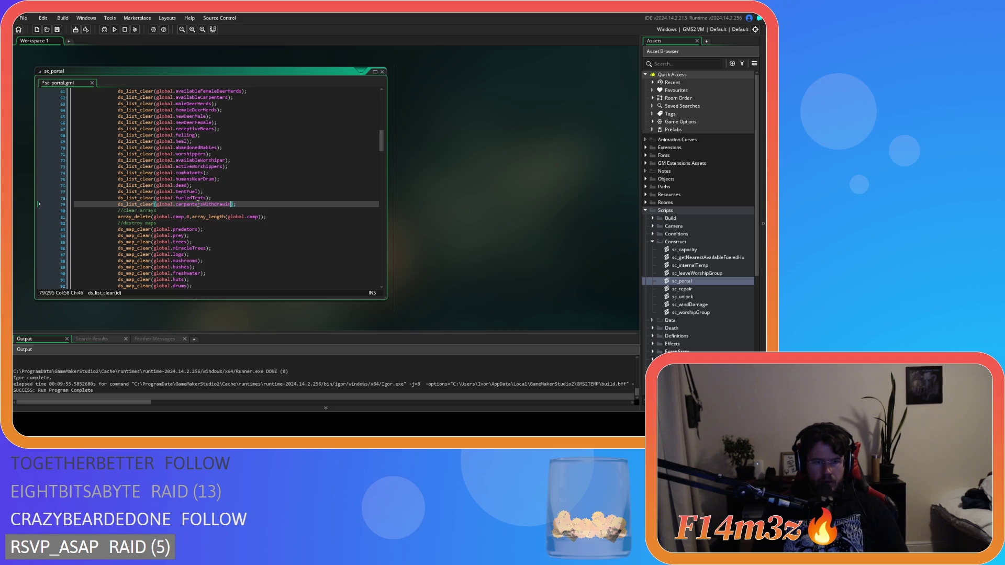
{"action": "type", "text": "gFirewood"}
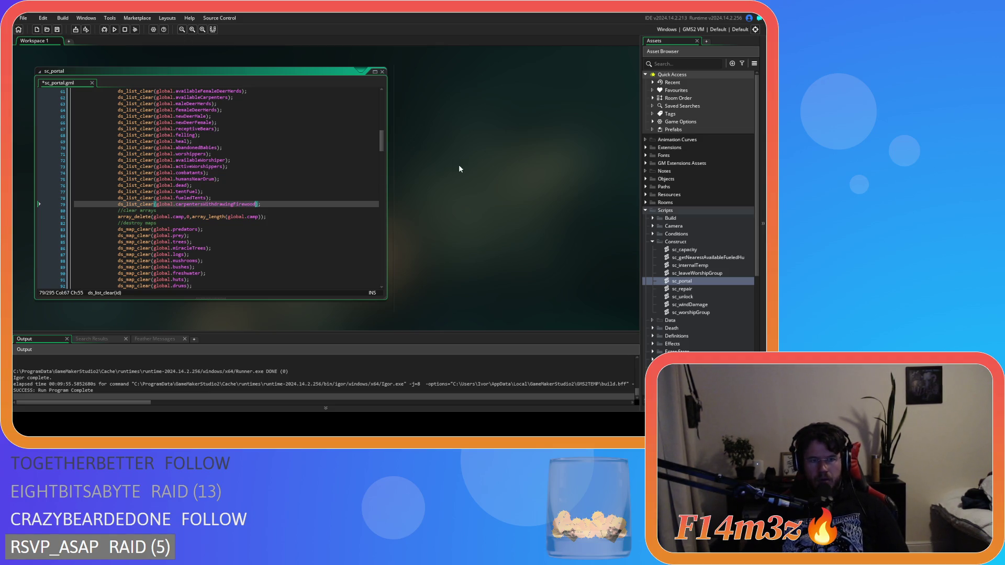
{"action": "double_click", "coordinate": [246, 204]}
{"action": "key", "text": "ctrl+f"}
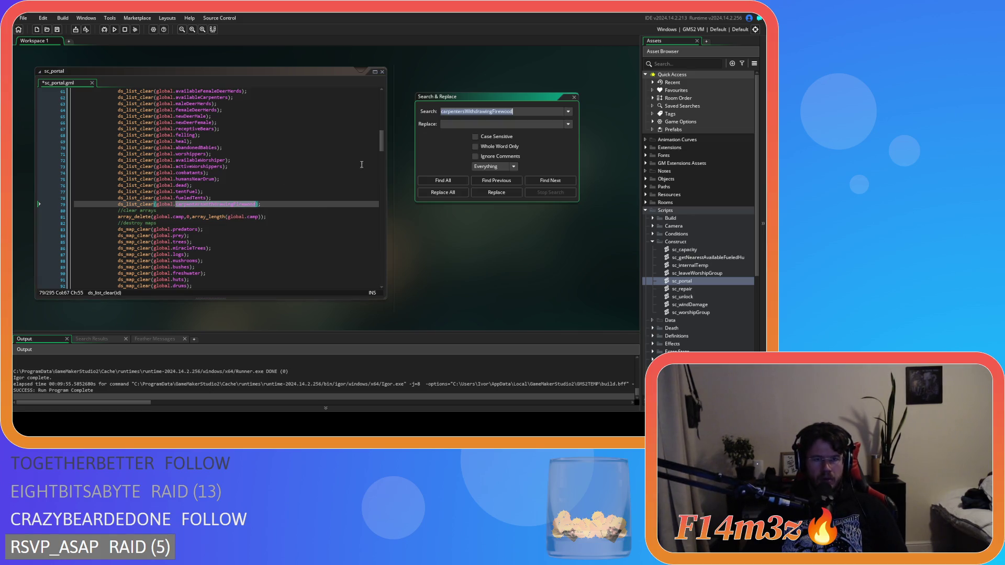
- List all carpentersWithdrawingFirewood uses, then select its clear statement on line 79
{"action": "left_click", "coordinate": [443, 180]}
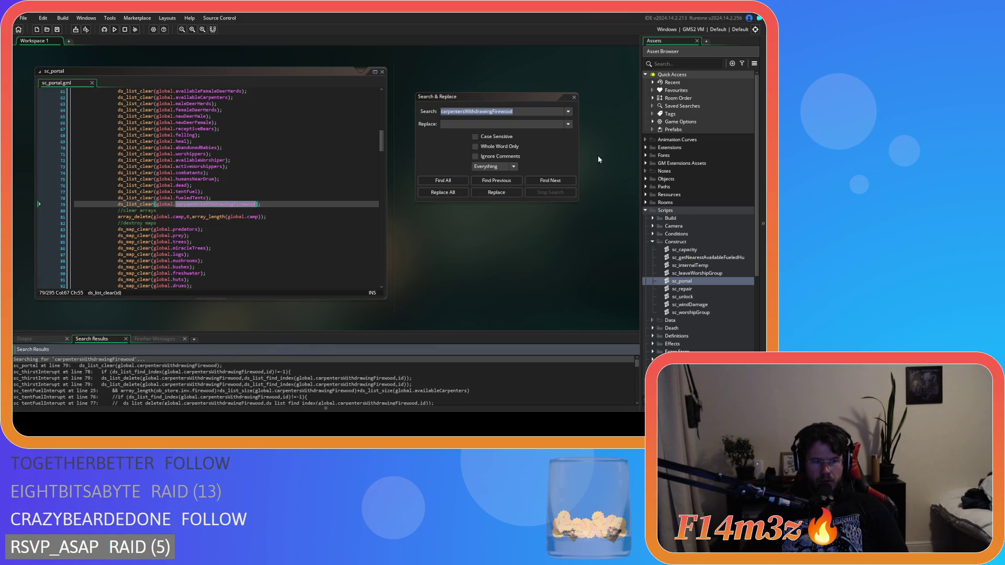
{"action": "left_click", "coordinate": [574, 96]}
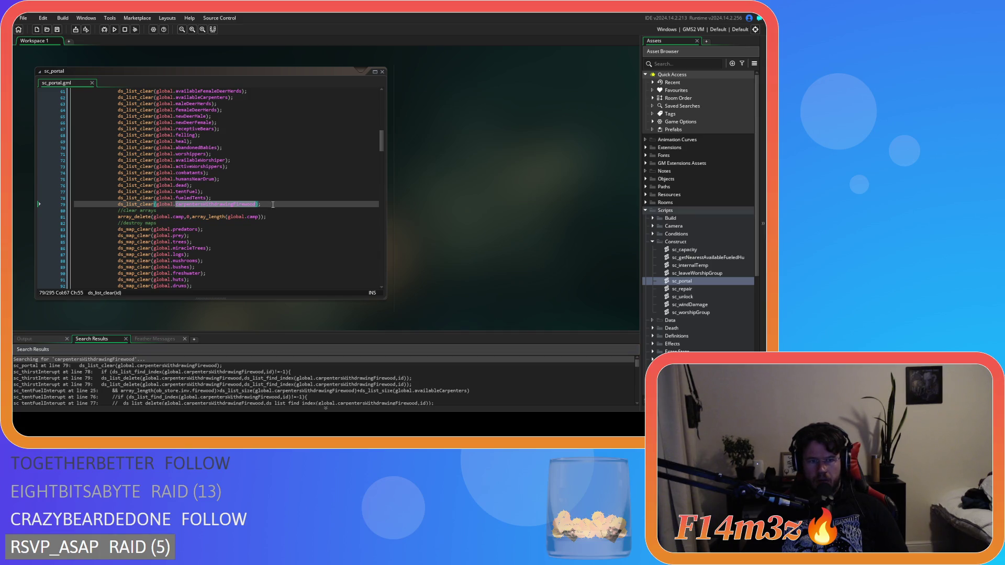
{"action": "left_click_drag", "start_coordinate": [273, 204], "coordinate": [118, 204]}
{"action": "key", "text": "ctrl+c"}
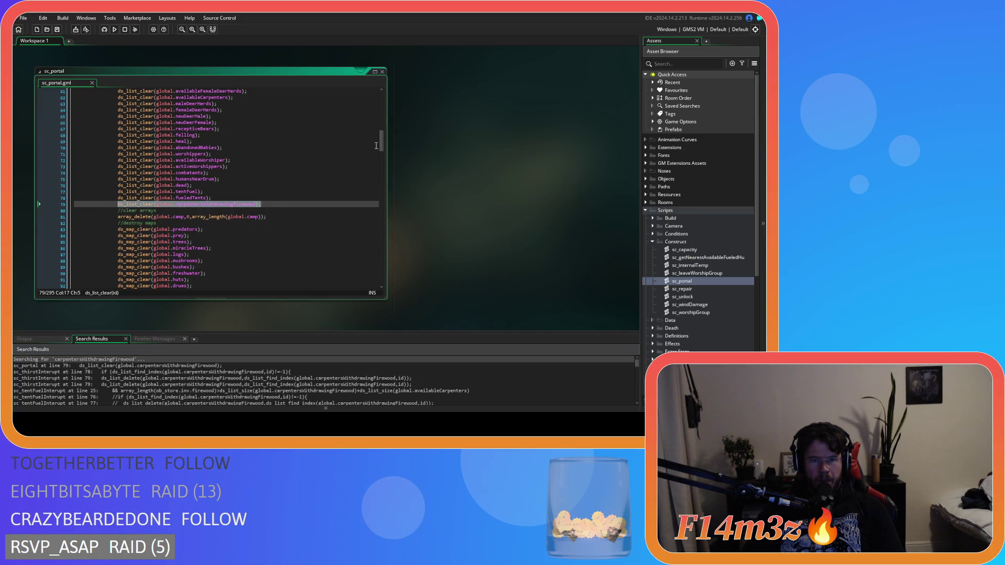
{"action": "mouse_move", "coordinate": [381, 145]}
{"action": "left_mouse_down"}
{"action": "mouse_move", "coordinate": [381, 239]}
{"action": "mouse_move", "coordinate": [372, 138]}
{"action": "mouse_move", "coordinate": [370, 234]}
{"action": "left_mouse_up"}
- Paste the carpentersWithdrawingFirewood clear statement on a new line after line 220
{"action": "left_click", "coordinate": [232, 209]}
{"action": "key", "text": "Return"}
{"action": "key", "text": "ctrl+v"}
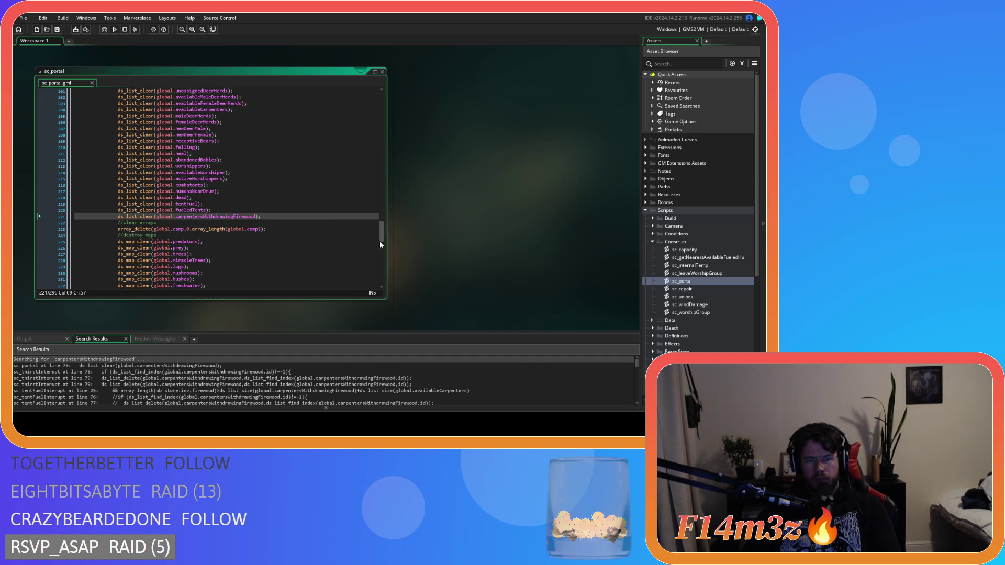
{"action": "left_click_drag", "start_coordinate": [382, 239], "coordinate": [382, 143]}
- Close all open code windows and collapse the Scripts folder
{"action": "right_click", "coordinate": [462, 152]}
{"action": "mouse_move", "coordinate": [479, 163]}
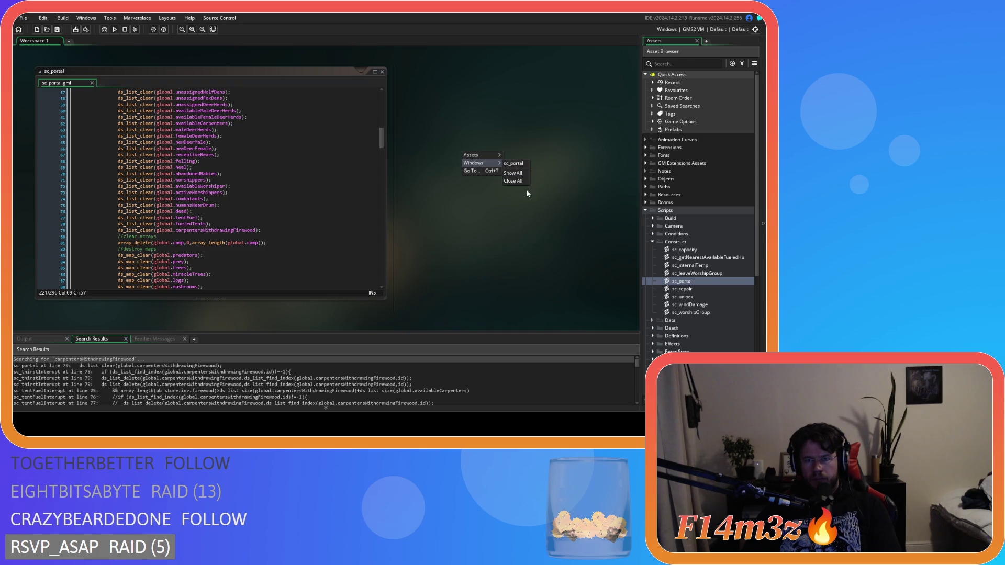
{"action": "left_click", "coordinate": [514, 181]}
{"action": "left_click", "coordinate": [645, 211]}
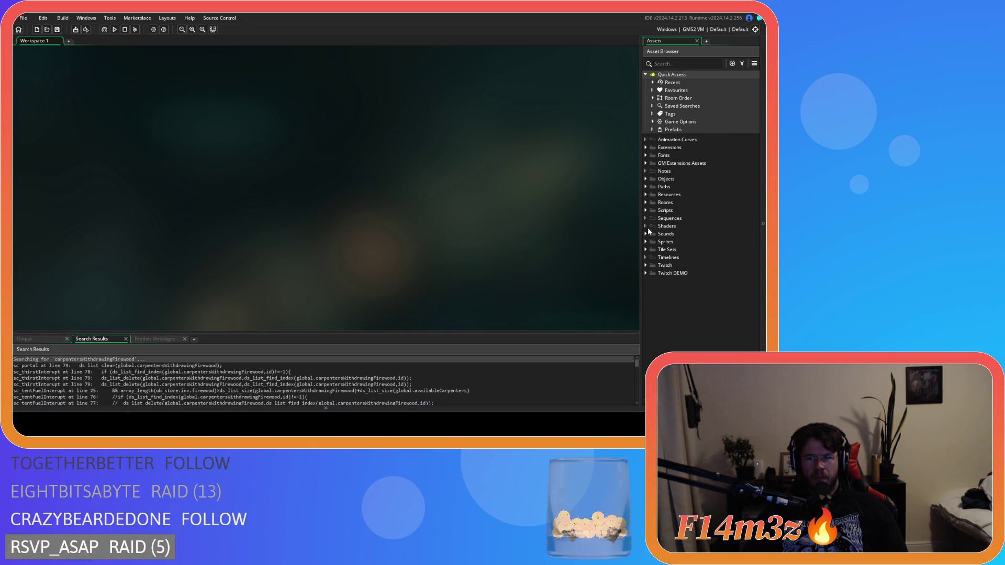
{"action": "left_click", "coordinate": [646, 210]}
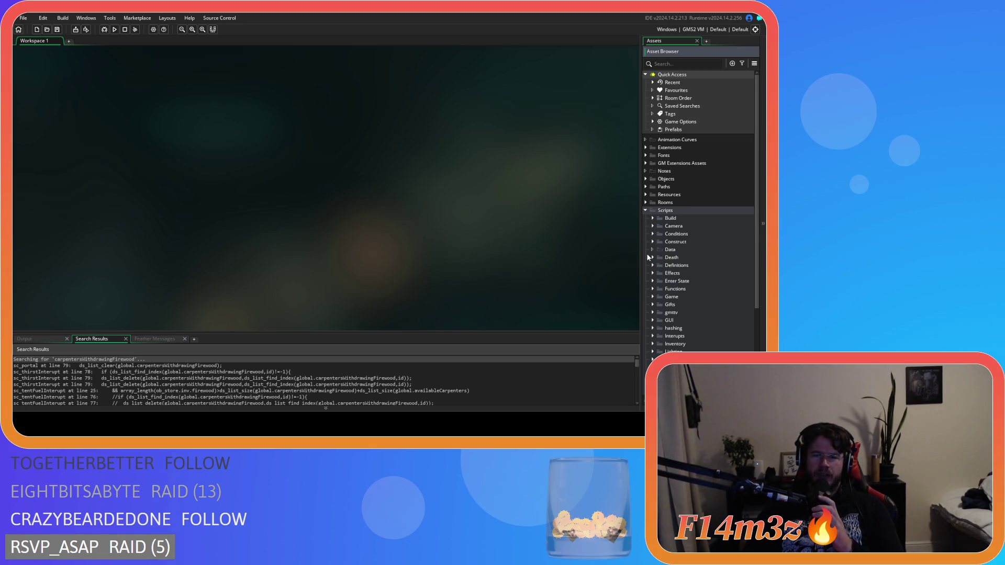
- Collapse Scripts and expand Objects > Lighting to show ob_light, ob_lighting, ob_lightTemp and ob_shadow
{"action": "scroll", "coordinate": [649, 300], "scroll_direction": "down", "scroll_amount": 2}
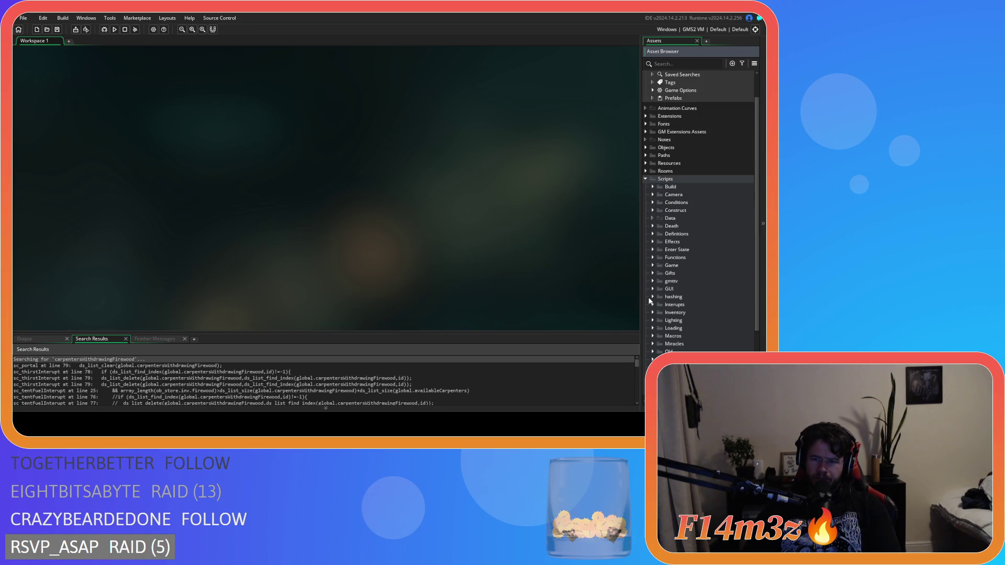
{"action": "scroll", "coordinate": [650, 282], "scroll_direction": "down", "scroll_amount": 3}
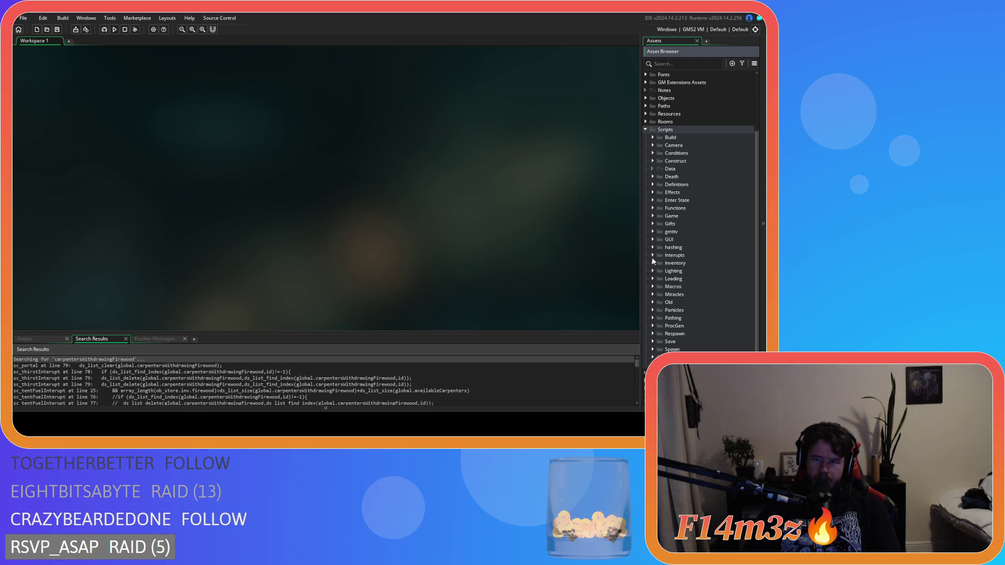
{"action": "left_click", "coordinate": [645, 129]}
{"action": "left_click", "coordinate": [646, 178]}
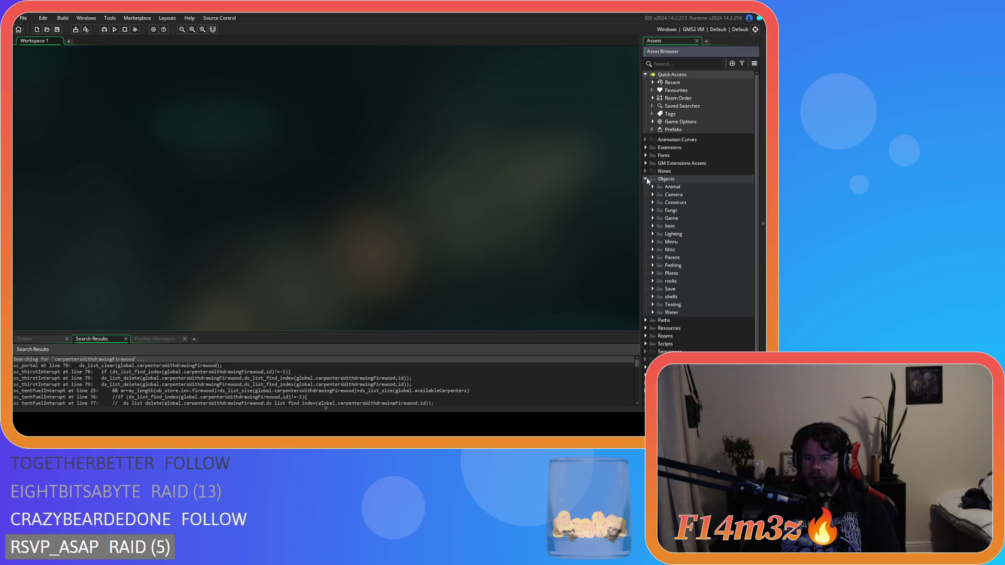
{"action": "left_click", "coordinate": [652, 234]}
- Open ob_lighting and read through its Alarm 0 and Alarm 1 event code
{"action": "double_click", "coordinate": [684, 249]}
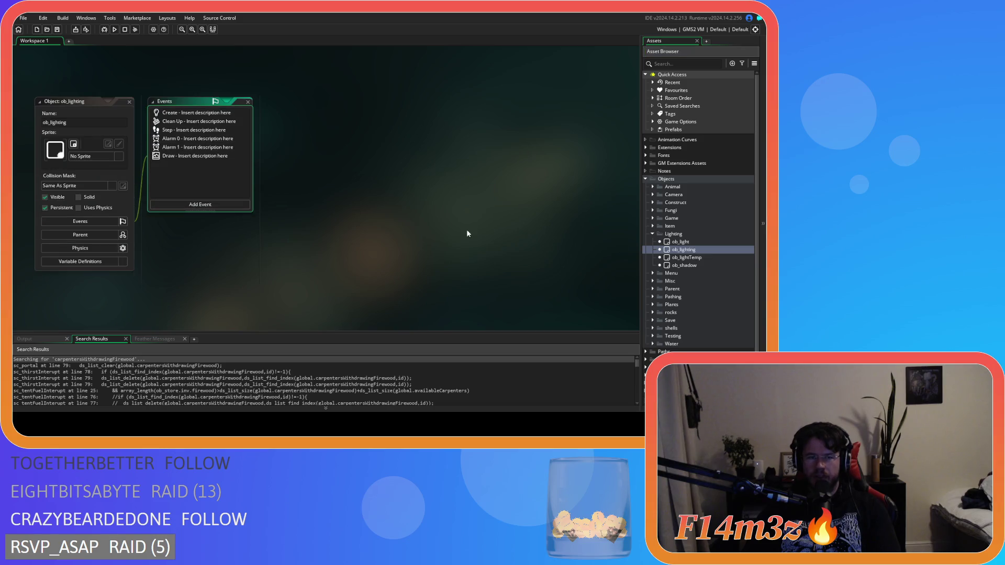
{"action": "left_click", "coordinate": [181, 112]}
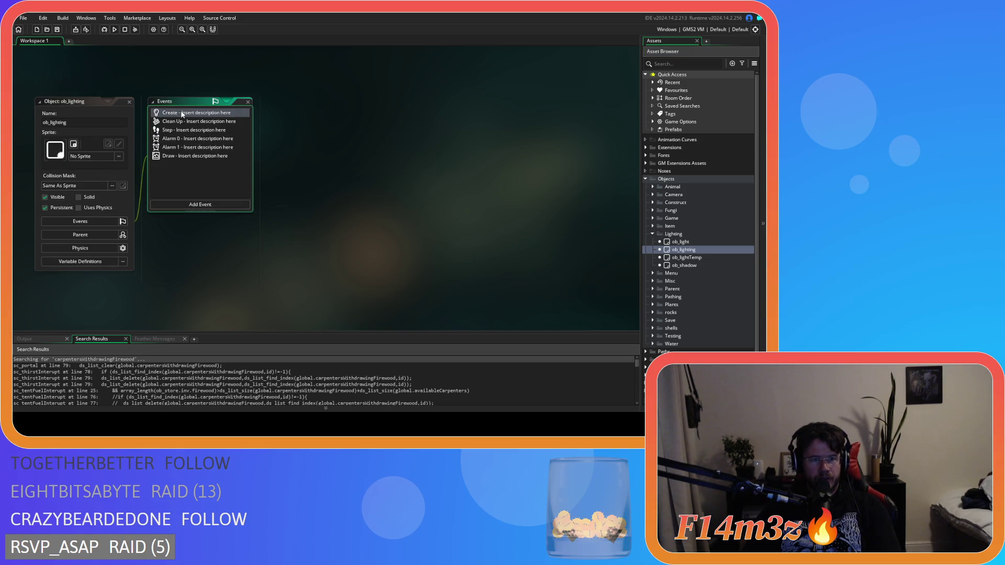
{"action": "double_click", "coordinate": [177, 139]}
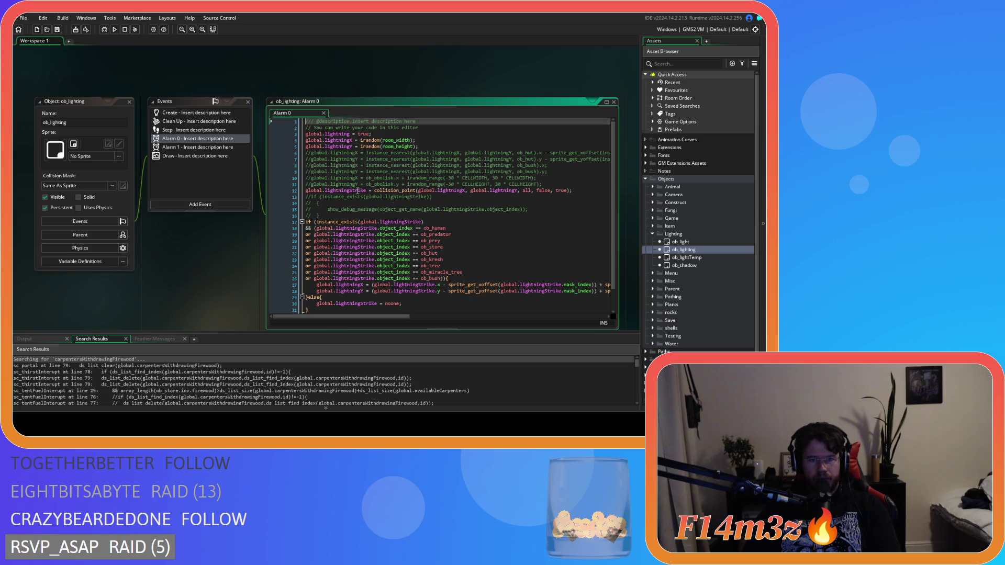
{"action": "double_click", "coordinate": [198, 147]}
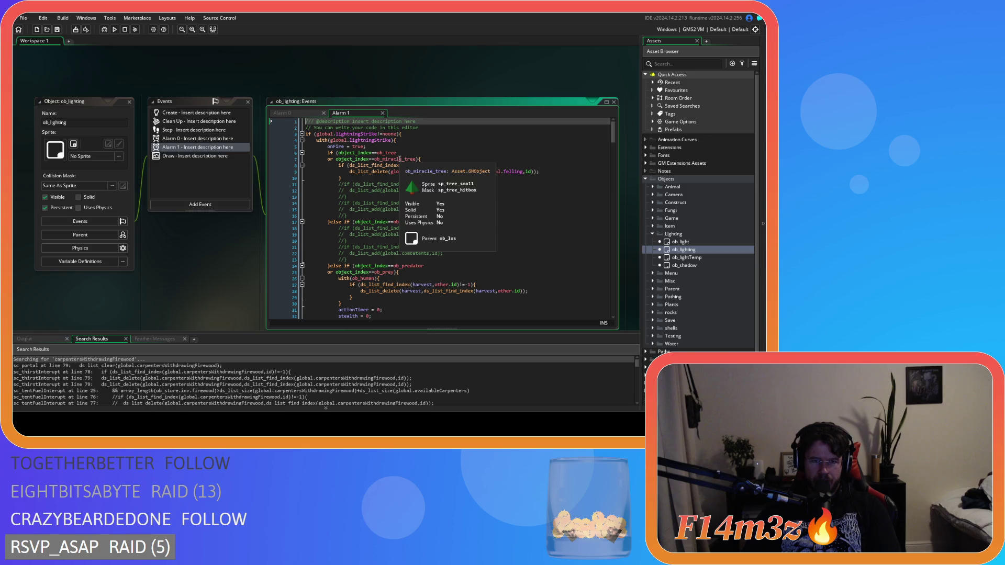
{"action": "scroll", "coordinate": [464, 193], "scroll_direction": "down", "scroll_amount": 20}
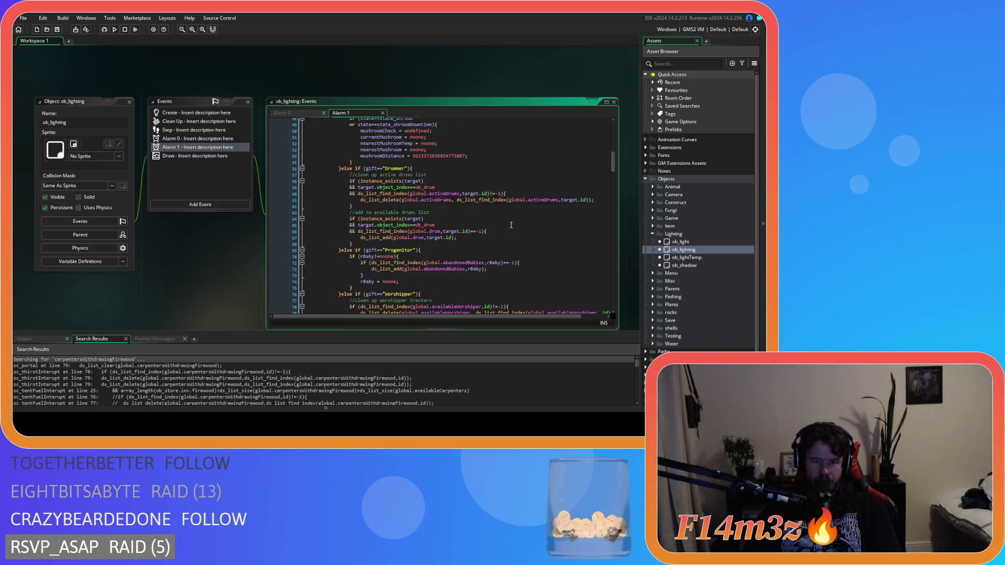
{"action": "scroll", "coordinate": [594, 222], "scroll_direction": "down", "scroll_amount": 5}
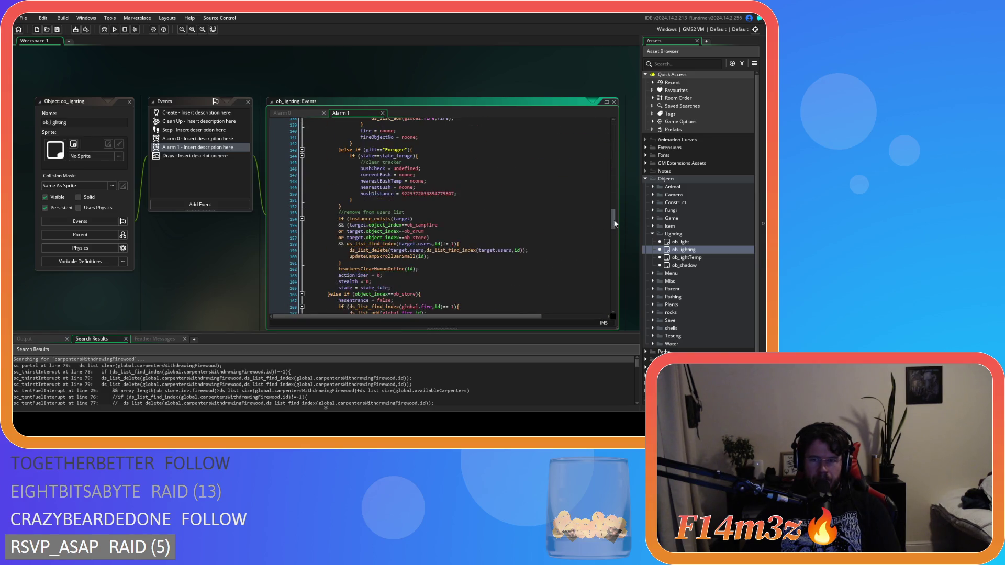
{"action": "left_click_drag", "start_coordinate": [613, 219], "coordinate": [610, 129]}
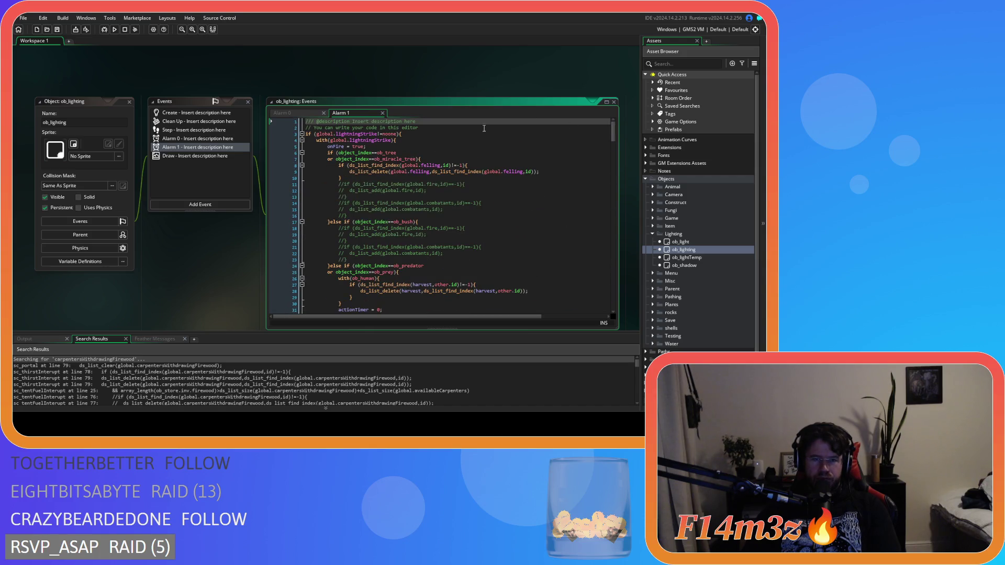
- Open the Step event code, inspect the alarm[0] division on line 11, and make Step the first tab
{"action": "left_click", "coordinate": [192, 130]}
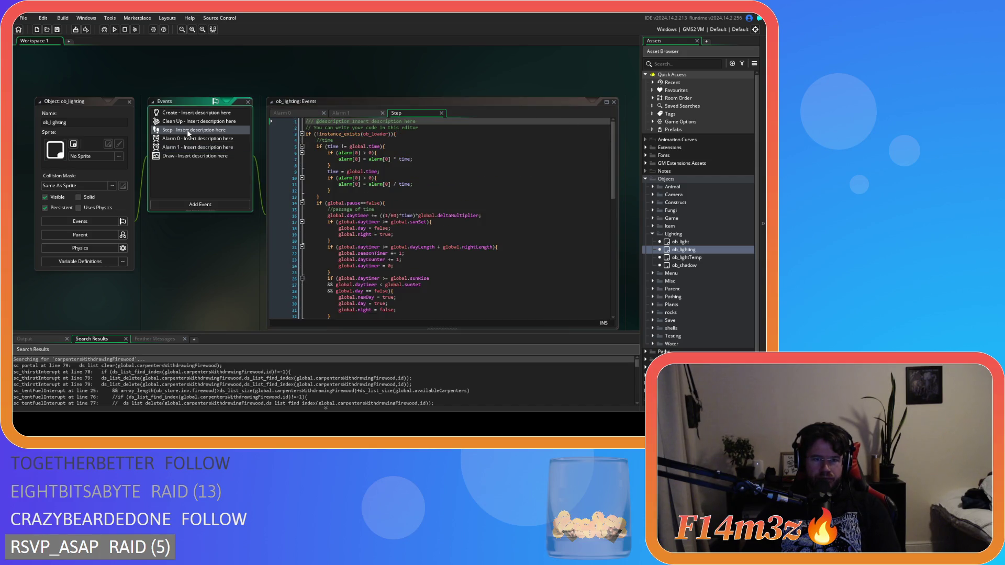
{"action": "left_click", "coordinate": [460, 164]}
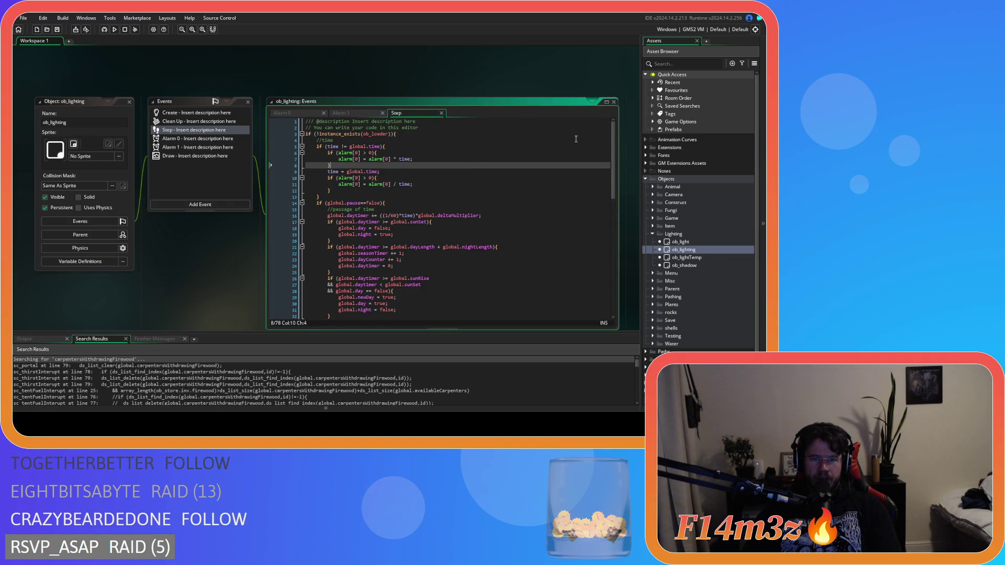
{"action": "left_click", "coordinate": [440, 158]}
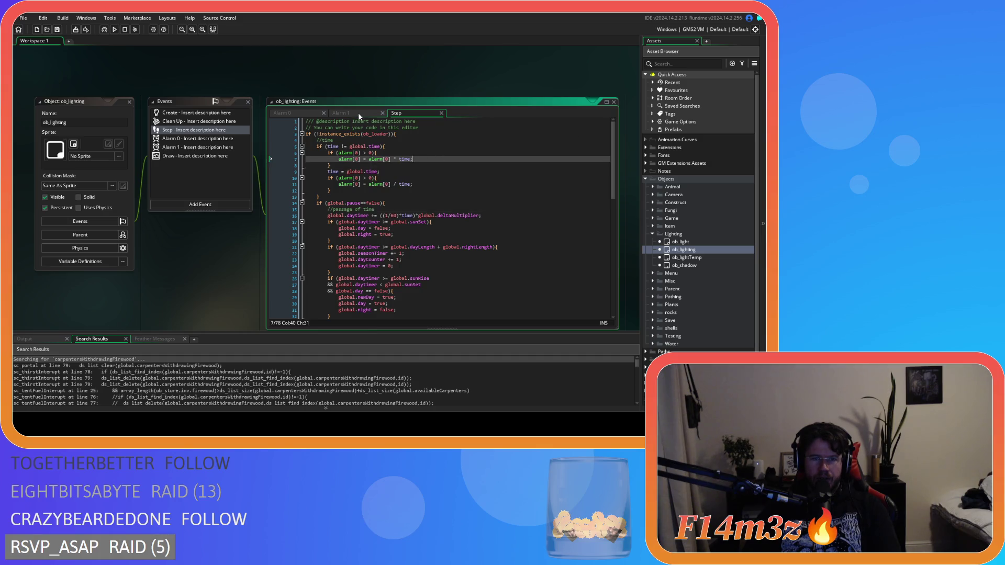
{"action": "left_click", "coordinate": [296, 113]}
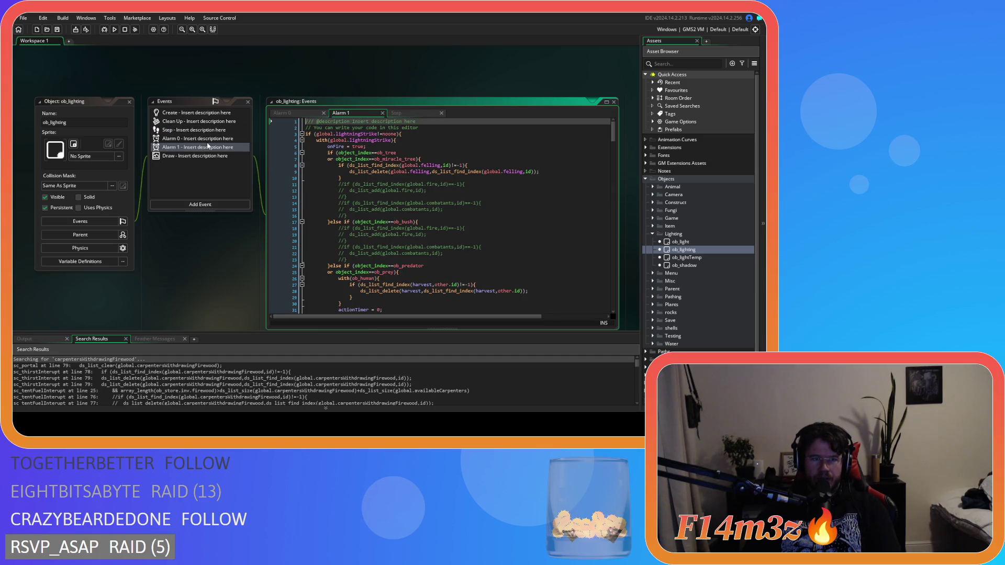
{"action": "left_click", "coordinate": [396, 113]}
{"action": "left_click", "coordinate": [393, 177]}
{"action": "left_click_drag", "start_coordinate": [338, 185], "coordinate": [443, 185]}
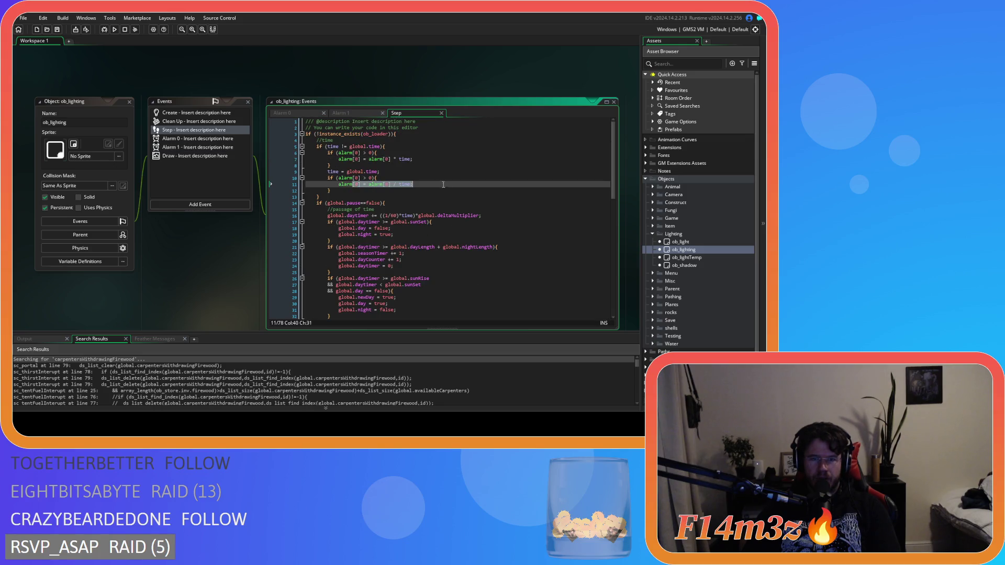
{"action": "left_click", "coordinate": [353, 121]}
{"action": "left_click_drag", "start_coordinate": [396, 113], "coordinate": [285, 113]}
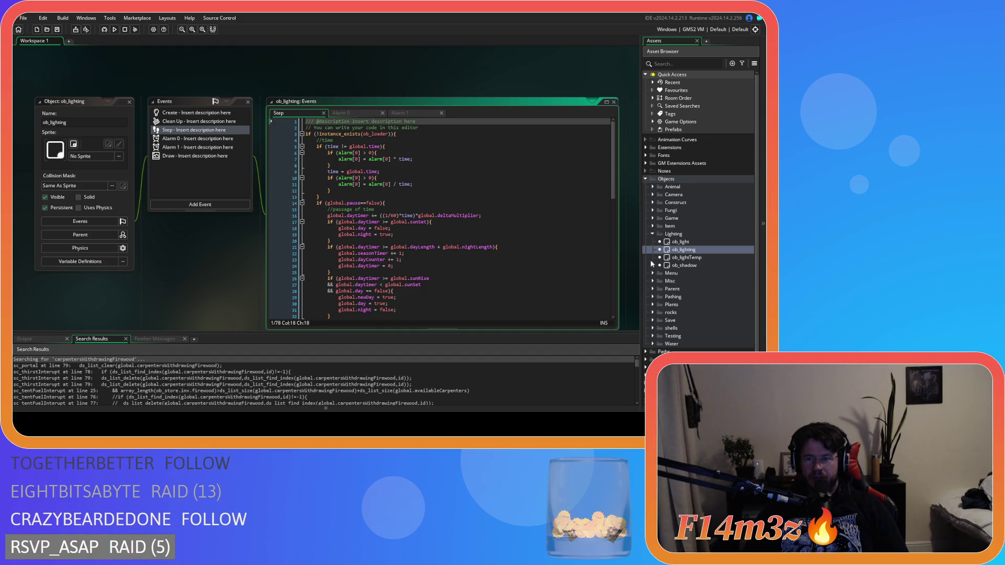
- Review ob_weather's Step event code, then close it and return to ob_lighting's Step code
{"action": "left_click", "coordinate": [653, 218]}
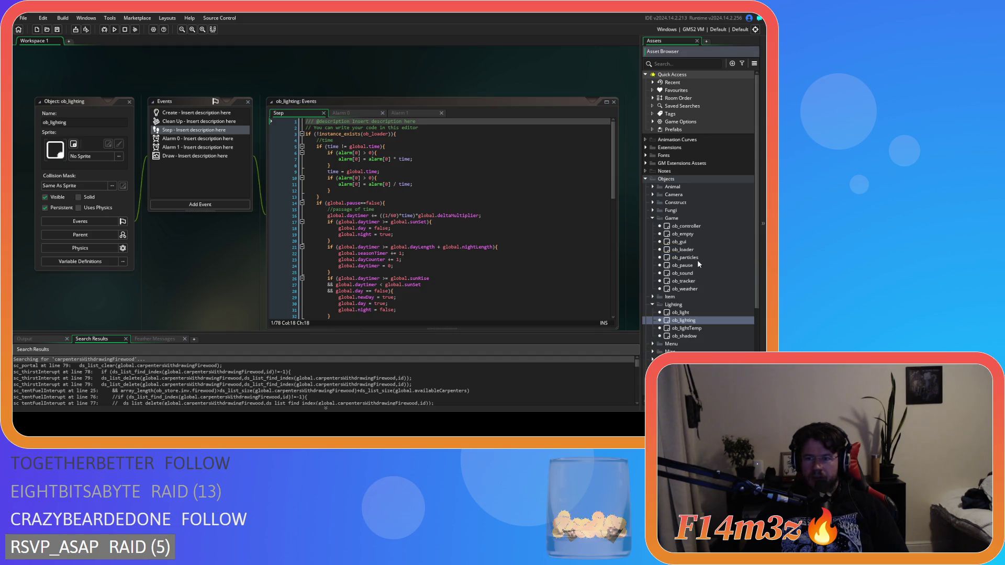
{"action": "double_click", "coordinate": [683, 289]}
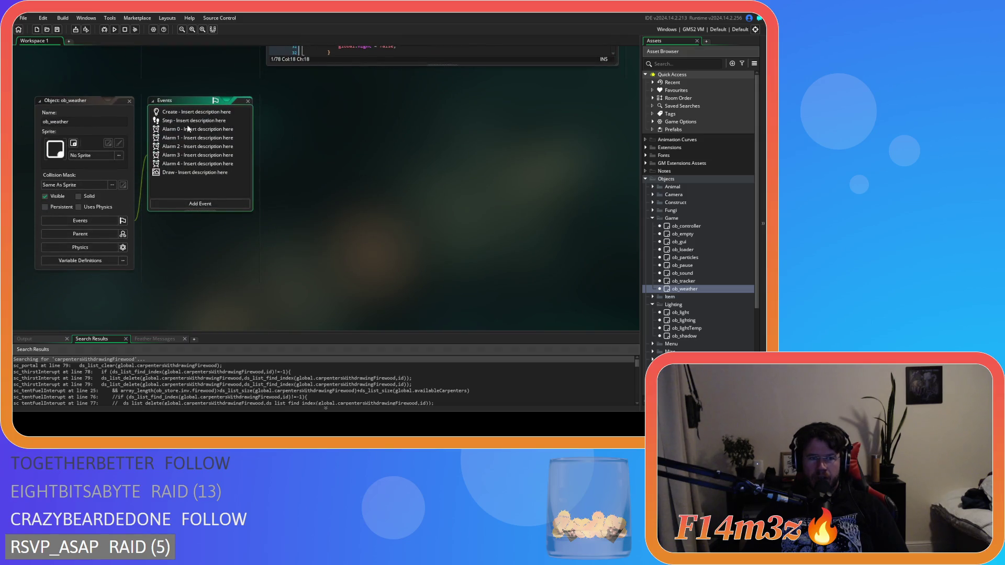
{"action": "double_click", "coordinate": [189, 121]}
{"action": "left_click_drag", "start_coordinate": [613, 124], "coordinate": [610, 246]}
{"action": "left_click_drag", "start_coordinate": [607, 260], "coordinate": [604, 311]}
{"action": "left_click", "coordinate": [129, 100]}
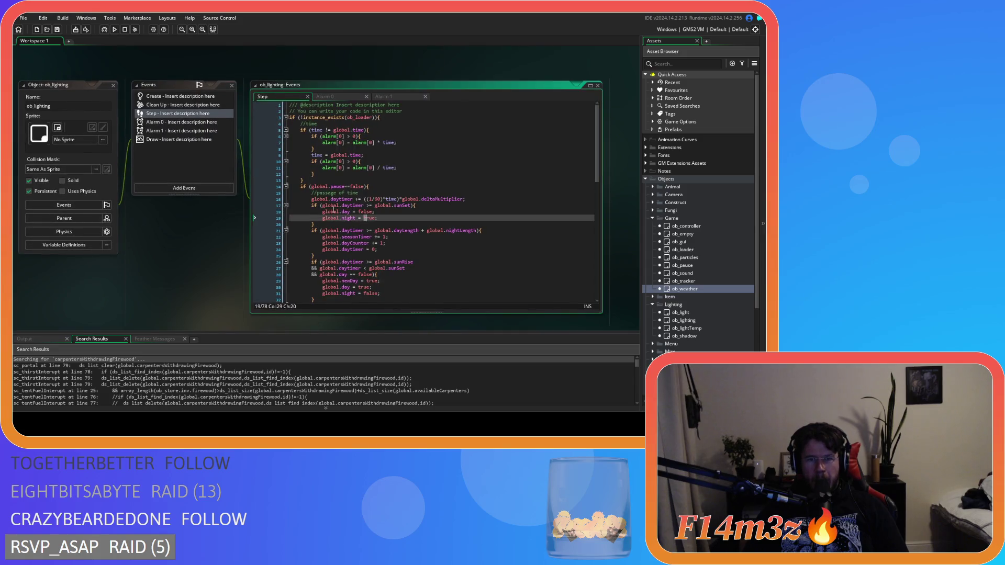
{"action": "left_click", "coordinate": [384, 179]}
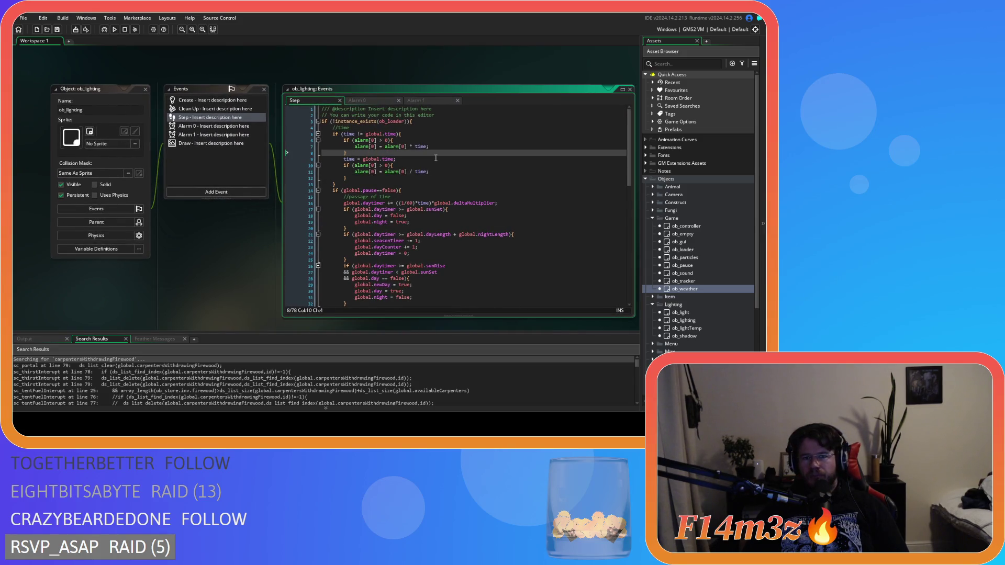
{"action": "left_click", "coordinate": [468, 131]}
{"action": "left_click", "coordinate": [420, 146]}
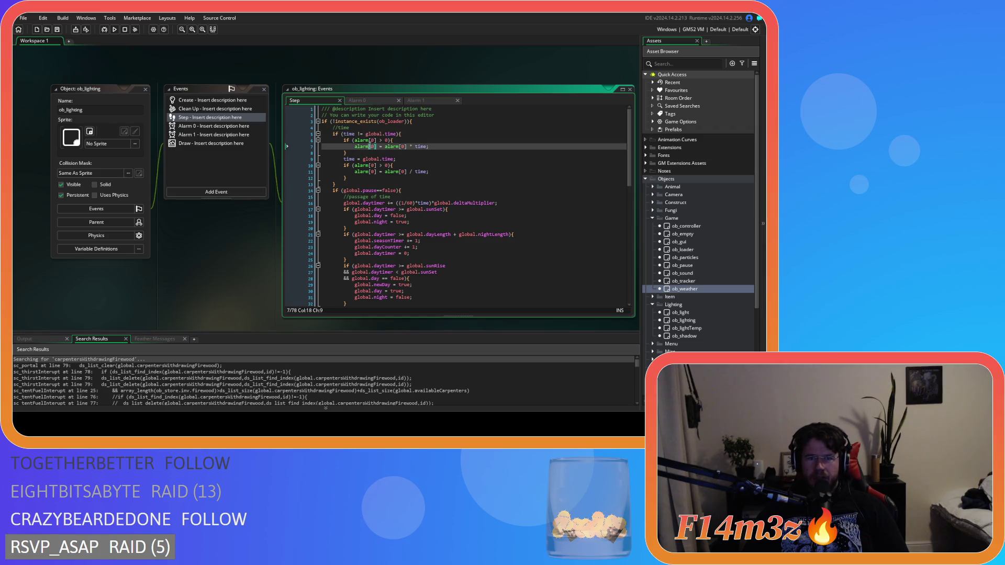
{"action": "left_click", "coordinate": [414, 134]}
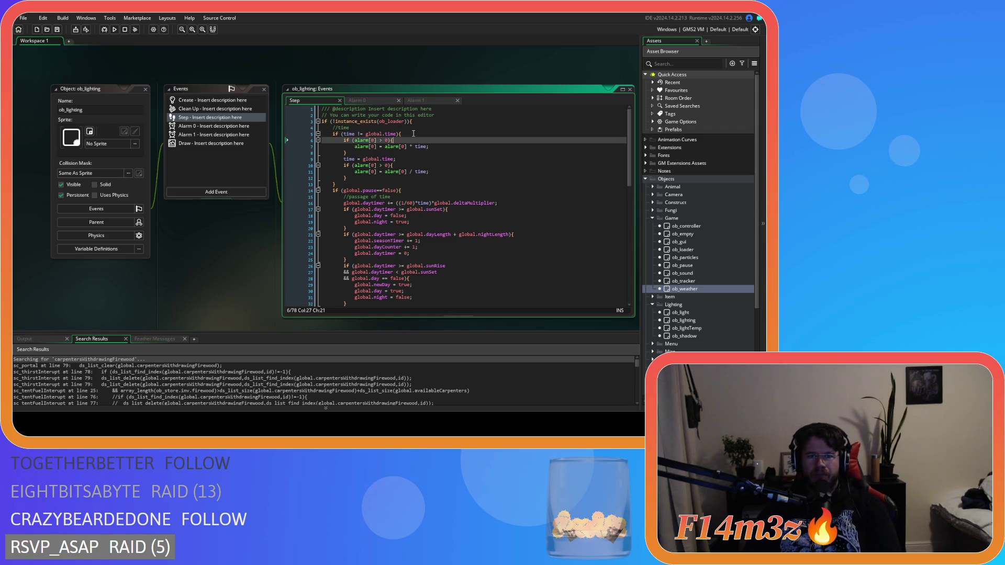
{"action": "left_click", "coordinate": [438, 172]}
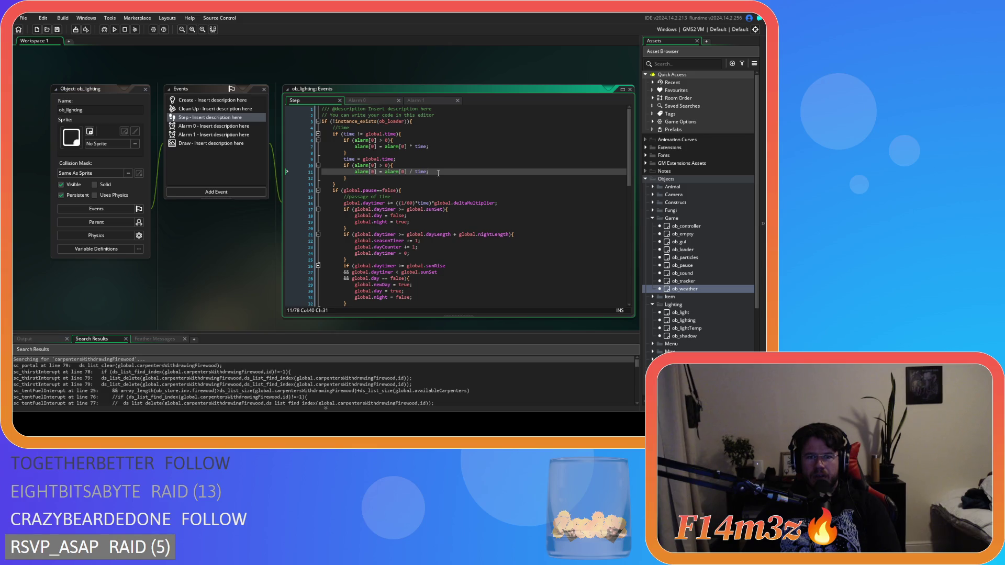
{"action": "left_click", "coordinate": [393, 140]}
{"action": "left_click", "coordinate": [392, 154]}
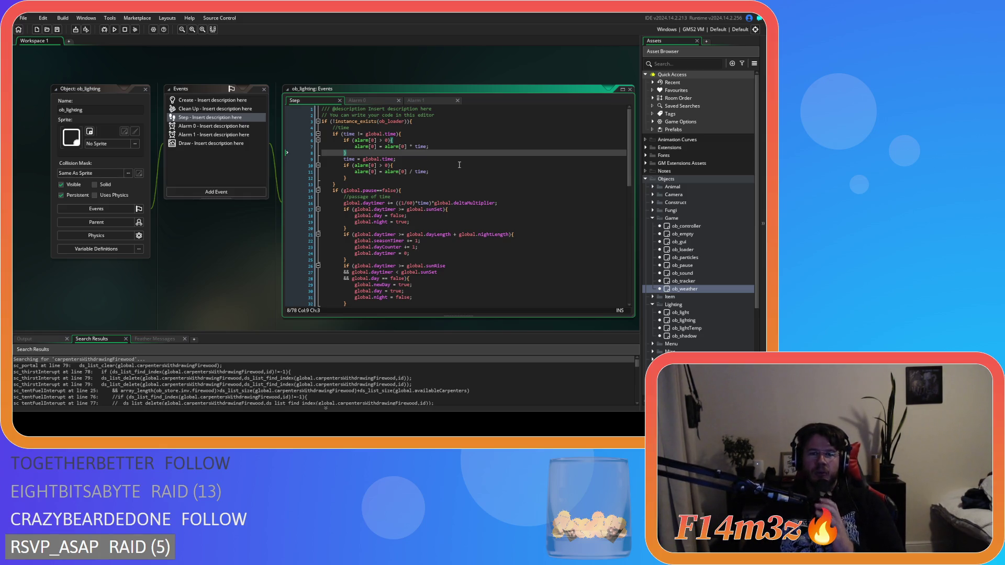
{"action": "key", "text": "Down"}
{"action": "key", "text": "shift+End"}
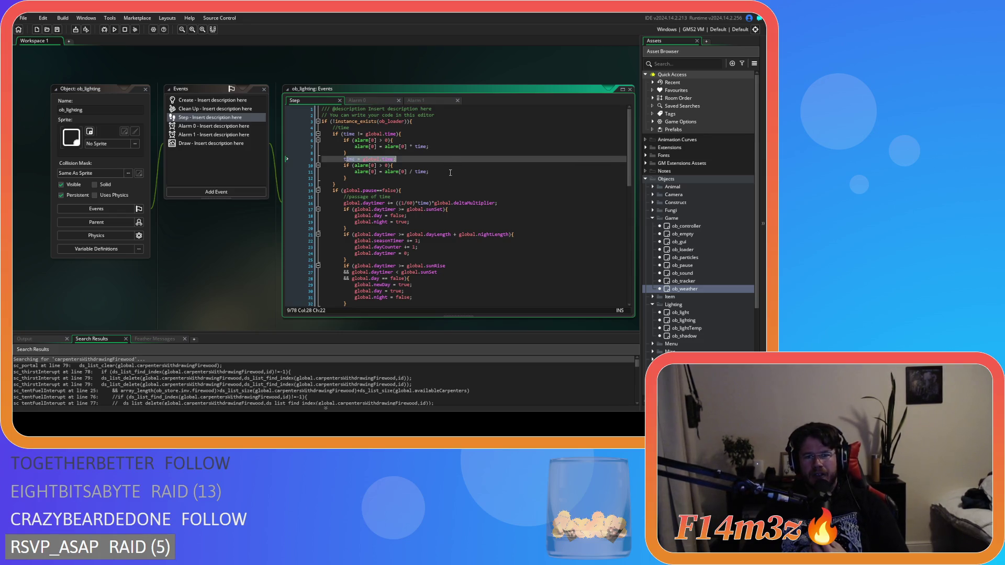
{"action": "key", "text": "Down"}
{"action": "key", "text": "Down"}
{"action": "key", "text": "shift+End"}
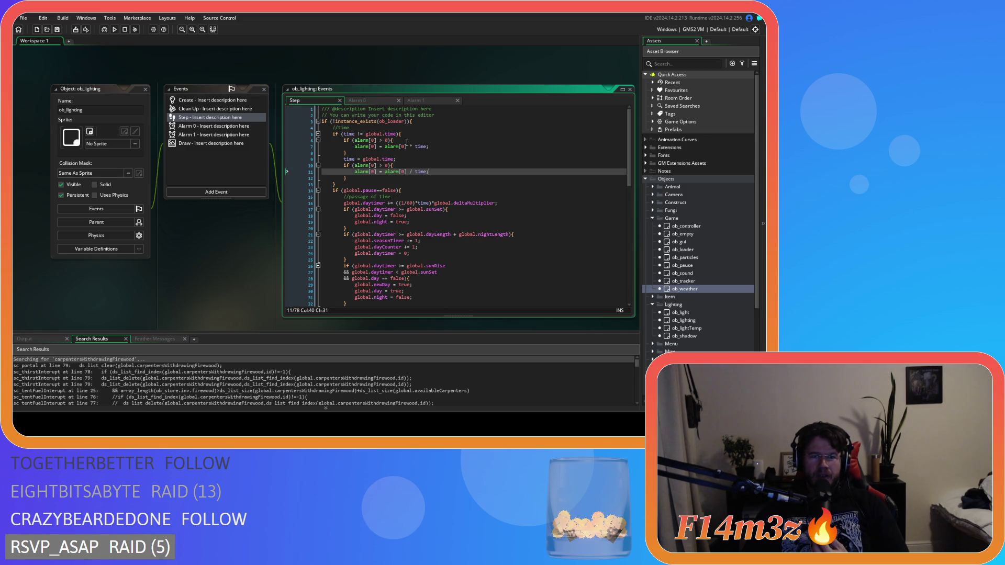
{"action": "left_click", "coordinate": [486, 150]}
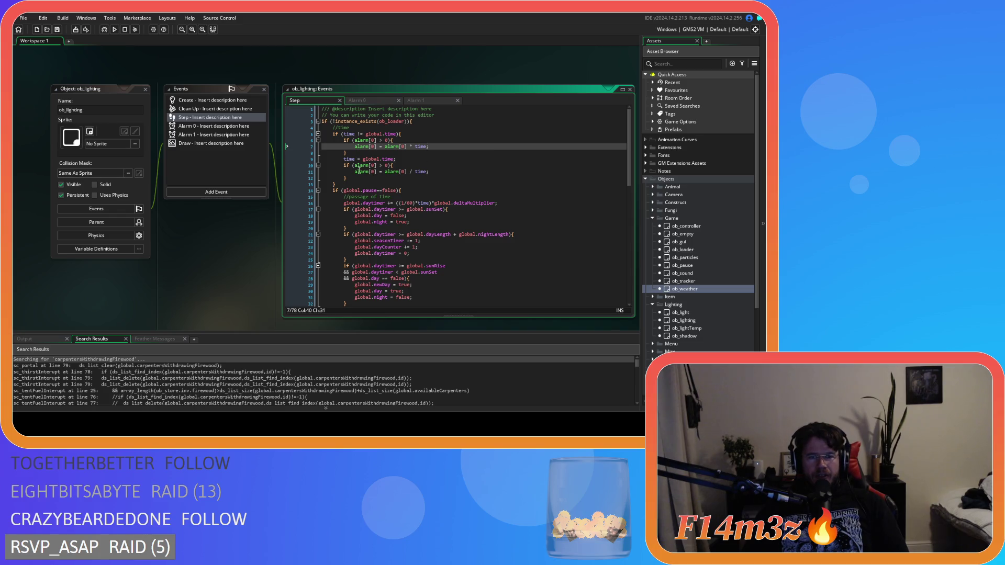
{"action": "left_click_drag", "start_coordinate": [356, 171], "coordinate": [410, 172]}
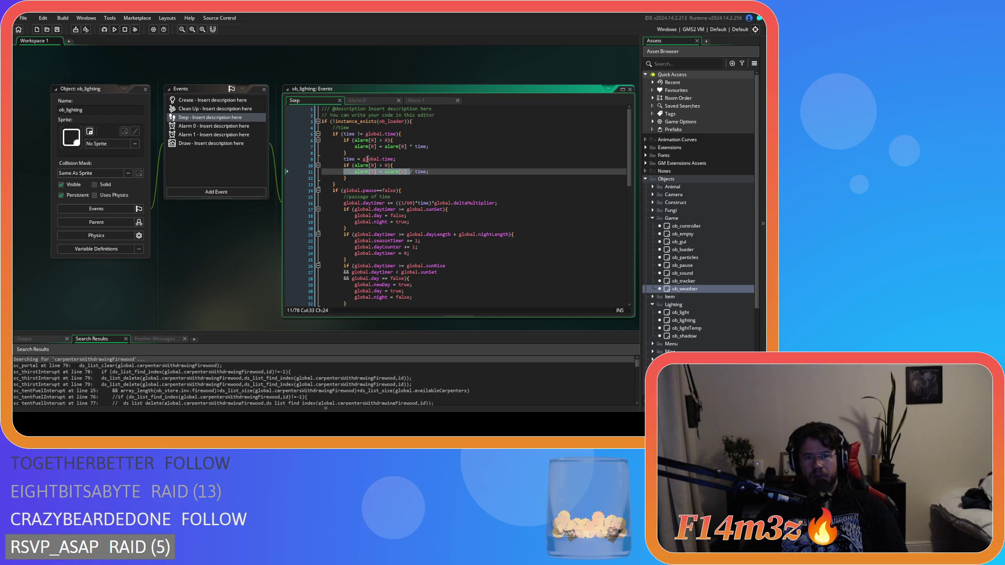
{"action": "left_click_drag", "start_coordinate": [343, 185], "coordinate": [335, 127]}
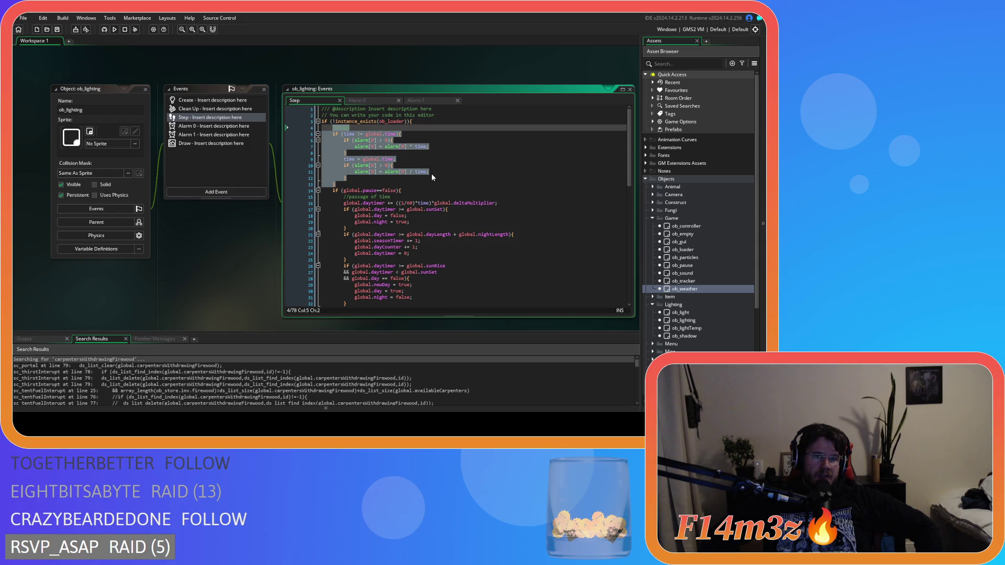
- Open ob_lighting's Create event code alongside Step and scroll through it
{"action": "left_click", "coordinate": [212, 99]}
{"action": "double_click", "coordinate": [478, 103]}
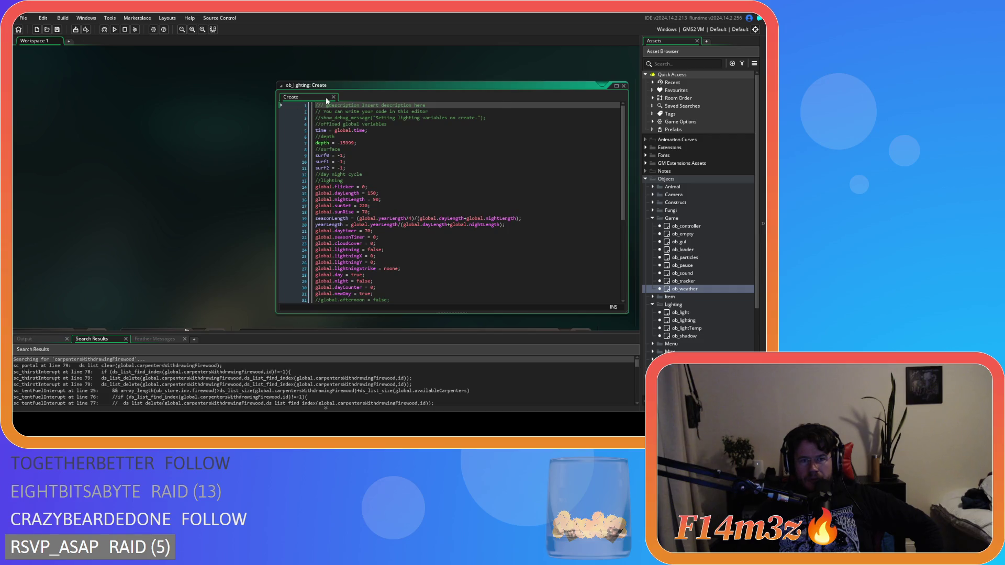
{"action": "left_click", "coordinate": [333, 97]}
{"action": "left_click", "coordinate": [157, 155]}
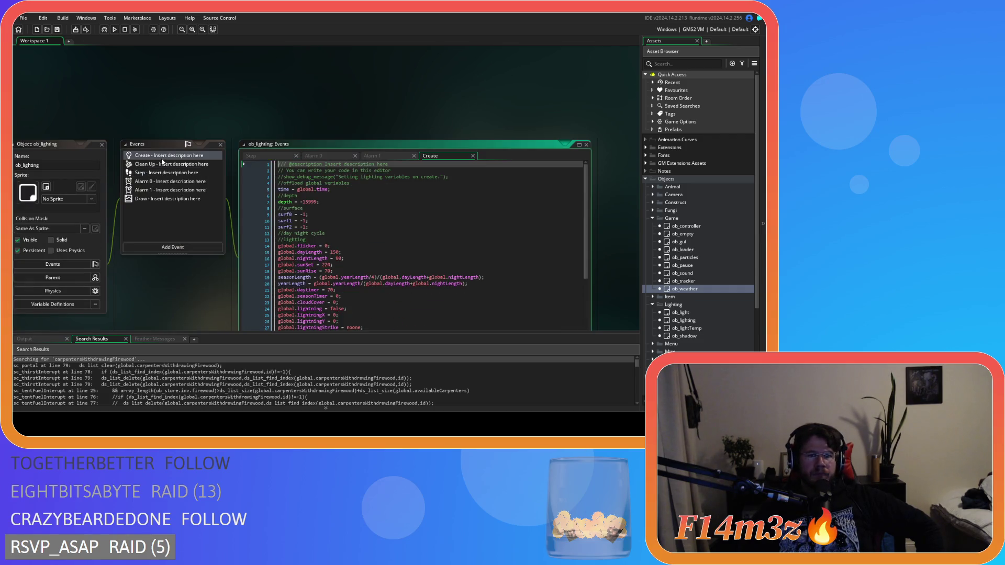
{"action": "scroll", "coordinate": [408, 230], "scroll_direction": "down", "scroll_amount": 5}
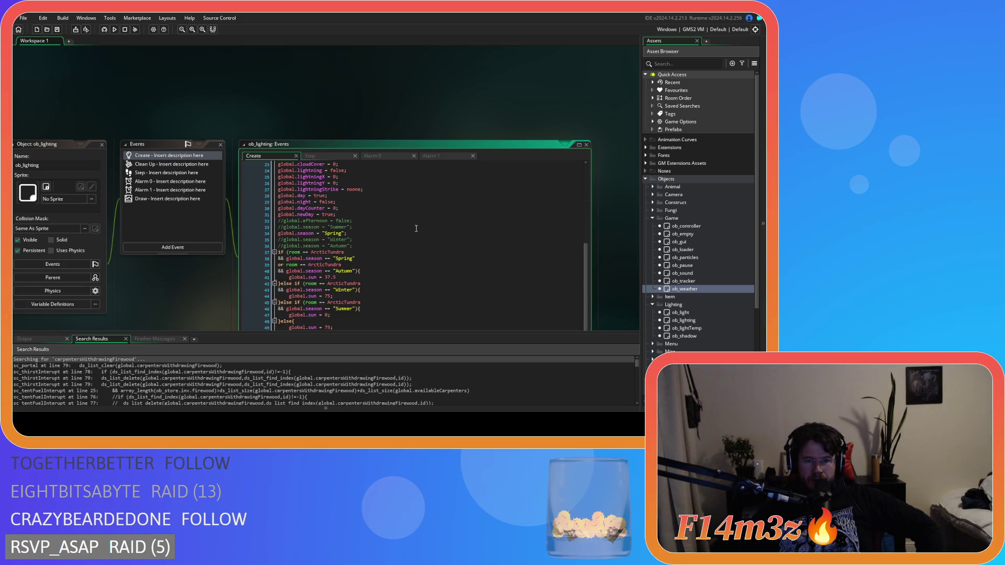
{"action": "left_click", "coordinate": [377, 236]}
{"action": "left_click", "coordinate": [330, 310]}
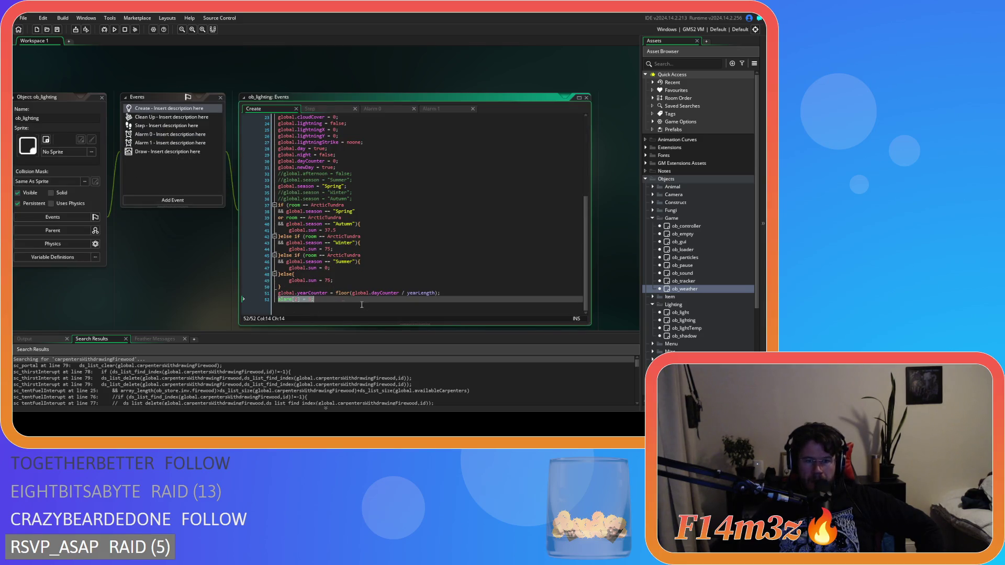
{"action": "scroll", "coordinate": [366, 272], "scroll_direction": "up", "scroll_amount": 8}
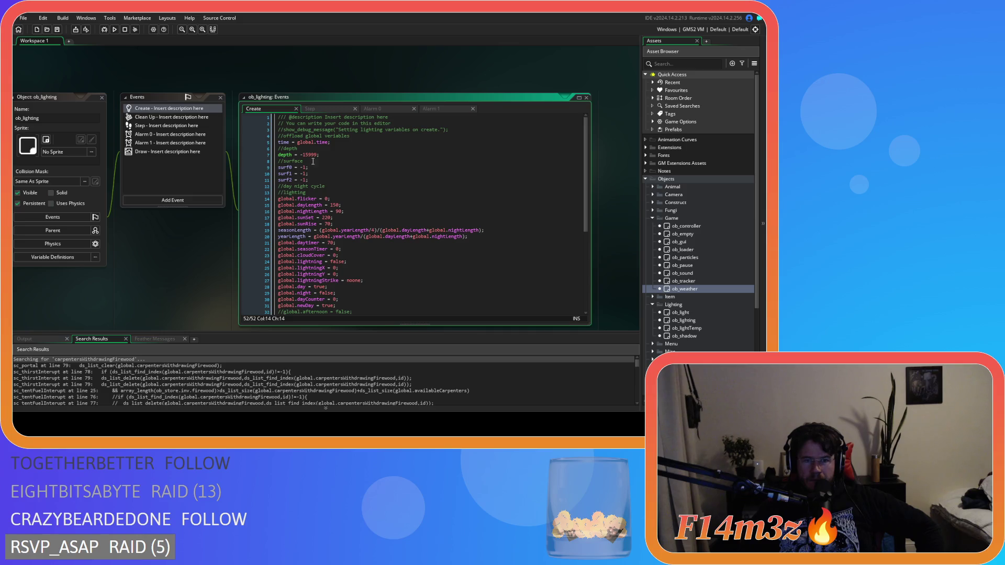
{"action": "scroll", "coordinate": [369, 201], "scroll_direction": "down", "scroll_amount": 7}
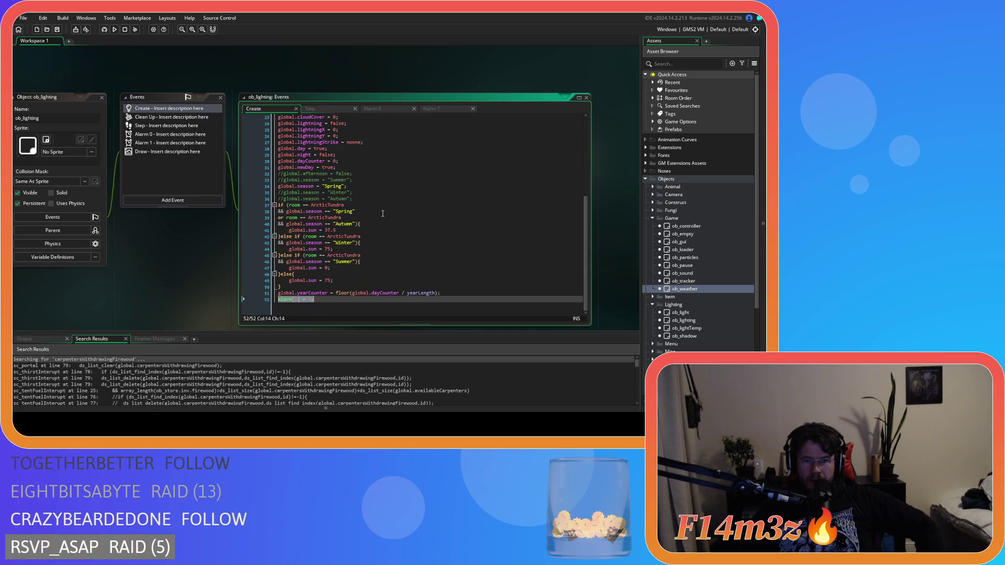
{"action": "scroll", "coordinate": [394, 257], "scroll_direction": "up", "scroll_amount": 7}
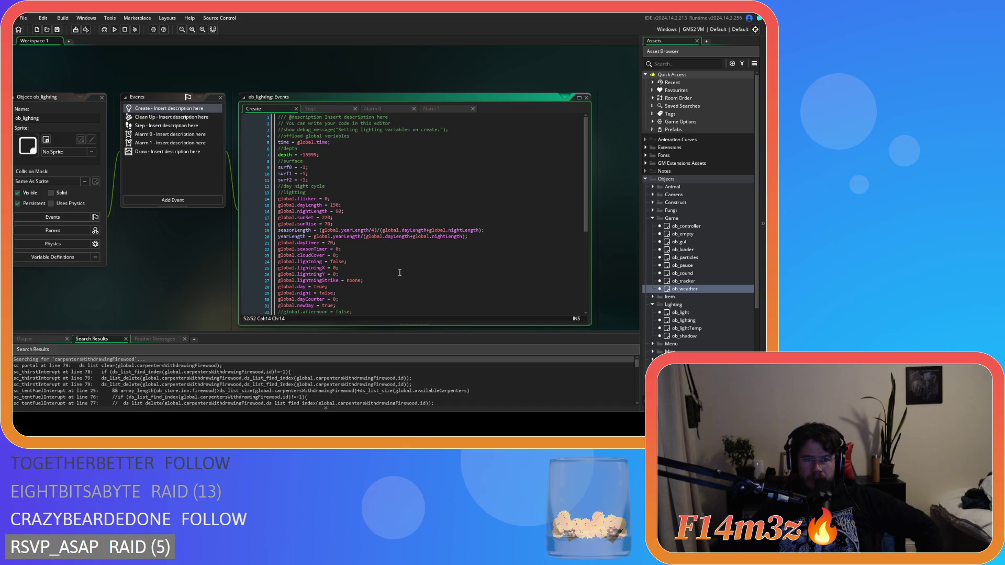
- Open the Step event code and scroll through how it scales alarm[0] with time
{"action": "left_click", "coordinate": [320, 108]}
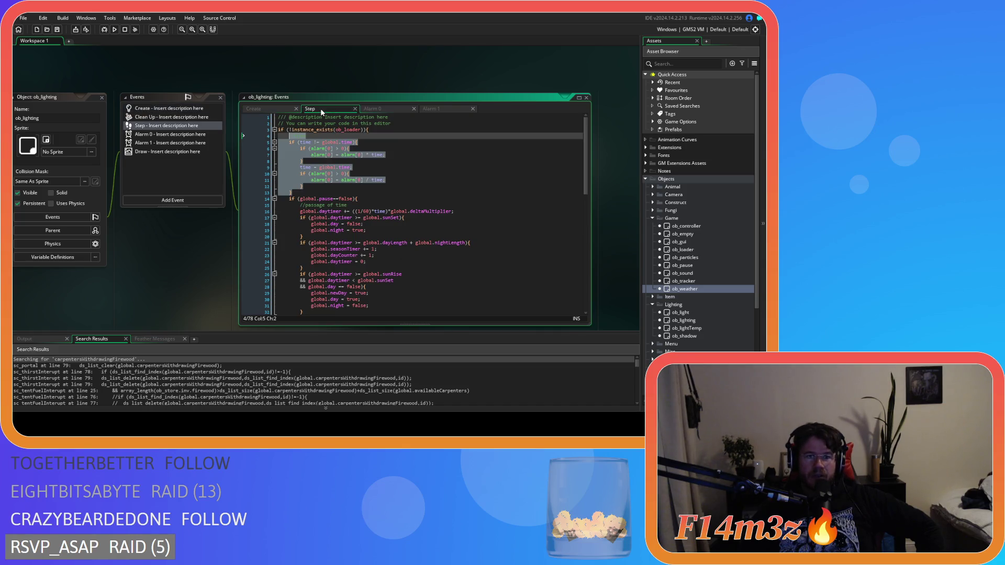
{"action": "left_click", "coordinate": [469, 168]}
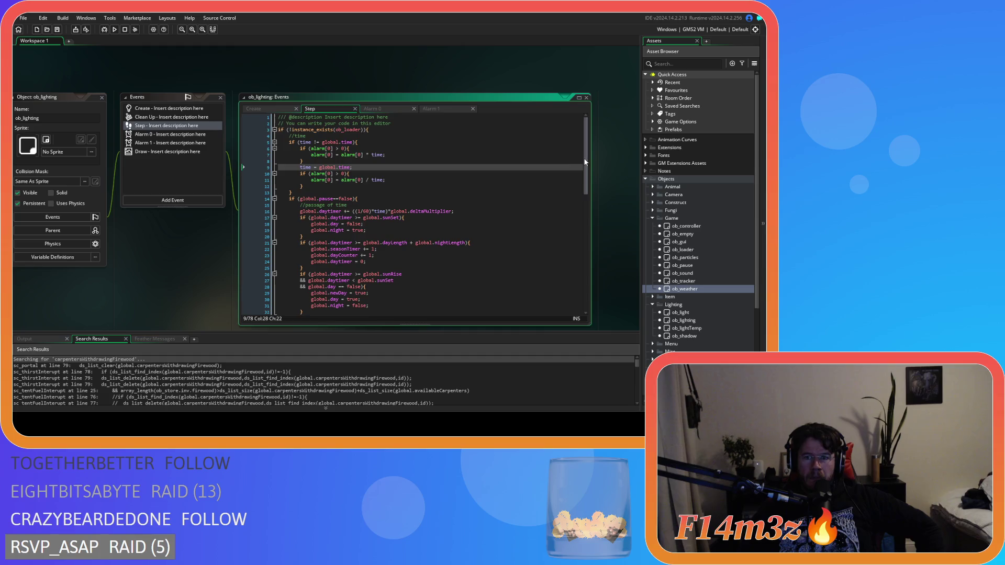
{"action": "left_click_drag", "start_coordinate": [586, 193], "coordinate": [589, 309]}
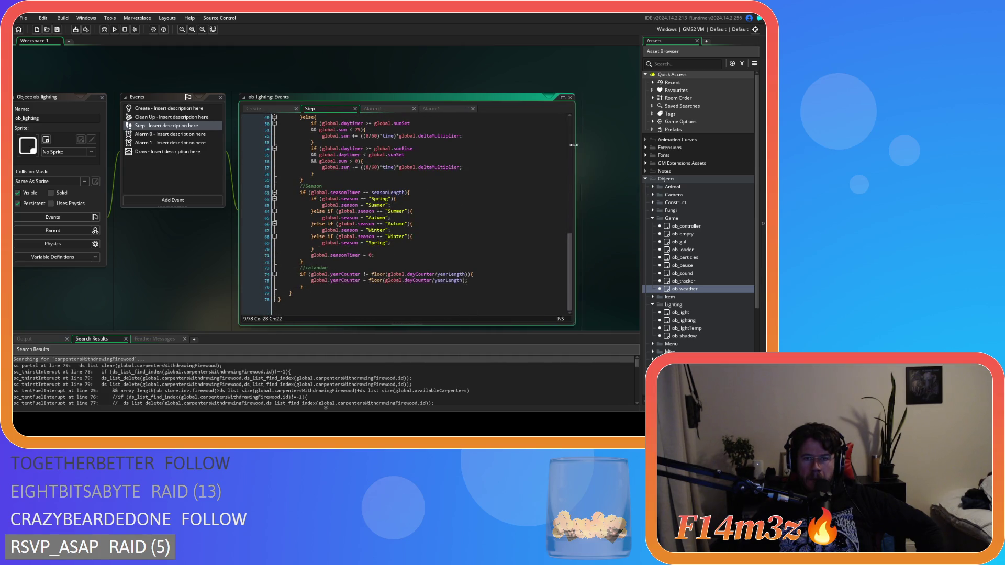
{"action": "left_click_drag", "start_coordinate": [585, 241], "coordinate": [581, 121]}
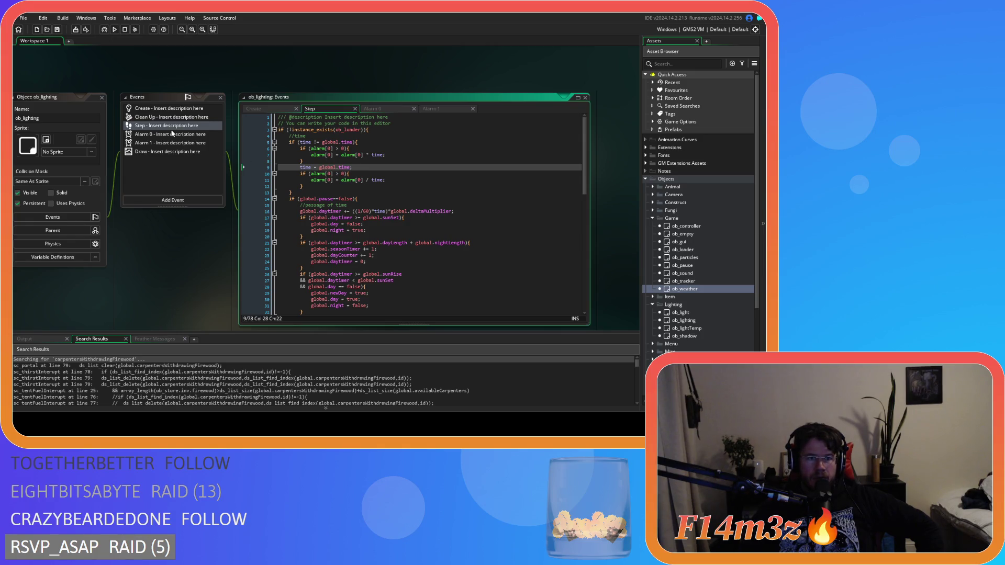
{"action": "left_click", "coordinate": [181, 108]}
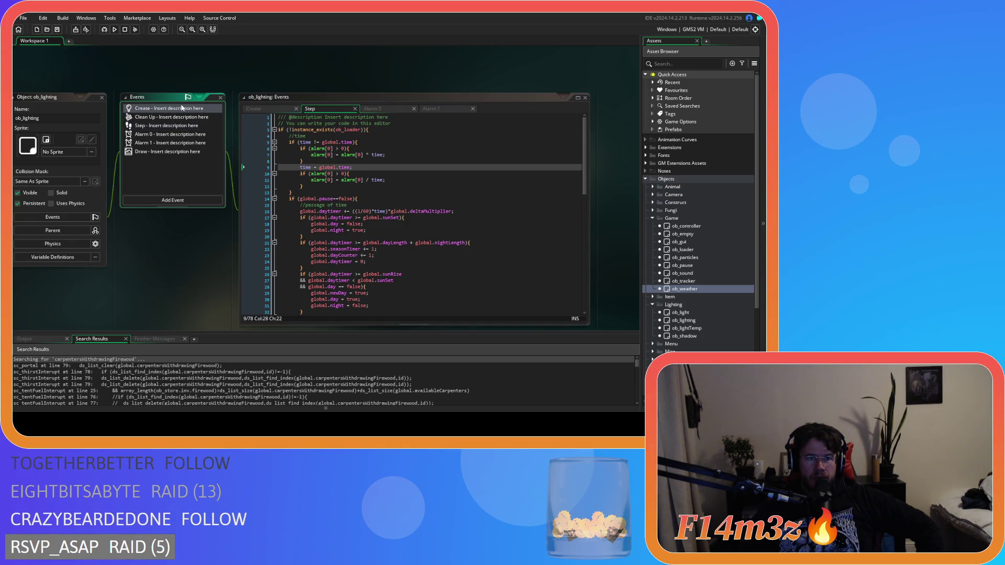
- Open the Draw event code and inspect its alarm[0] = -1 reset and lightning alarm check lines
{"action": "double_click", "coordinate": [172, 151]}
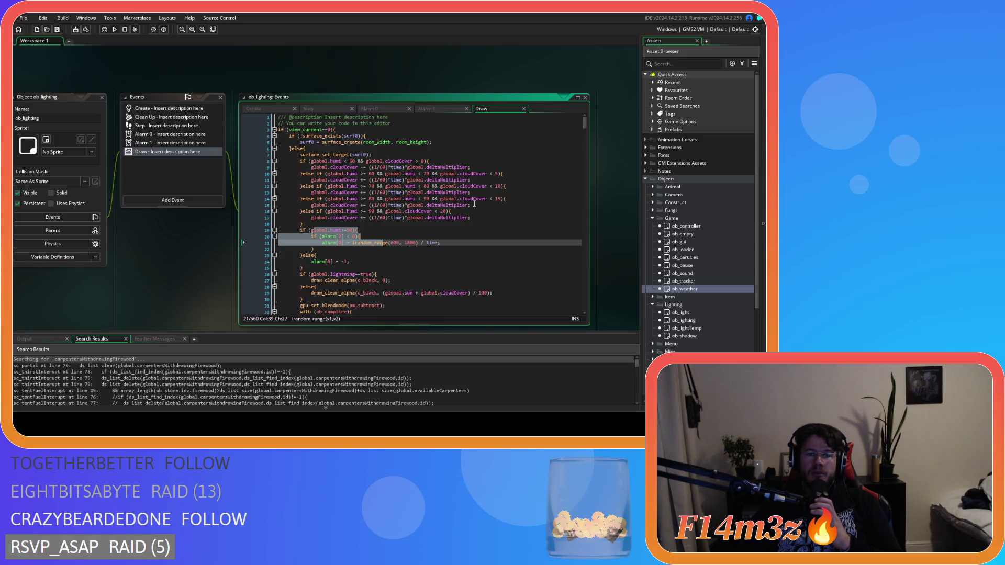
{"action": "left_click_drag", "start_coordinate": [301, 261], "coordinate": [351, 261]}
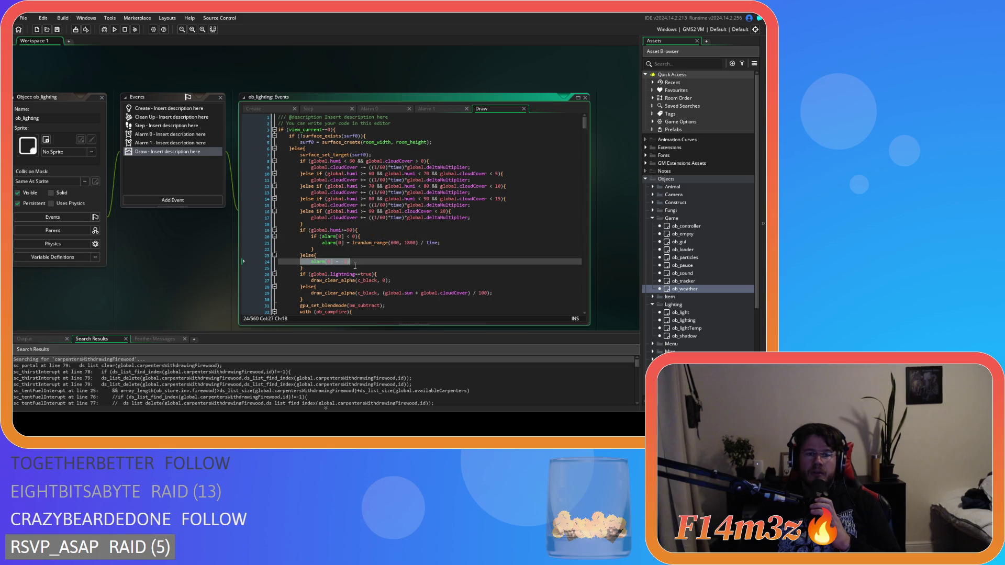
{"action": "left_click_drag", "start_coordinate": [290, 224], "coordinate": [357, 230]}
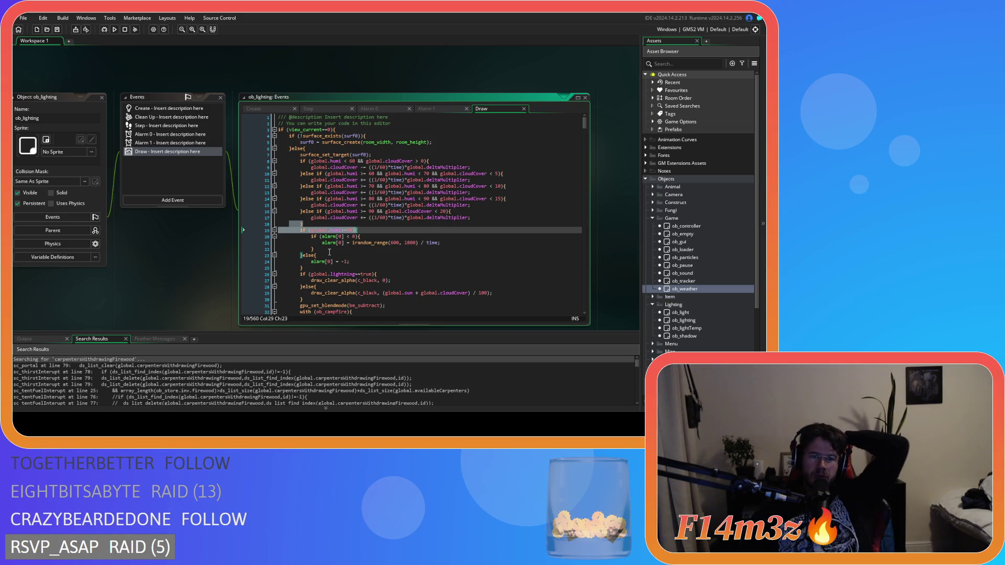
{"action": "mouse_move", "coordinate": [399, 210]}
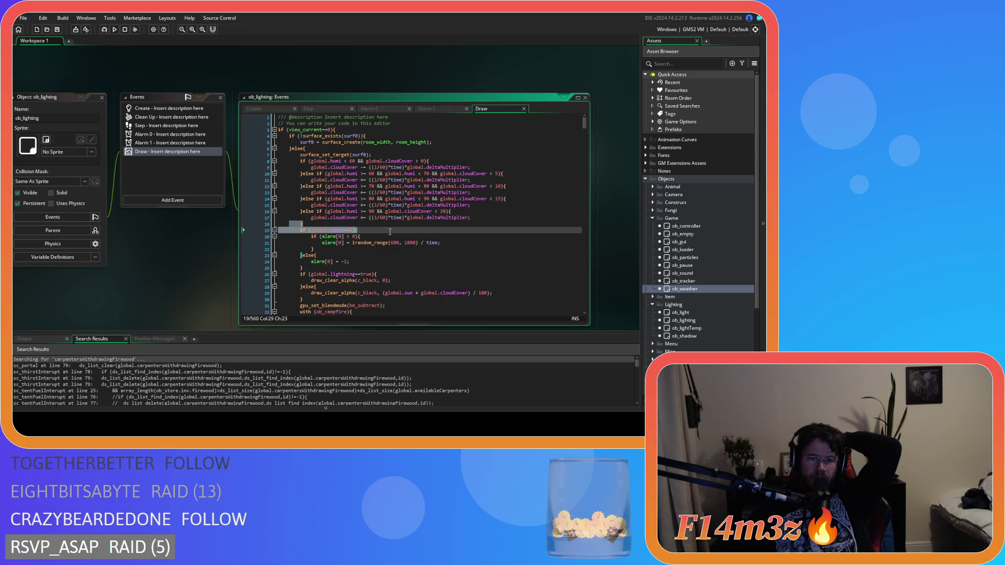
{"action": "mouse_move", "coordinate": [376, 242]}
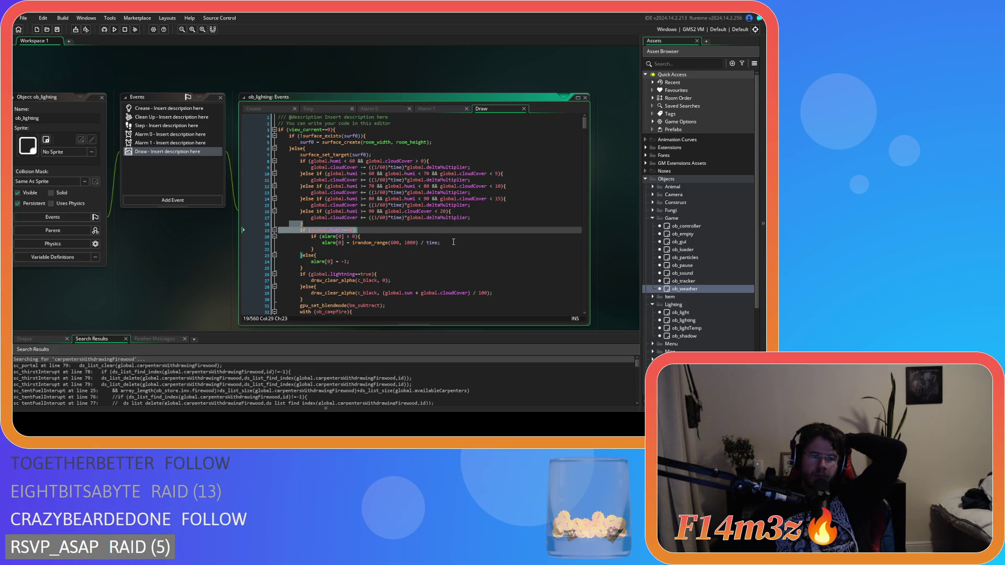
{"action": "left_click", "coordinate": [266, 108]}
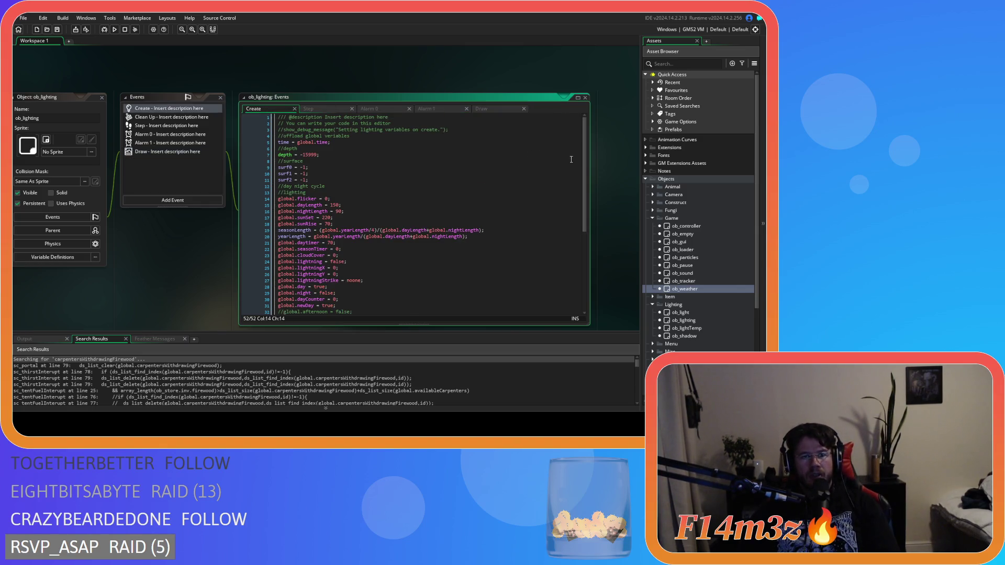
- Add lightningPause = 0; after global.newDay = true in the Create code, fixing the misspelled name
{"action": "scroll", "coordinate": [580, 175], "scroll_direction": "down", "scroll_amount": 5}
{"action": "scroll", "coordinate": [572, 264], "scroll_direction": "up", "scroll_amount": 5}
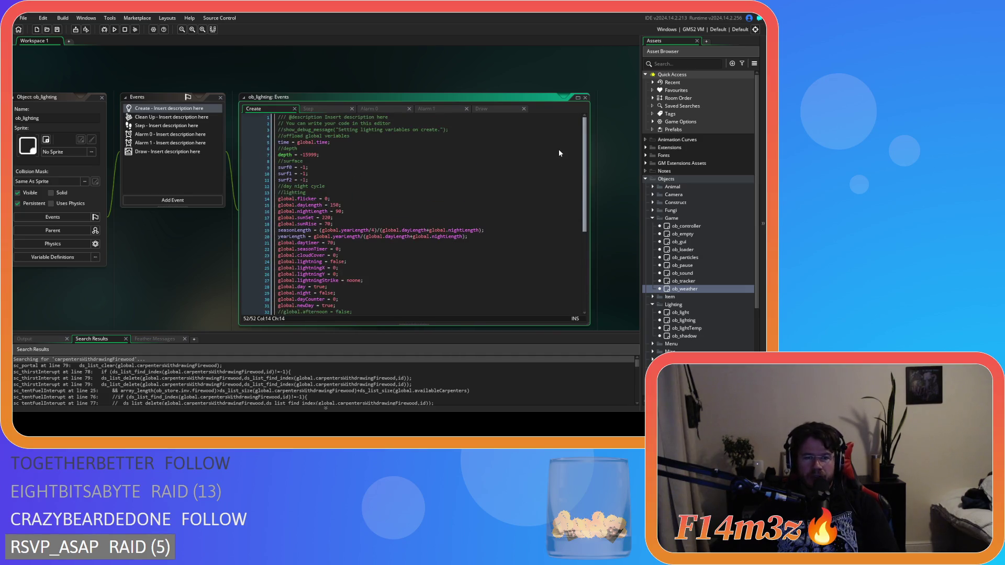
{"action": "scroll", "coordinate": [558, 149], "scroll_direction": "down", "scroll_amount": 5}
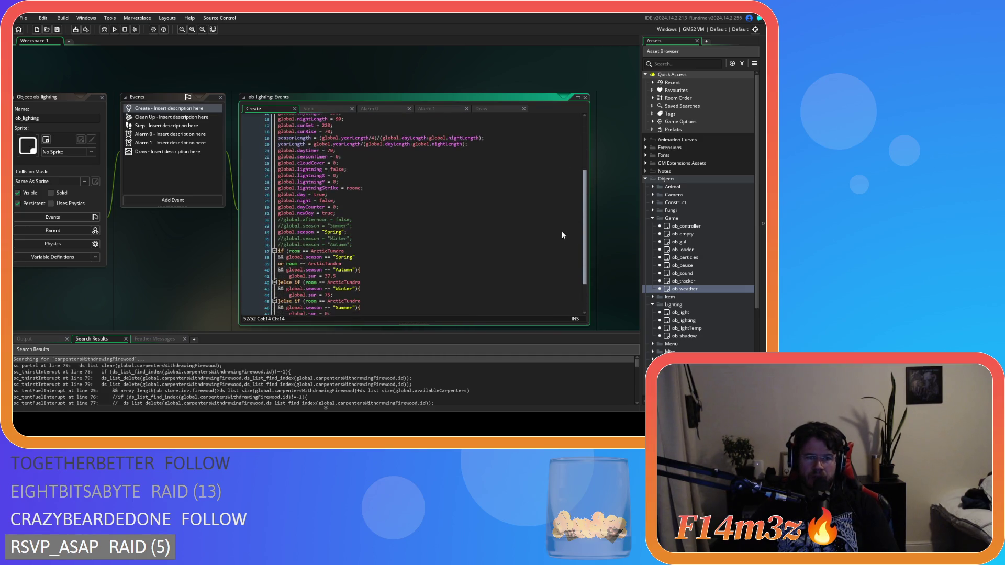
{"action": "scroll", "coordinate": [562, 235], "scroll_direction": "down", "scroll_amount": 3}
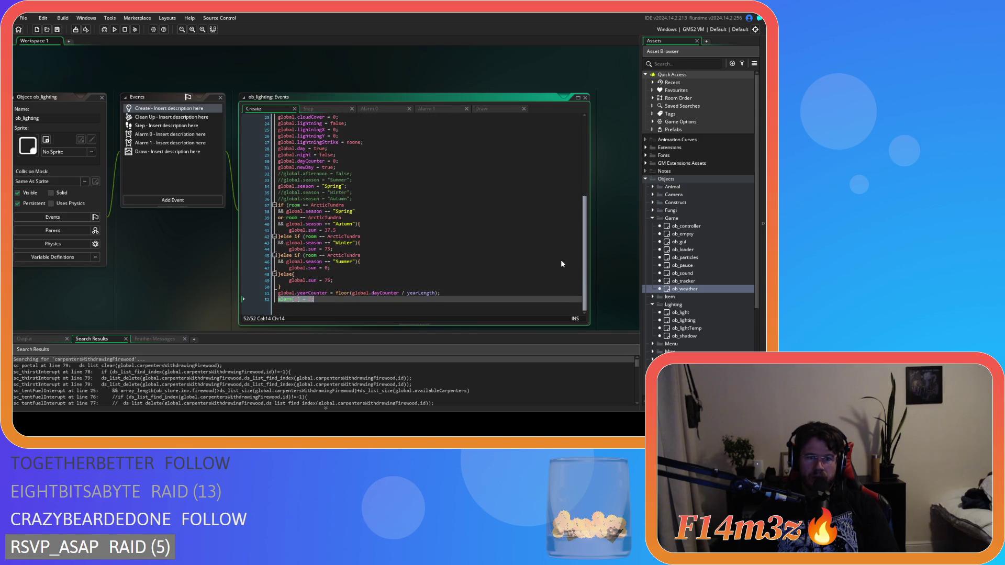
{"action": "scroll", "coordinate": [560, 260], "scroll_direction": "up", "scroll_amount": 5}
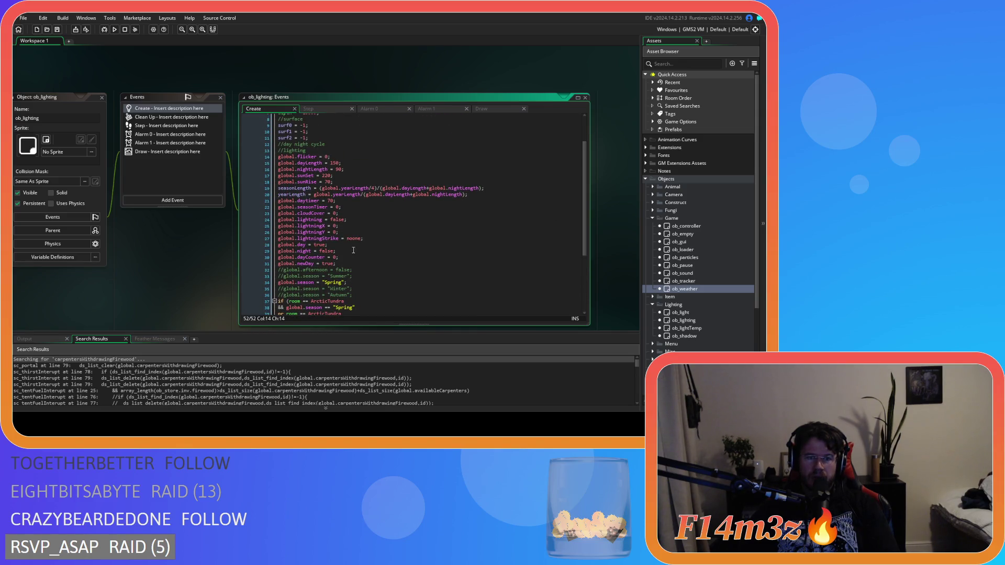
{"action": "left_click", "coordinate": [344, 264]}
{"action": "key", "text": "Return"}
{"action": "type", "text": "light"}
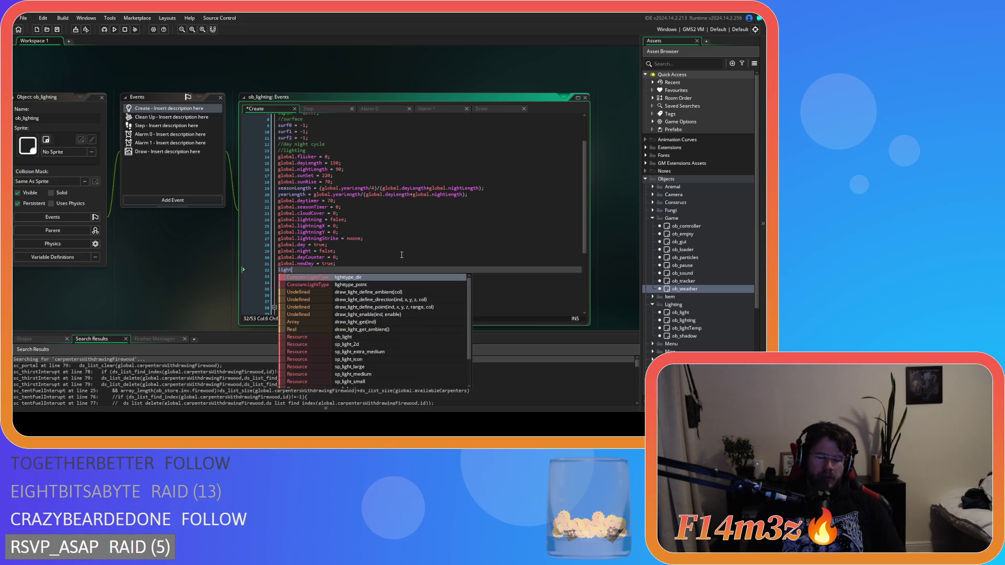
{"action": "type", "text": "iningPause = "}
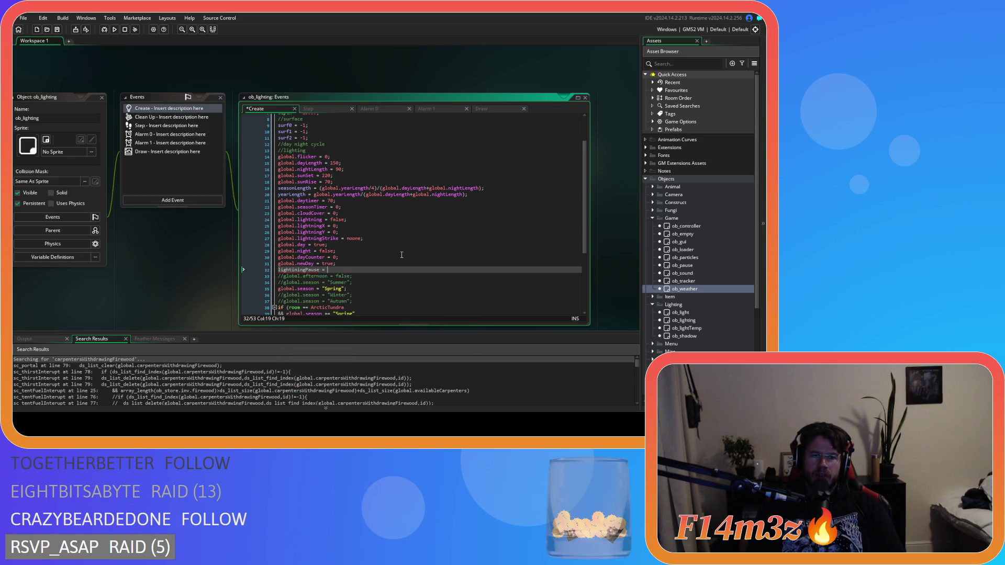
{"action": "type", "text": "0;"}
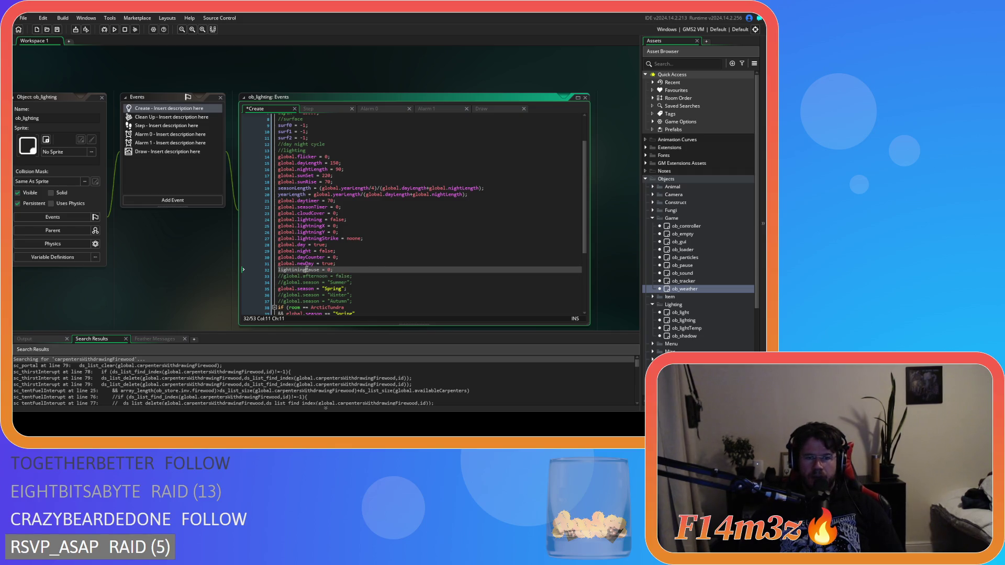
{"action": "key", "text": "Home"}
{"action": "key", "text": "ctrl+shift+Right"}
{"action": "type", "text": "lightningPause"}
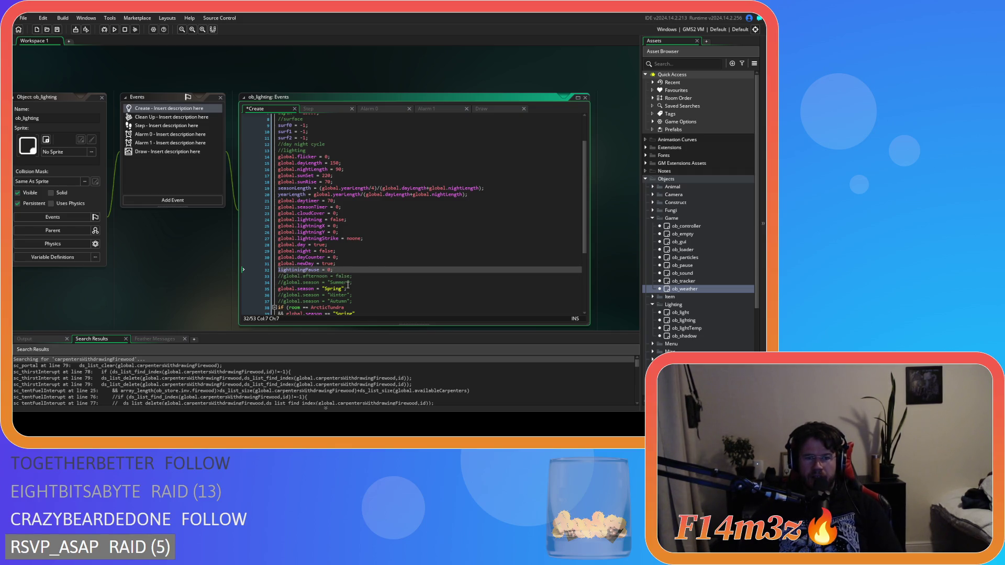
{"action": "triple_click", "coordinate": [387, 267]}
{"action": "key", "text": "shift+Down"}
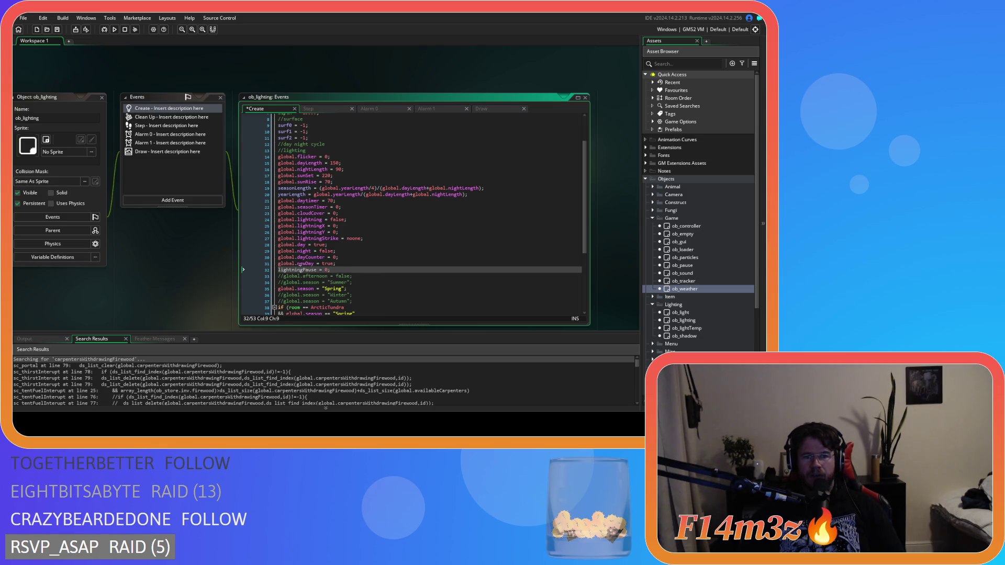
- Check the Step code's first alarm block, then start typing 'global.' before the lightningPause line
{"action": "left_click", "coordinate": [314, 110]}
{"action": "left_click", "coordinate": [448, 225]}
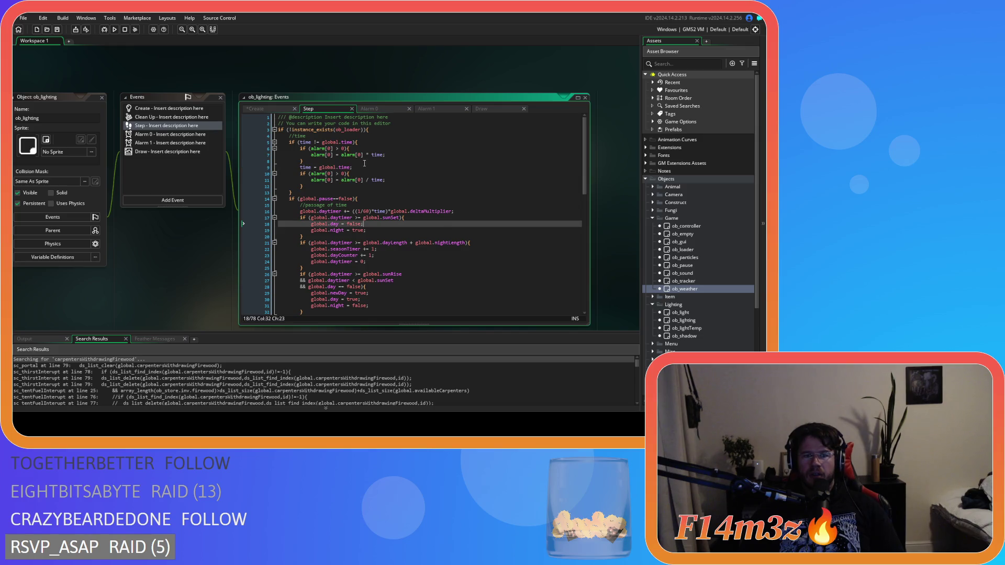
{"action": "left_click", "coordinate": [364, 162]}
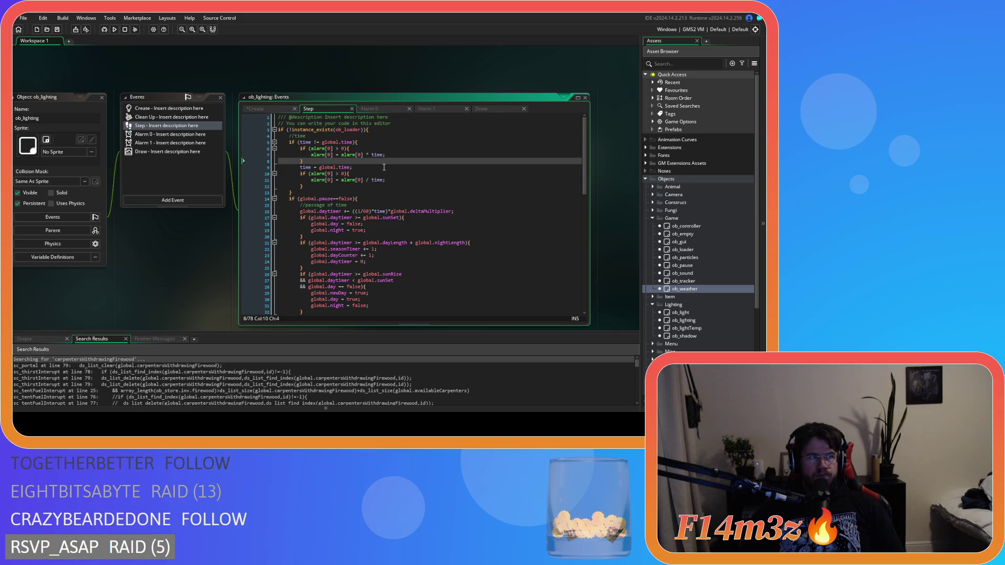
{"action": "key", "text": "ctrl+Tab"}
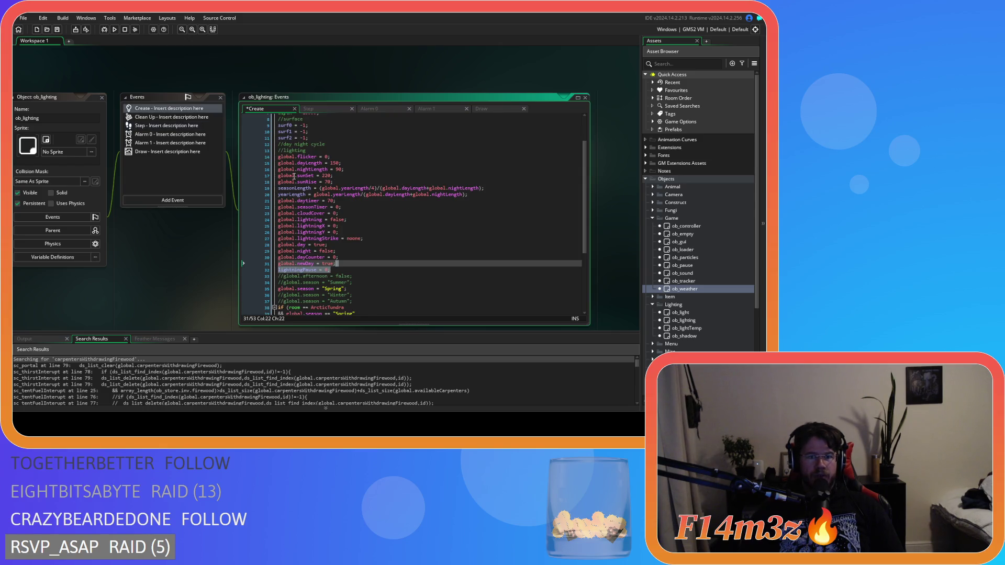
{"action": "left_click", "coordinate": [280, 272]}
{"action": "type", "text": "glo"}
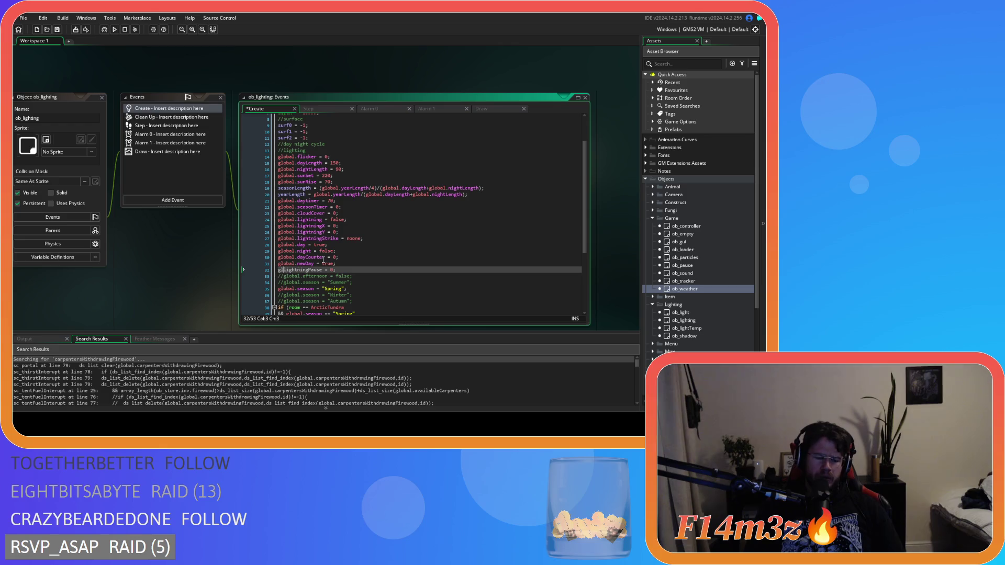
{"action": "type", "text": "b"}
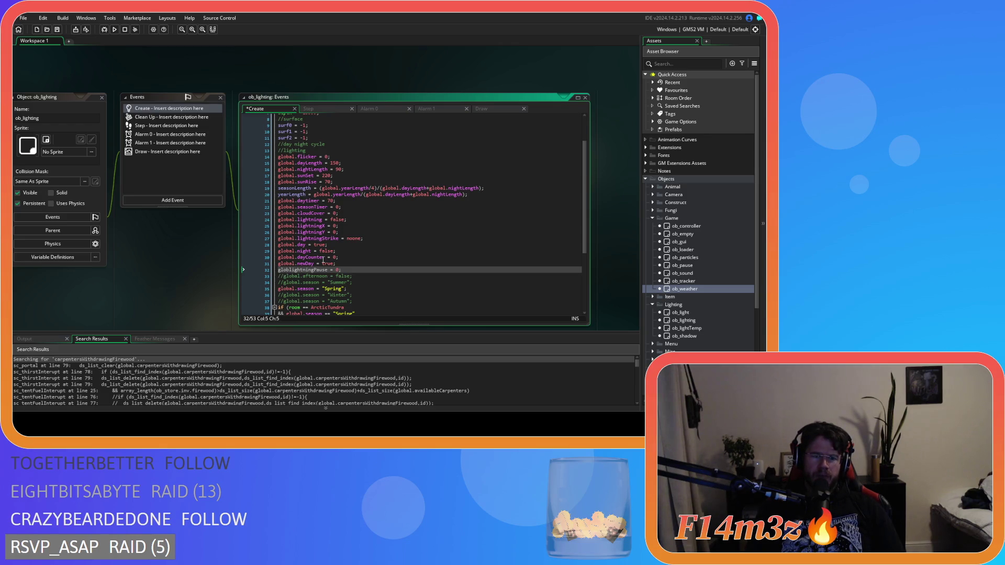
{"action": "type", "text": "al."}
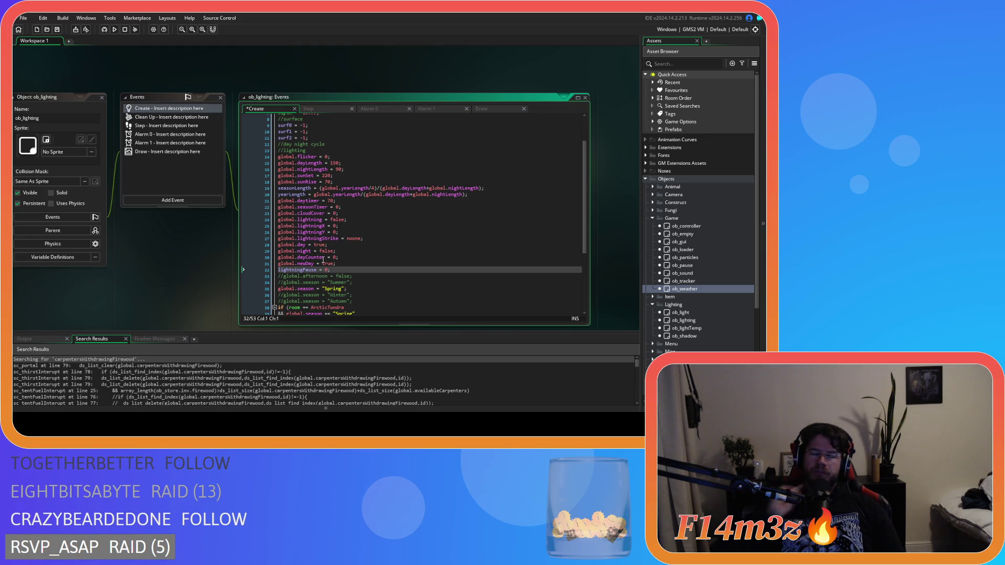
- Cycle through ob_lighting's Step, Alarm 0, Alarm 1 and Draw event code
{"action": "left_click", "coordinate": [333, 109]}
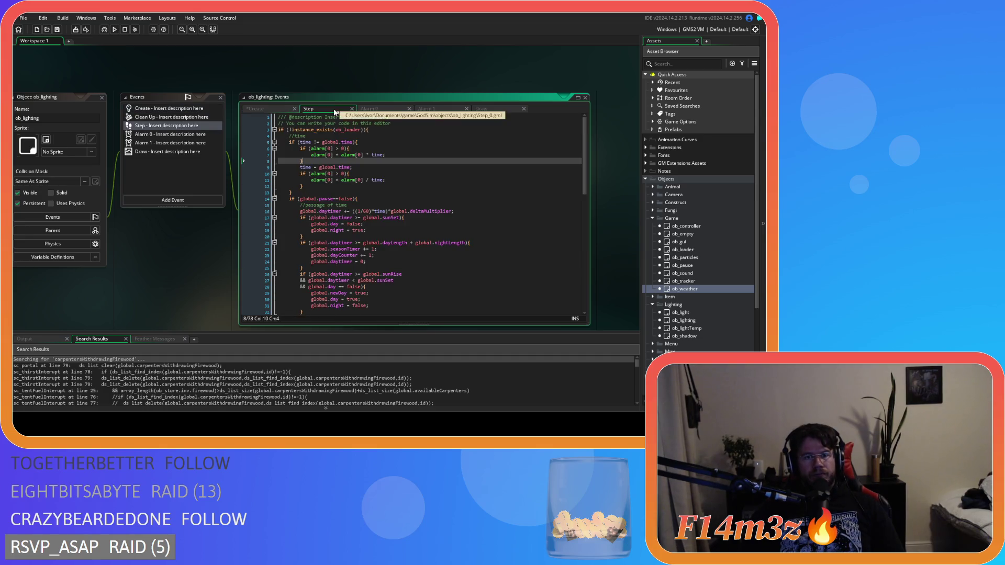
{"action": "left_click", "coordinate": [367, 108]}
{"action": "left_click", "coordinate": [431, 109]}
{"action": "left_click", "coordinate": [482, 109]}
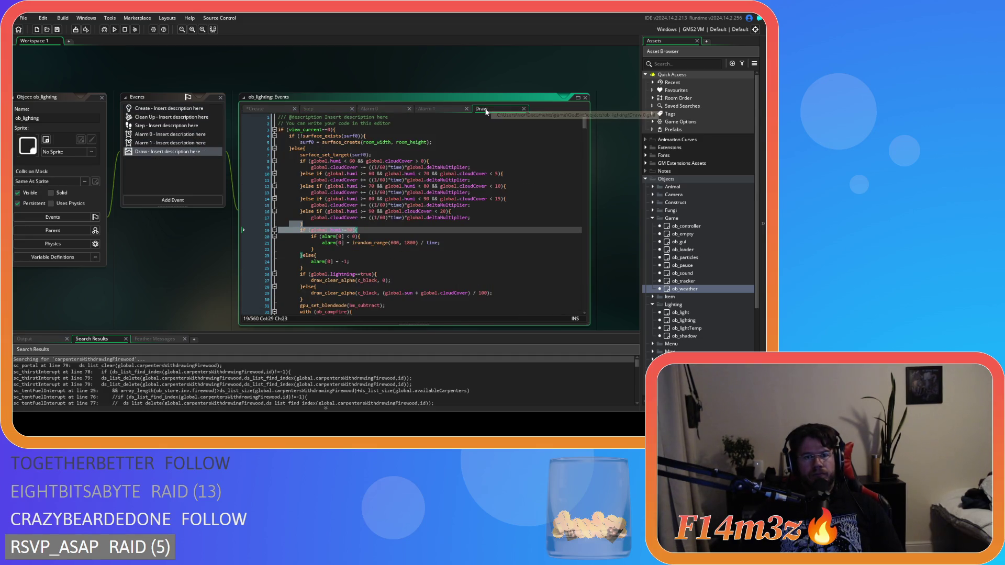
- Try adding an alarm line inside Draw's else block on line 23, then delete it
{"action": "left_click", "coordinate": [377, 255]}
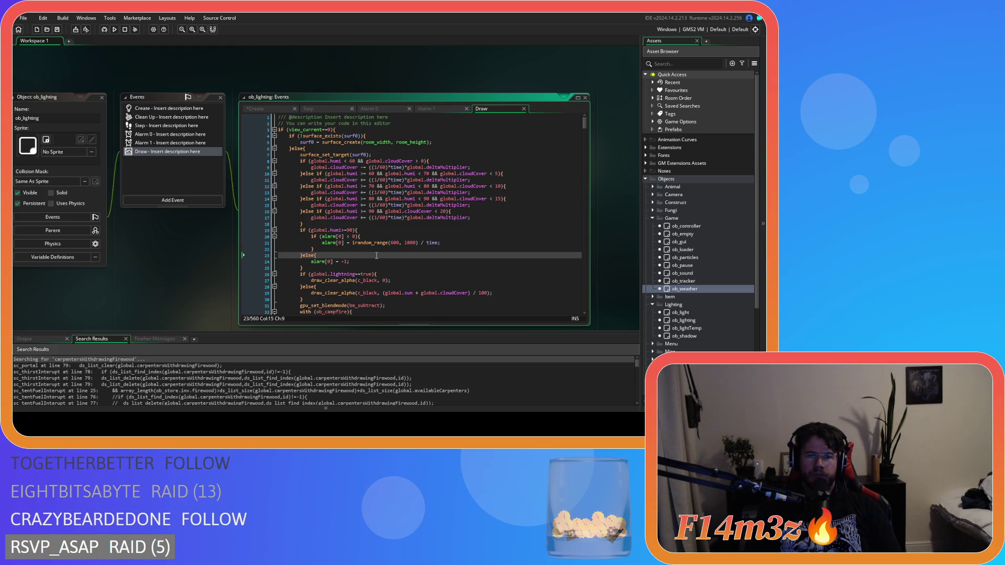
{"action": "key", "text": "Return"}
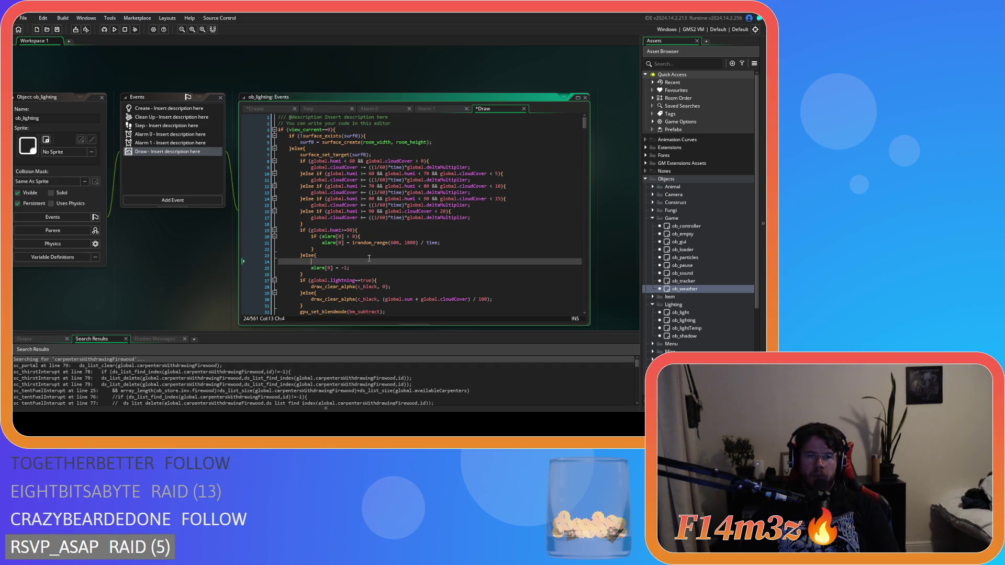
{"action": "type", "text": "ala"}
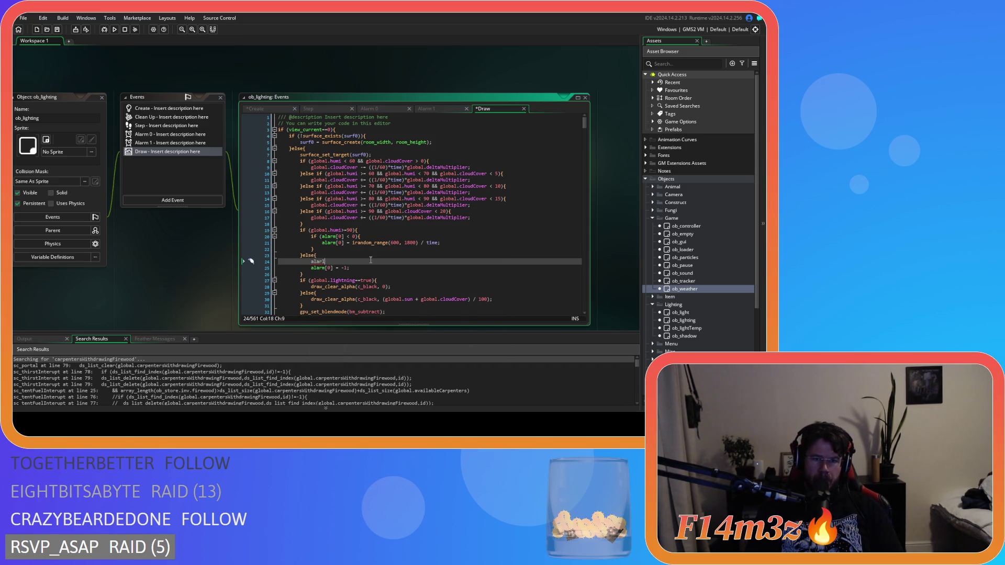
{"action": "type", "text": "rm"}
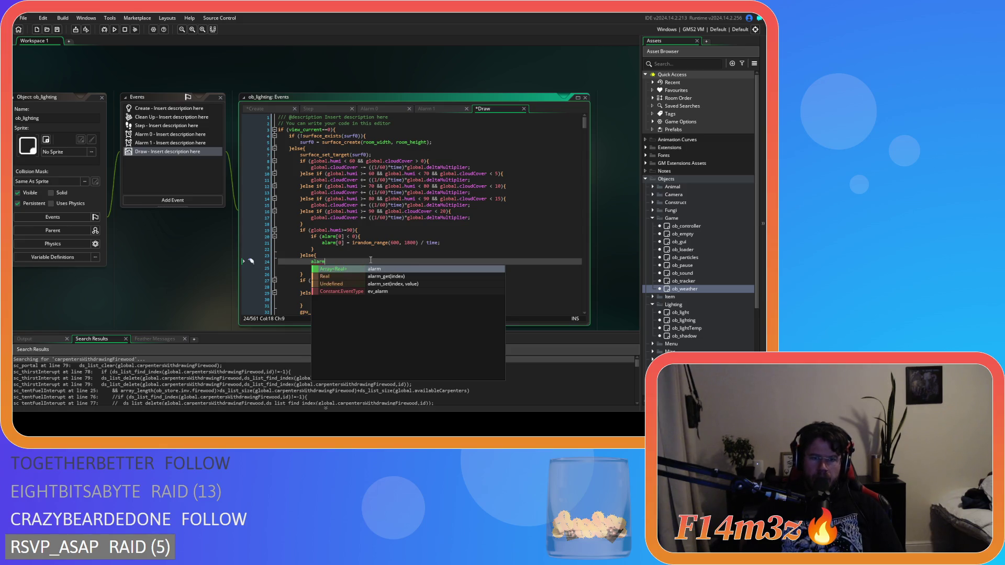
{"action": "left_click_drag", "start_coordinate": [326, 262], "coordinate": [264, 261]}
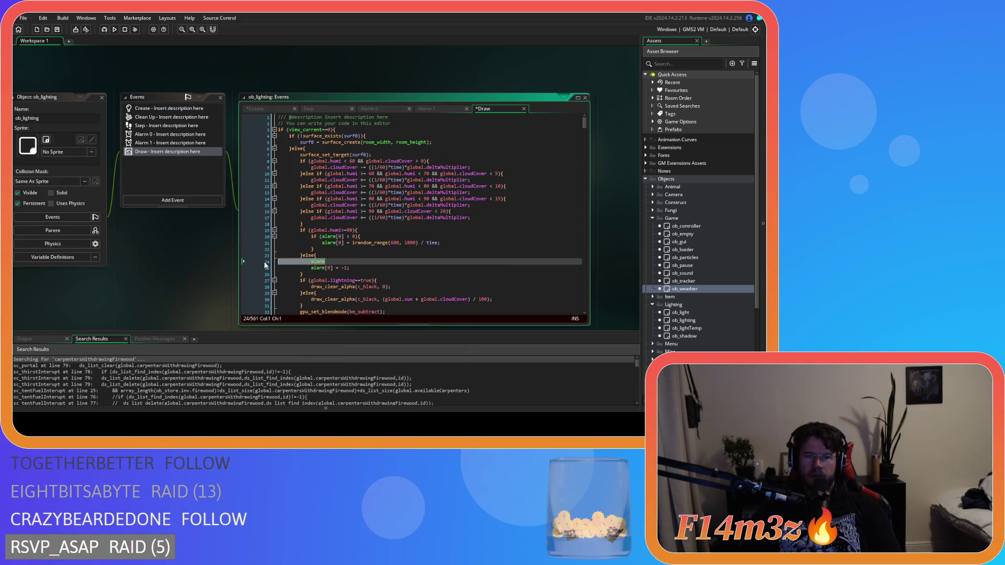
{"action": "key", "text": "BackSpace"}
{"action": "key", "text": "BackSpace"}
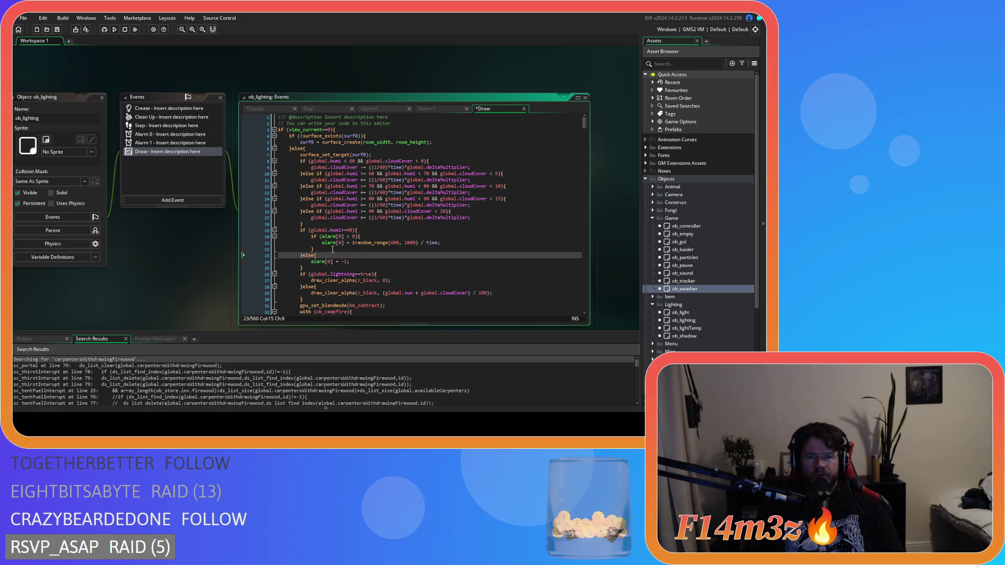
- Glance at the Create code's lightningPause = 0; line, then switch back to the Step code
{"action": "left_click", "coordinate": [253, 108]}
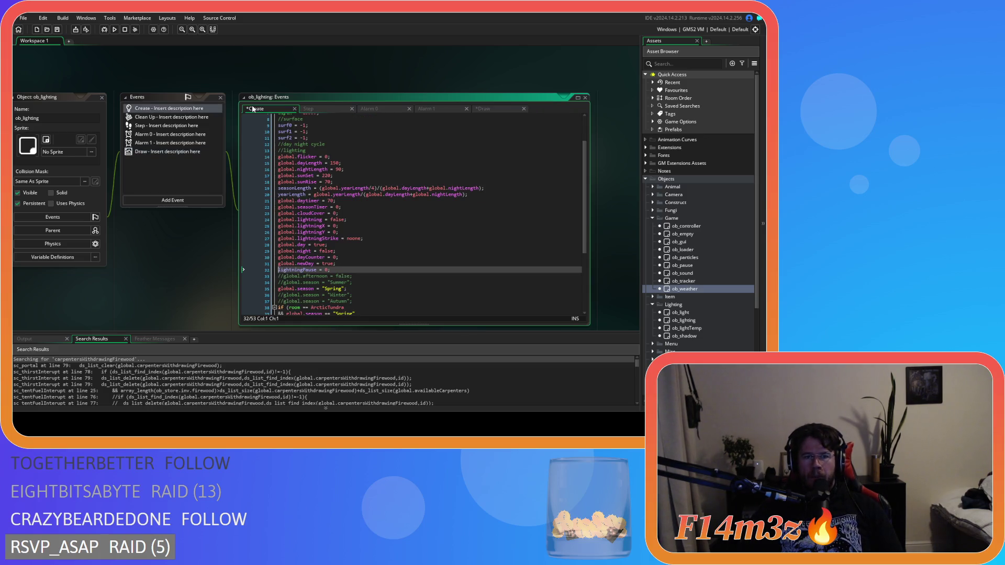
{"action": "left_click", "coordinate": [308, 108]}
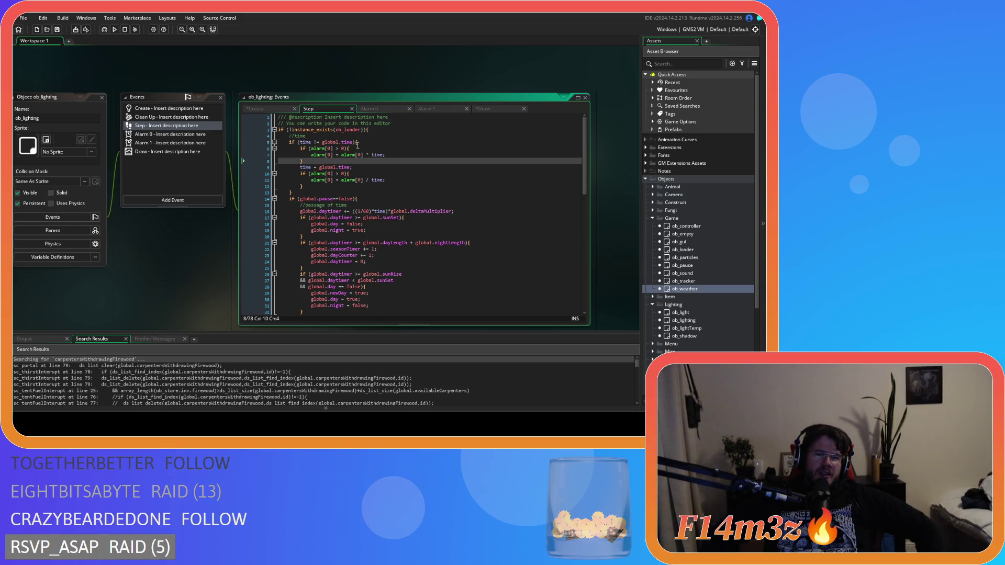
- Show the Alarm 0 code from the top and highlight irandom(room_height) on line 5
{"action": "left_click", "coordinate": [370, 109]}
{"action": "scroll", "coordinate": [372, 191], "scroll_direction": "down", "scroll_amount": 2}
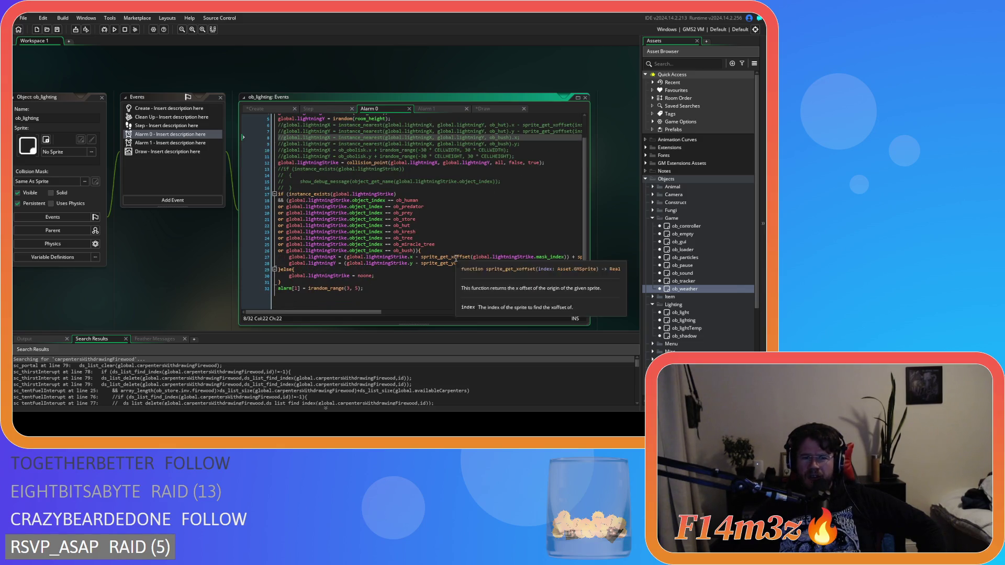
{"action": "scroll", "coordinate": [356, 296], "scroll_direction": "up", "scroll_amount": 1}
{"action": "scroll", "coordinate": [355, 297], "scroll_direction": "up", "scroll_amount": 1}
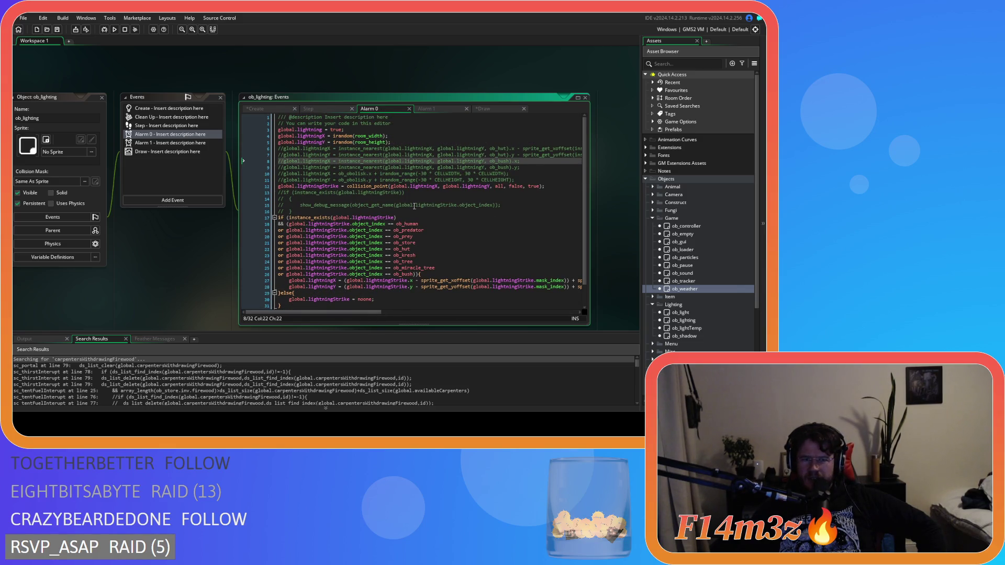
{"action": "left_click_drag", "start_coordinate": [391, 142], "coordinate": [331, 142]}
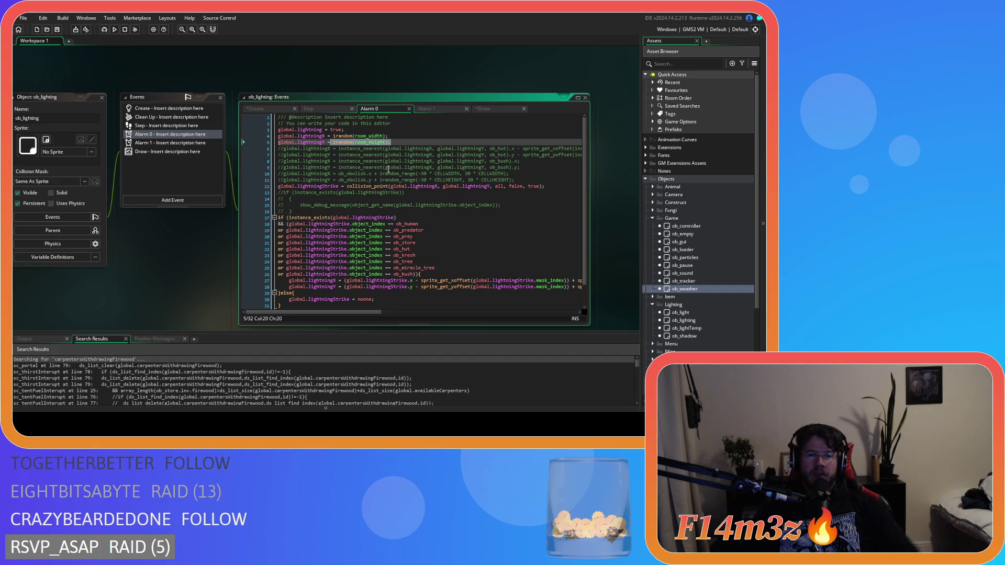
- Insert a //pause lightning comment and an empty if () {} block after line 3's brace in the Step event
{"action": "left_click", "coordinate": [312, 109]}
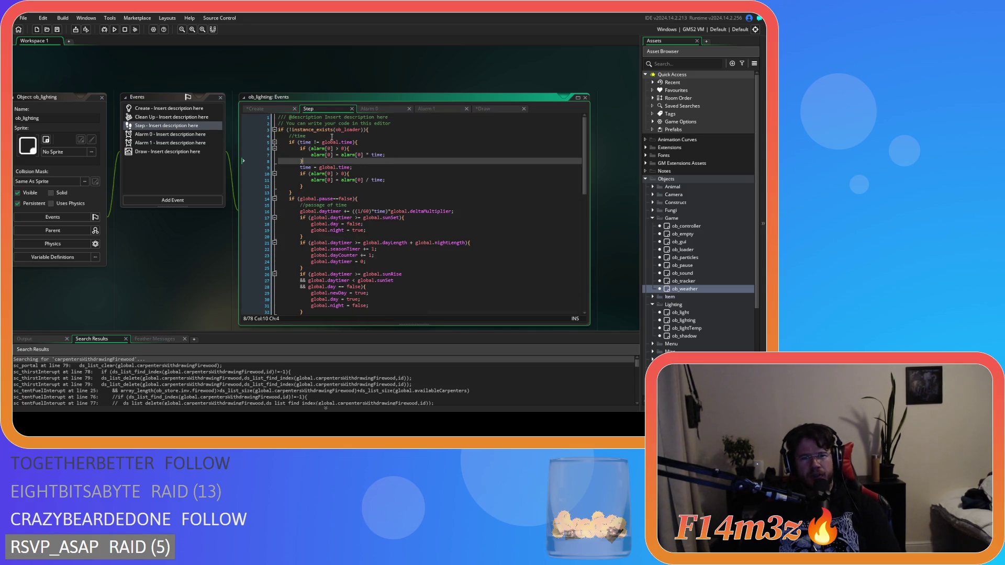
{"action": "left_click", "coordinate": [370, 131]}
{"action": "key", "text": "Return"}
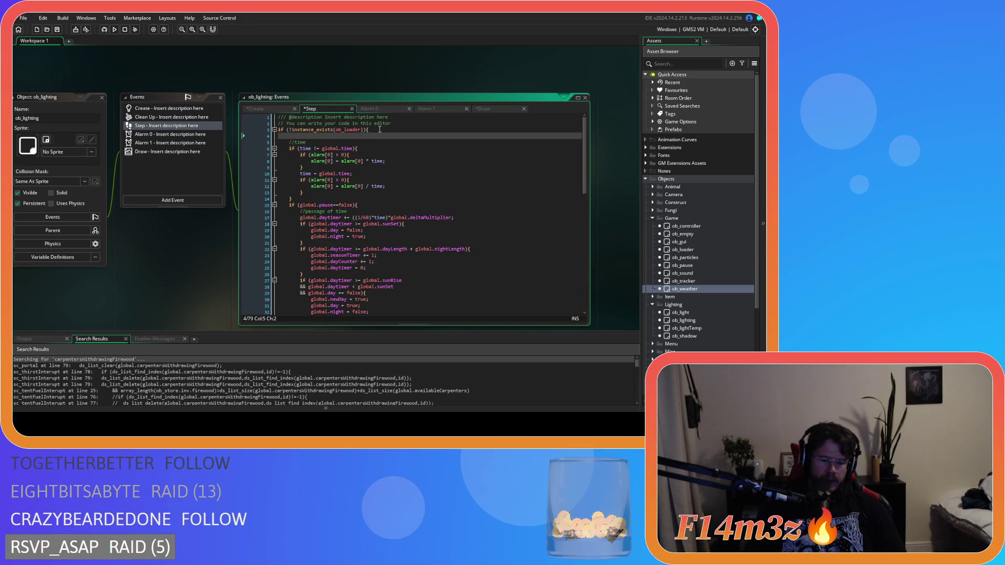
{"action": "type", "text": "//ause li"}
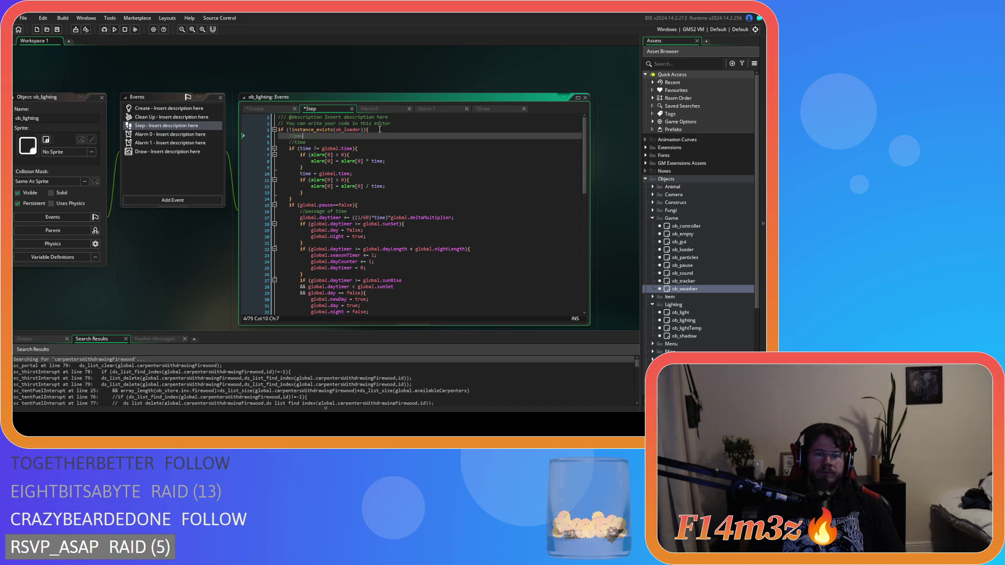
{"action": "type", "text": "ghtning"}
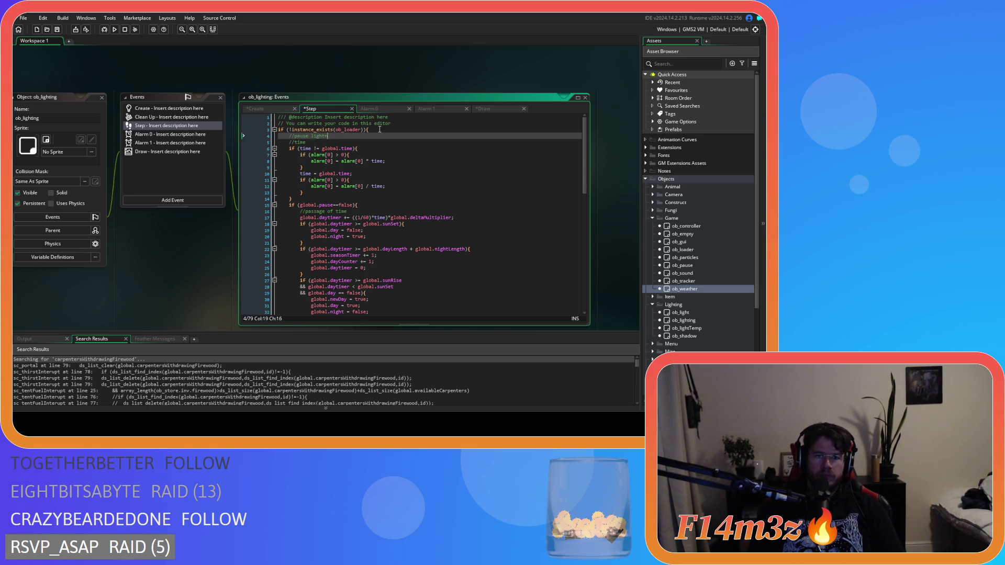
{"action": "key", "text": "Return"}
{"action": "type", "text": "if"}
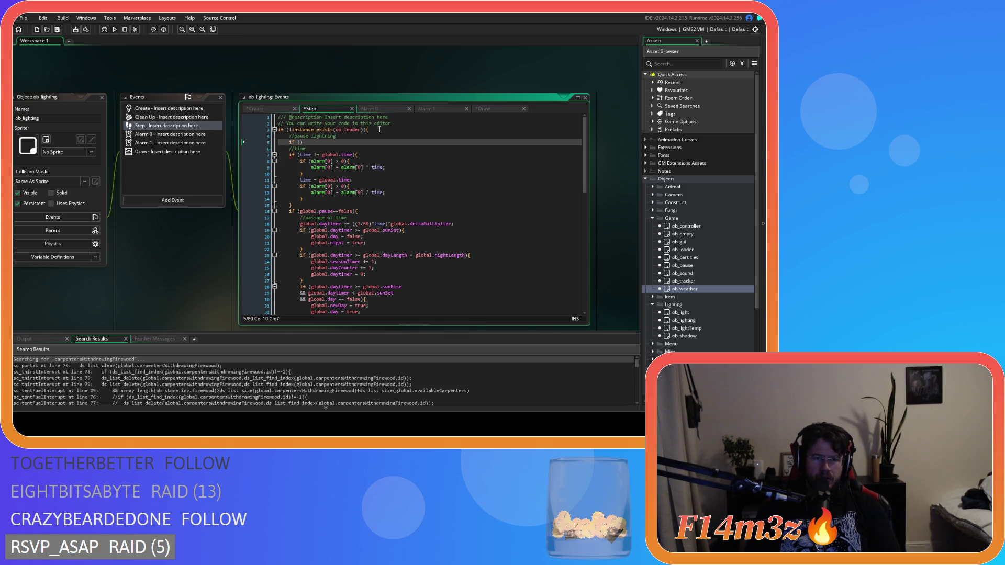
{"action": "type", "text": "(){"}
{"action": "key", "text": "Return"}
{"action": "key", "text": "Return"}
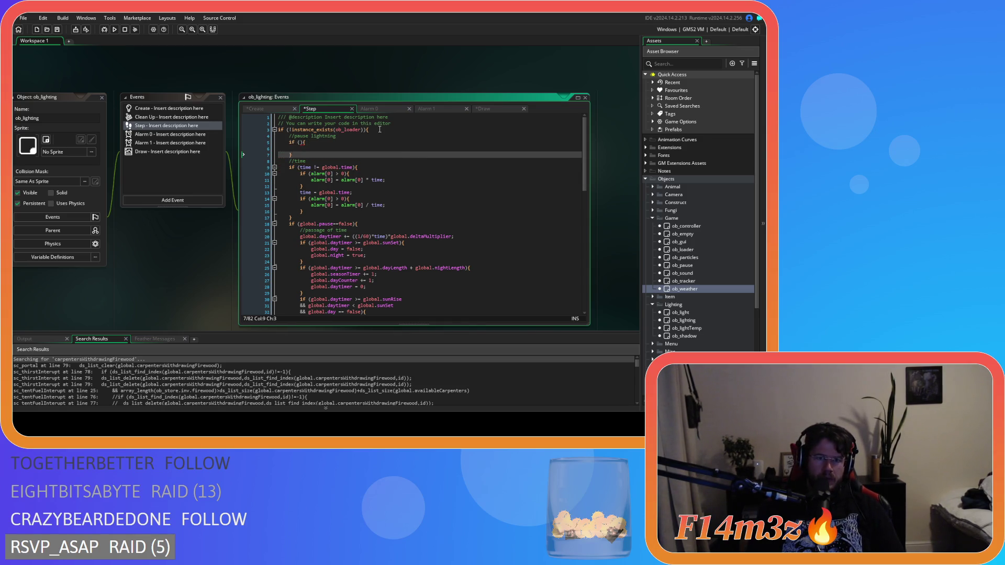
{"action": "key", "text": "Up"}
{"action": "key", "text": "Up"}
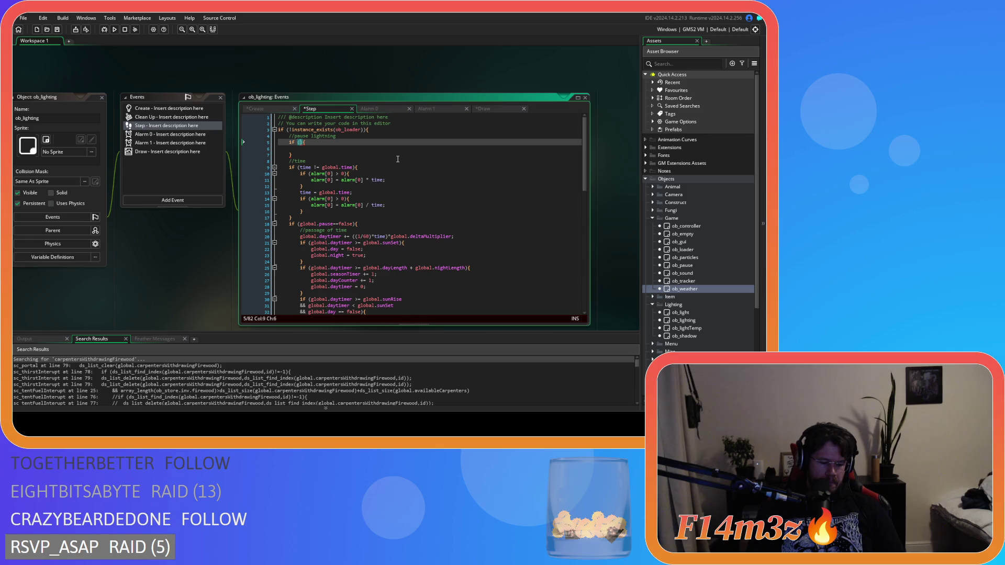
- Set the pause block's condition to global.pause==true && lightningPause==0
{"action": "type", "text": "global.pause"}
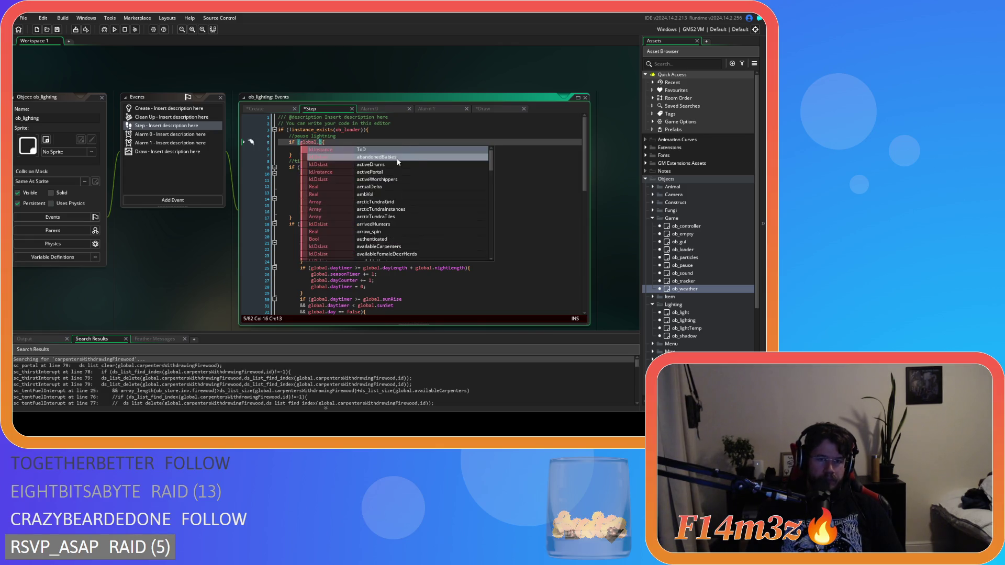
{"action": "type", "text": "==true"}
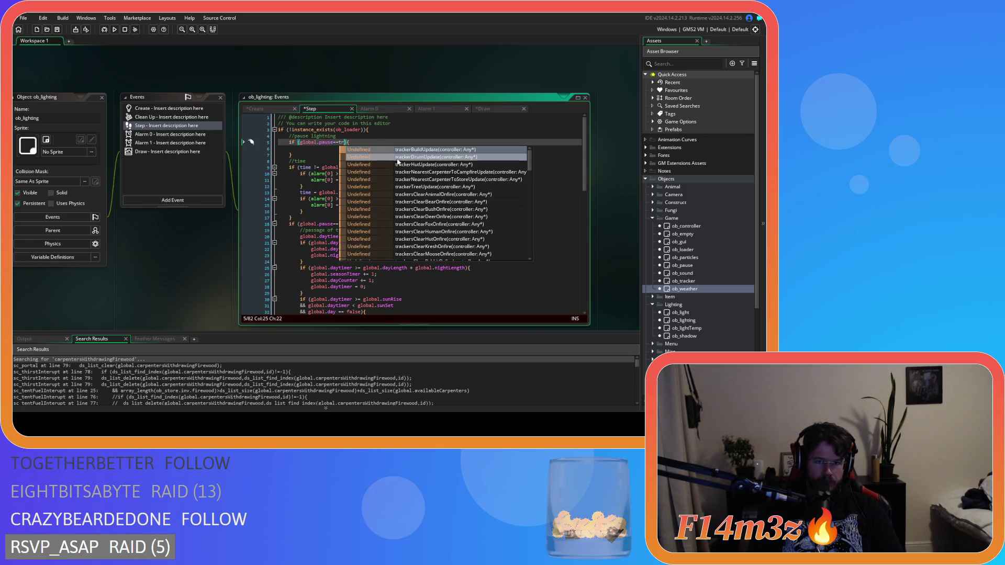
{"action": "key", "text": "Return"}
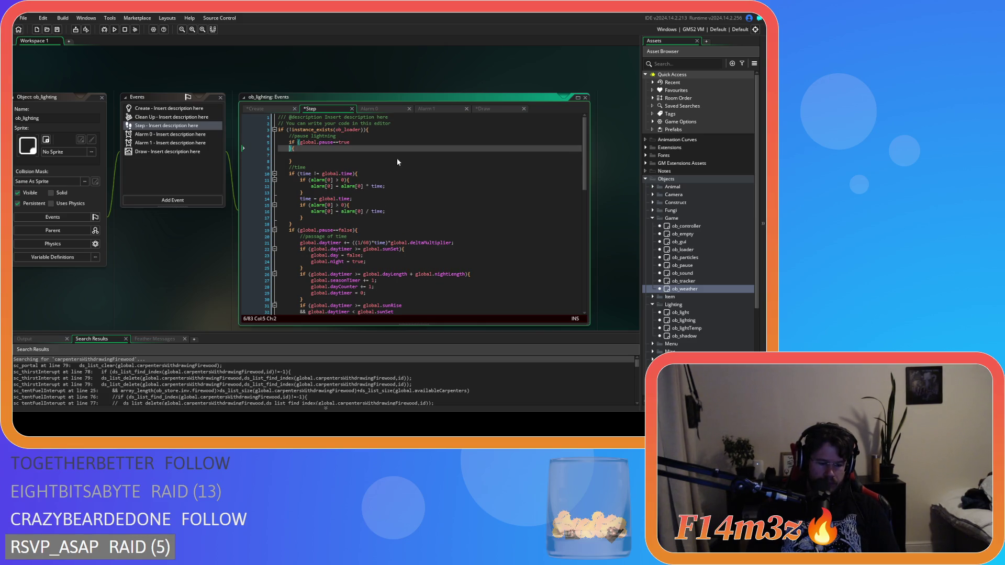
{"action": "type", "text": "&& "}
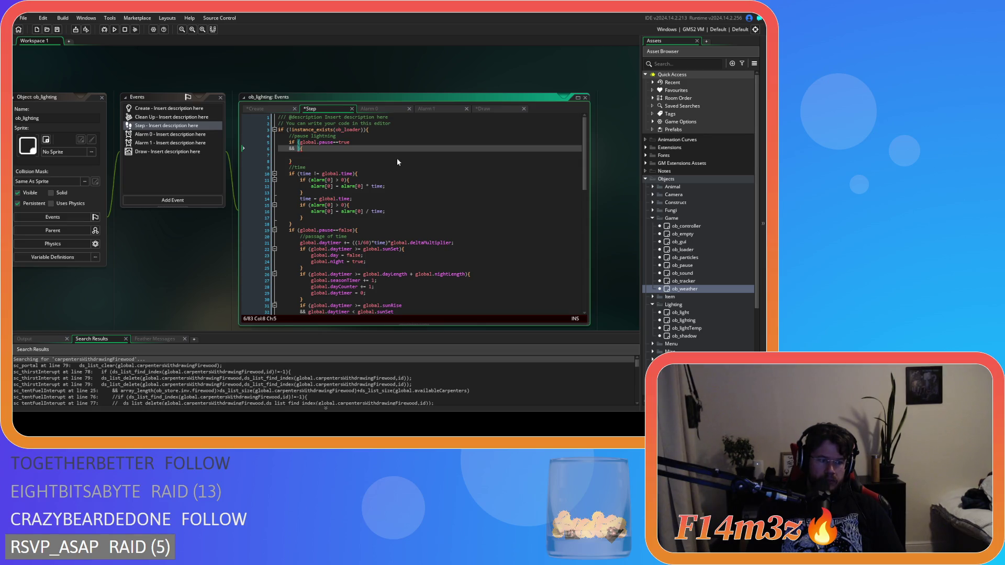
{"action": "type", "text": "glob"}
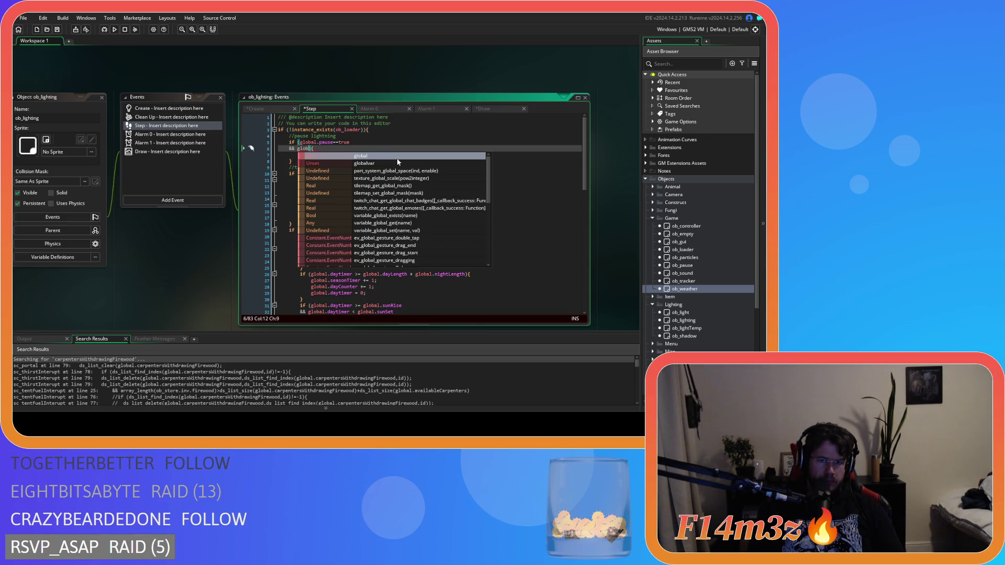
{"action": "key", "text": "BackSpace"}
{"action": "key", "text": "BackSpace"}
{"action": "key", "text": "BackSpace"}
{"action": "type", "text": "li"}
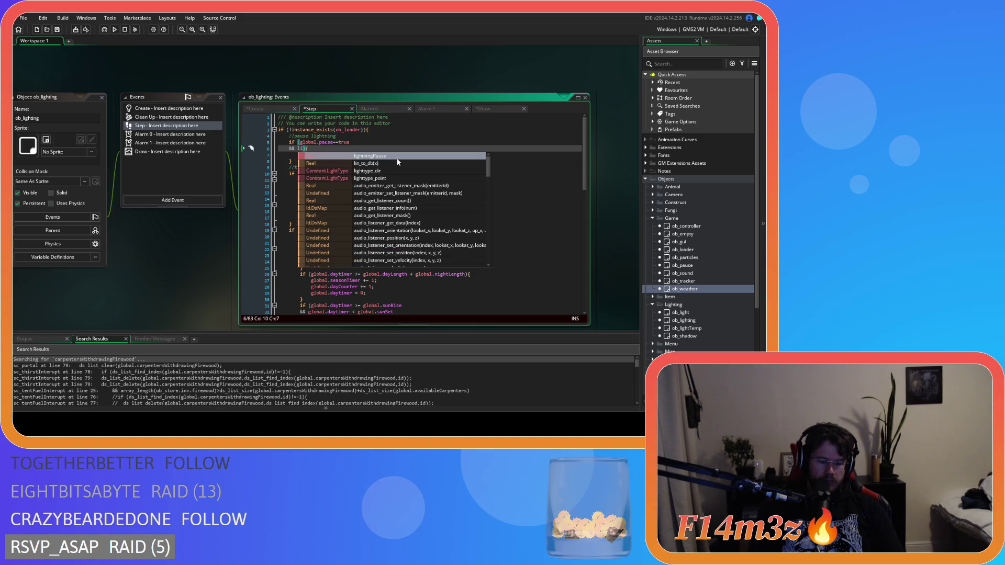
{"action": "type", "text": "ghtn"}
{"action": "key", "text": "Return"}
{"action": "type", "text": "==0)"}
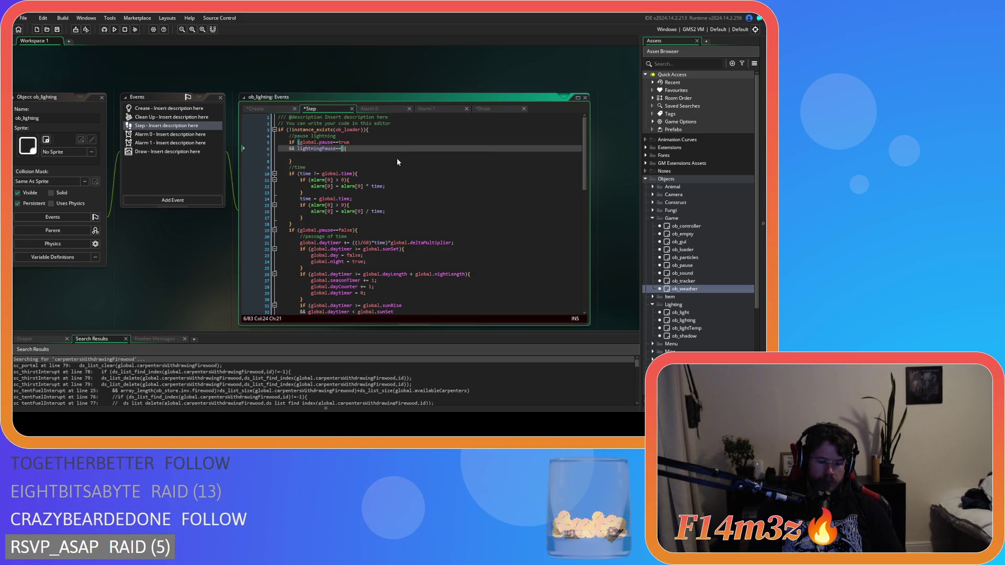
{"action": "type", "text": "{"}
{"action": "key", "text": "Down"}
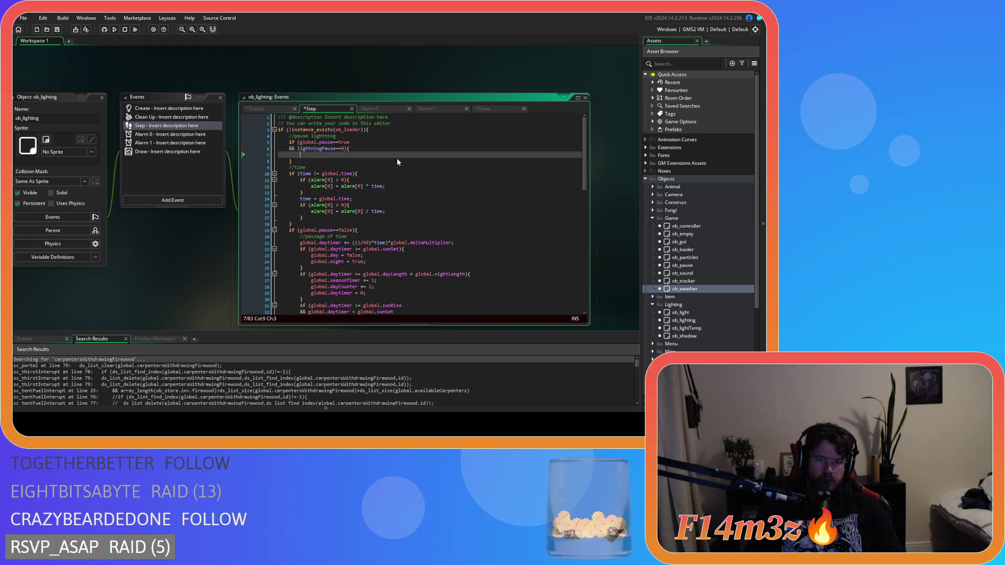
- Add if (alarm[0]>0){ lightningPause = alarm[0]; } followed by an empty else{} branch
{"action": "type", "text": "if "}
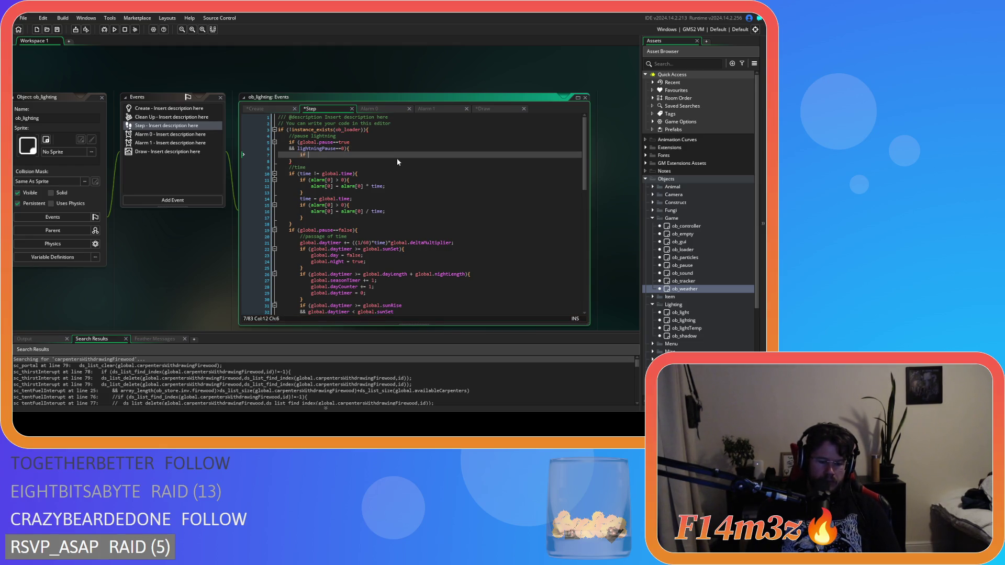
{"action": "type", "text": "(alarm"}
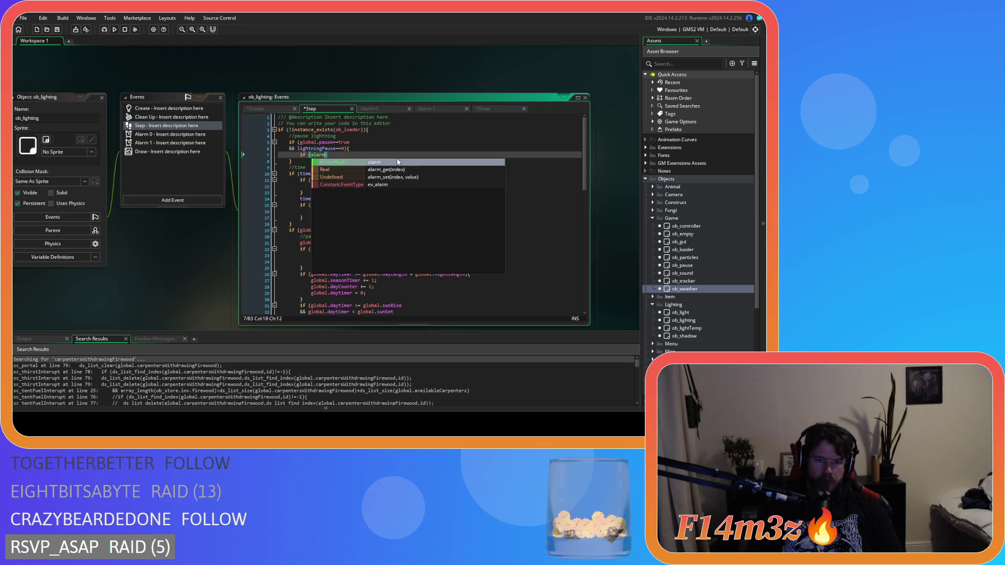
{"action": "type", "text": "["}
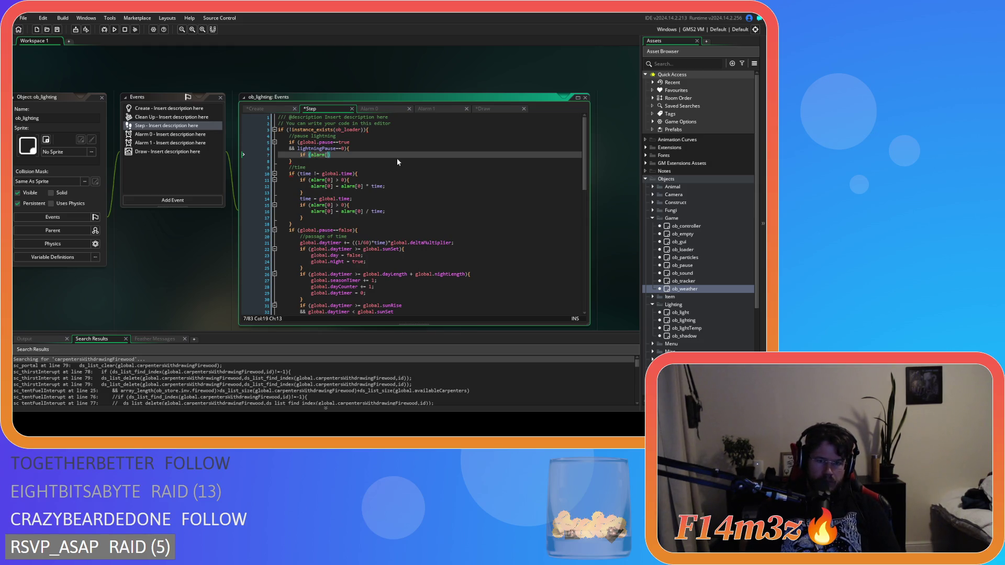
{"action": "type", "text": "0]>"}
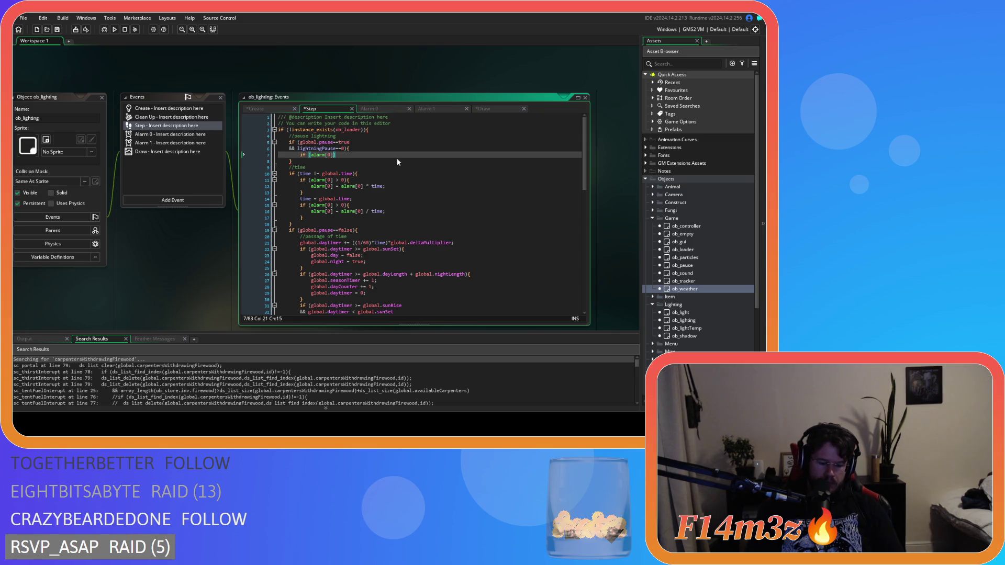
{"action": "type", "text": "0)"}
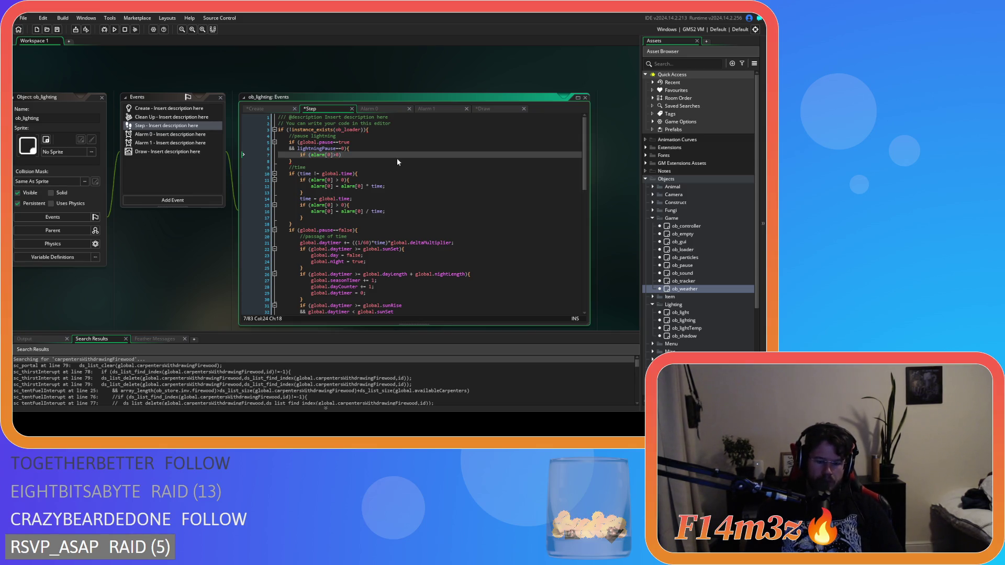
{"action": "type", "text": "{"}
{"action": "key", "text": "Return"}
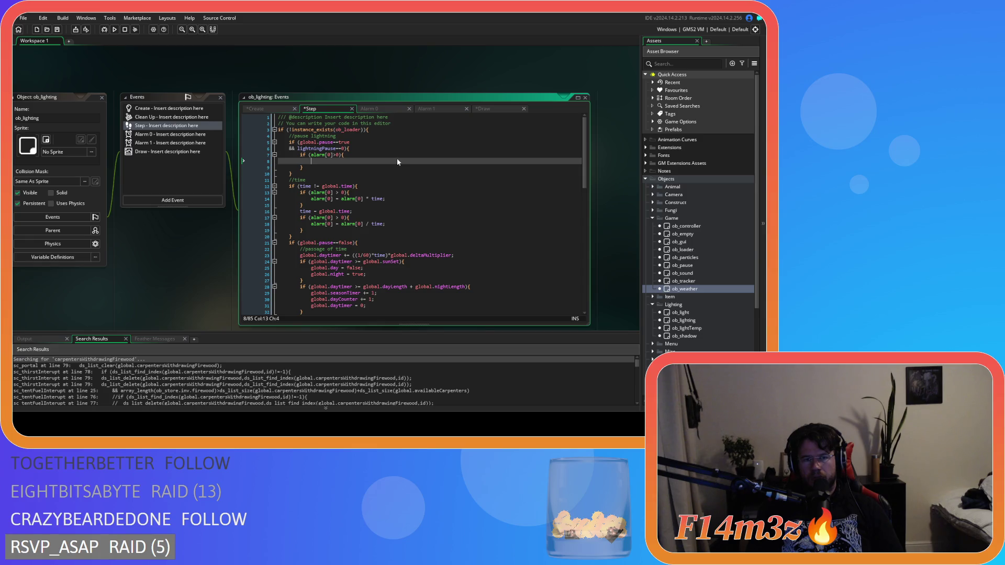
{"action": "type", "text": "li"}
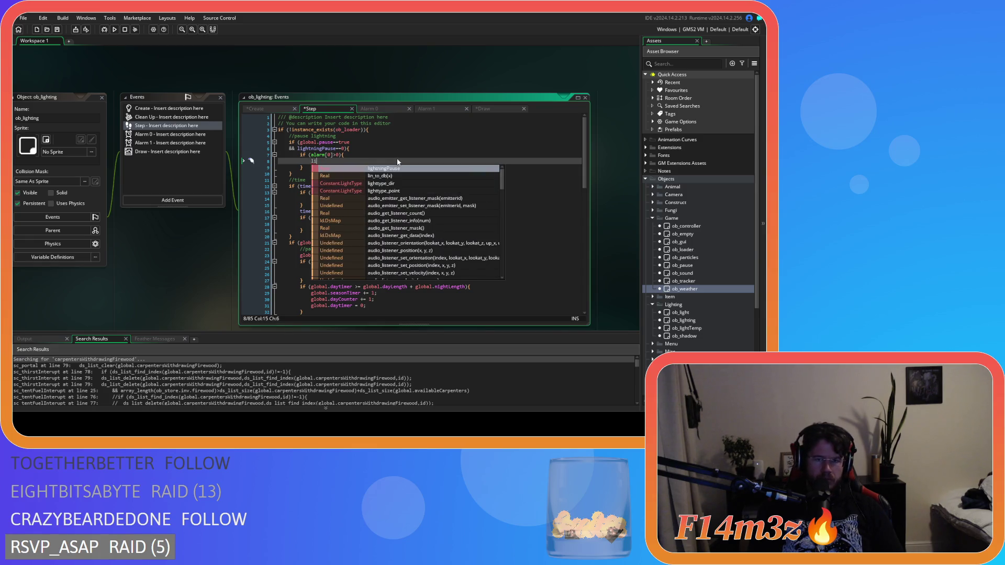
{"action": "type", "text": "ghtningPause"}
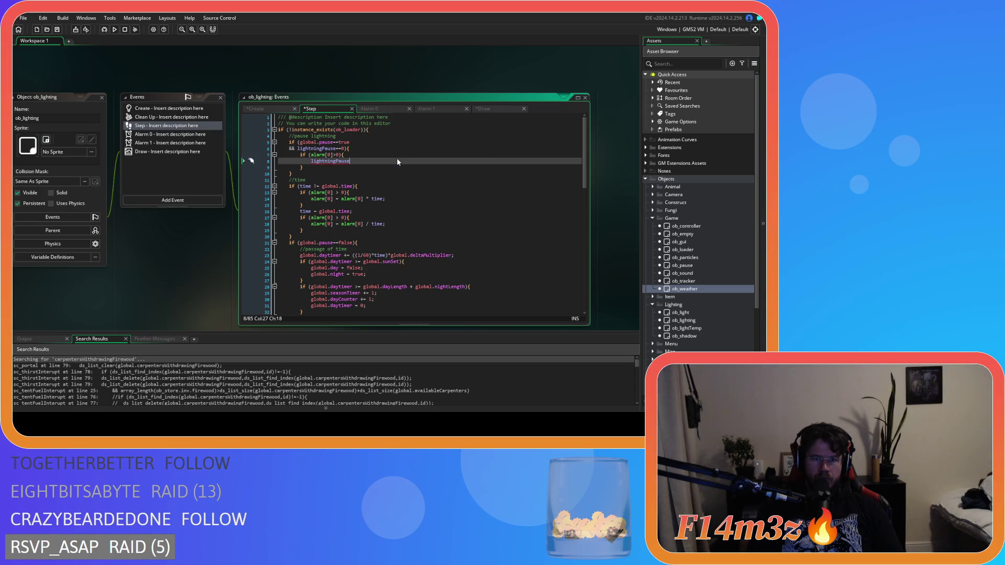
{"action": "type", "text": " = alar"}
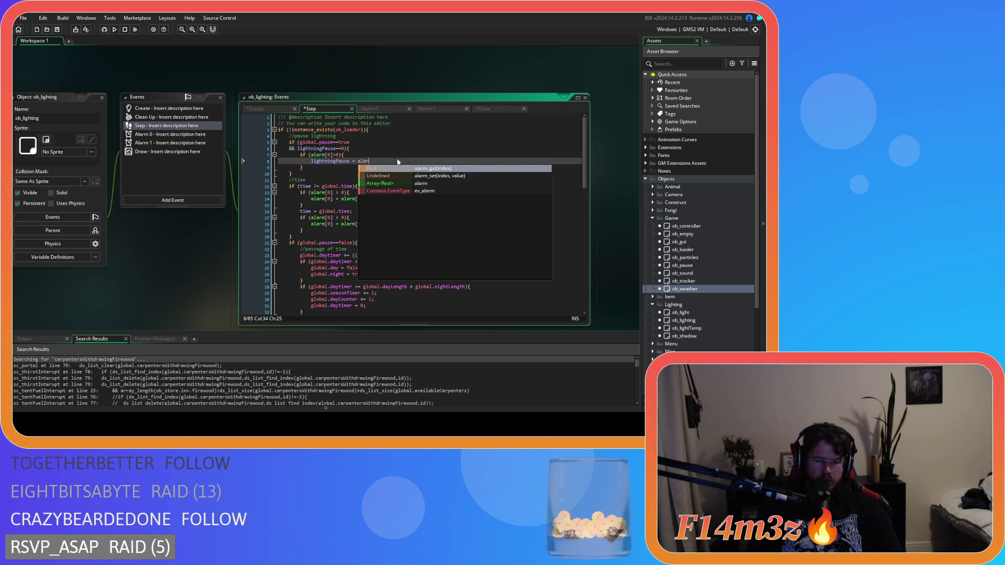
{"action": "type", "text": "m[0];"}
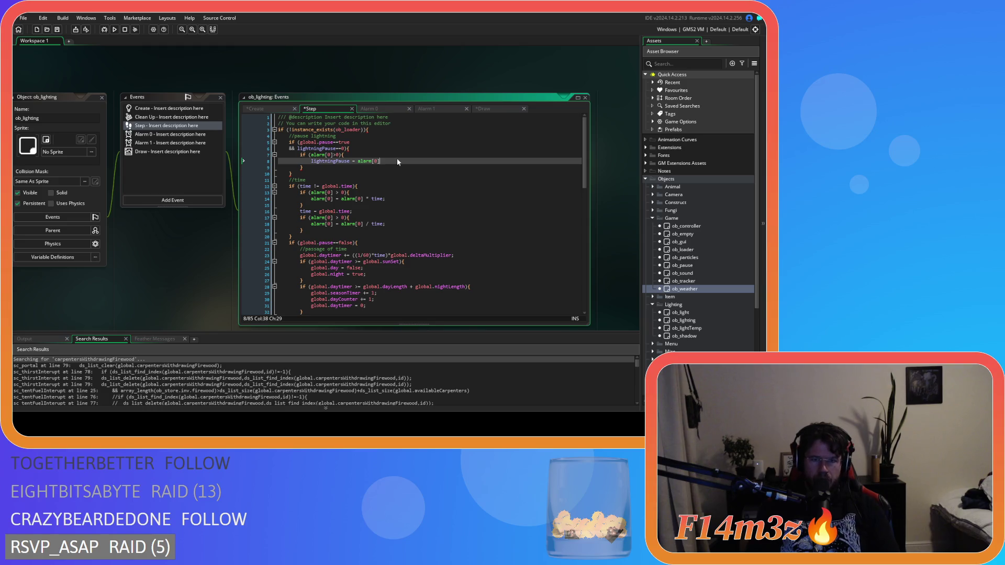
{"action": "key", "text": "Down"}
{"action": "type", "text": "else"}
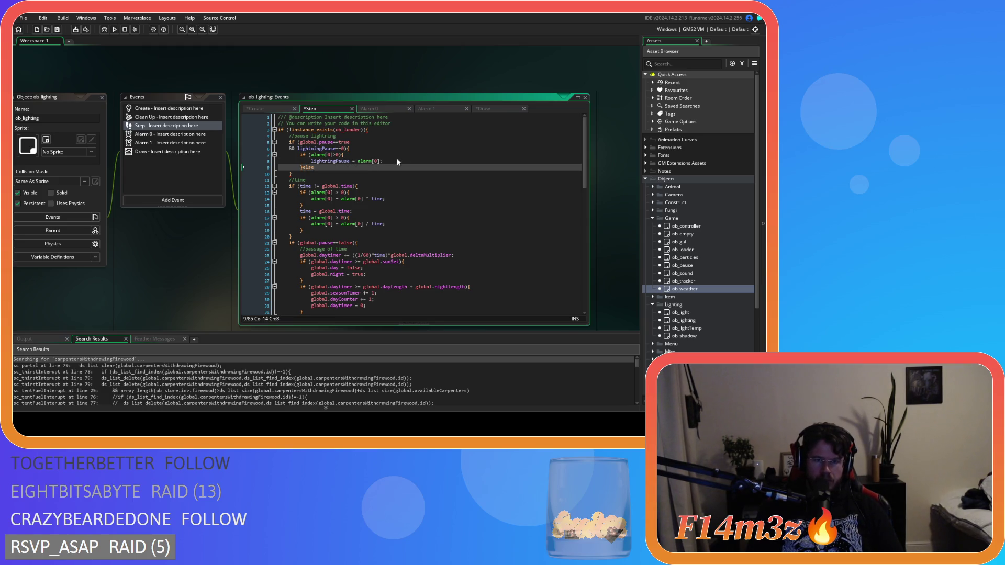
{"action": "type", "text": "{"}
{"action": "key", "text": "Return"}
{"action": "key", "text": "Return"}
{"action": "type", "text": "}"}
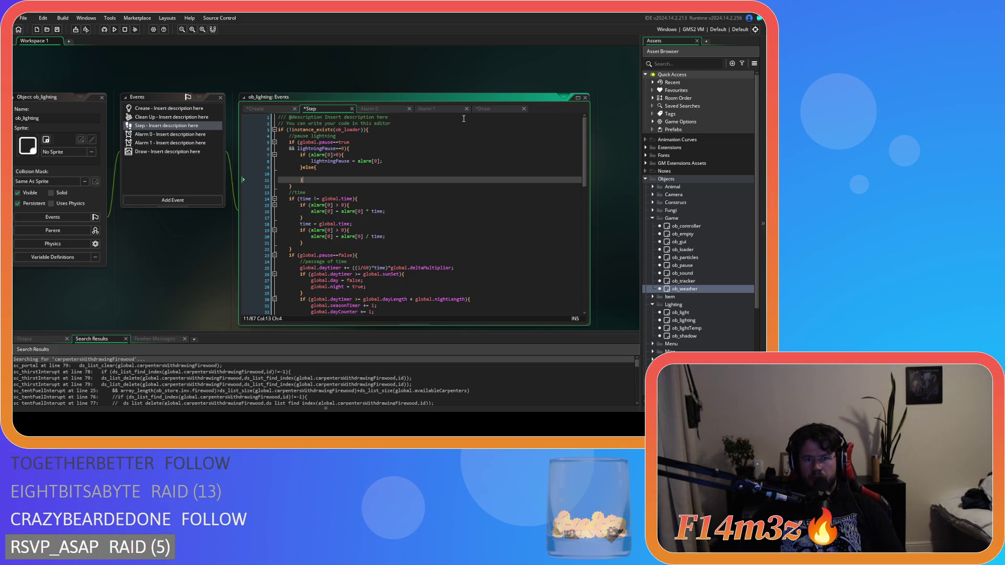
{"action": "left_click", "coordinate": [484, 109]}
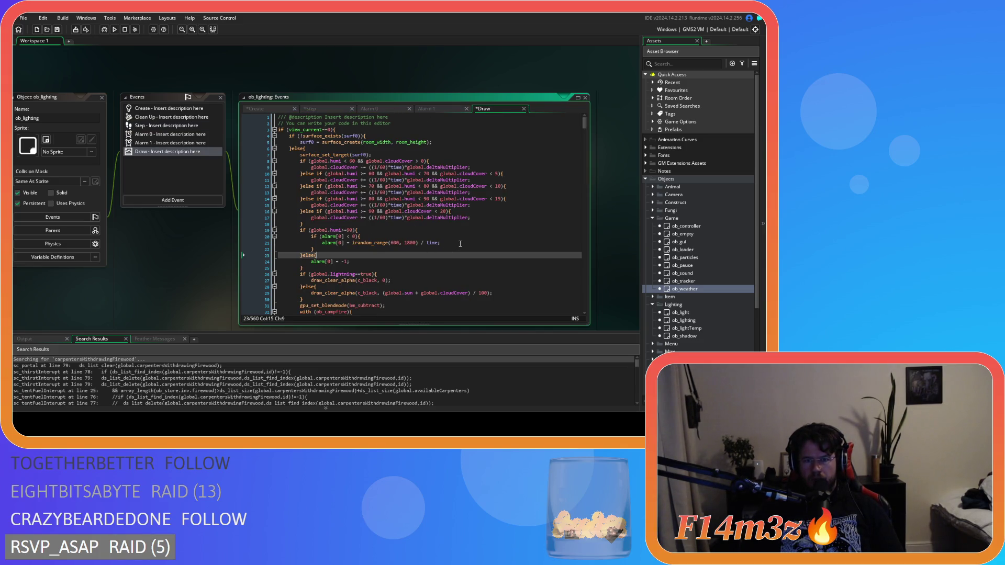
- Copy the Draw event's humidity block into the Step pause block's else, making it else if
{"action": "left_click_drag", "start_coordinate": [460, 244], "coordinate": [323, 246]}
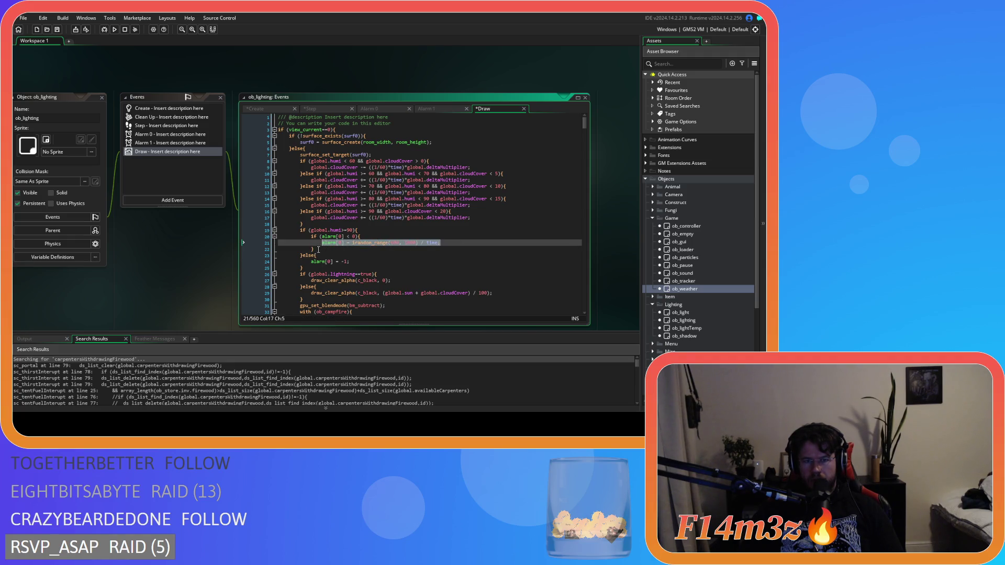
{"action": "left_click", "coordinate": [305, 255]}
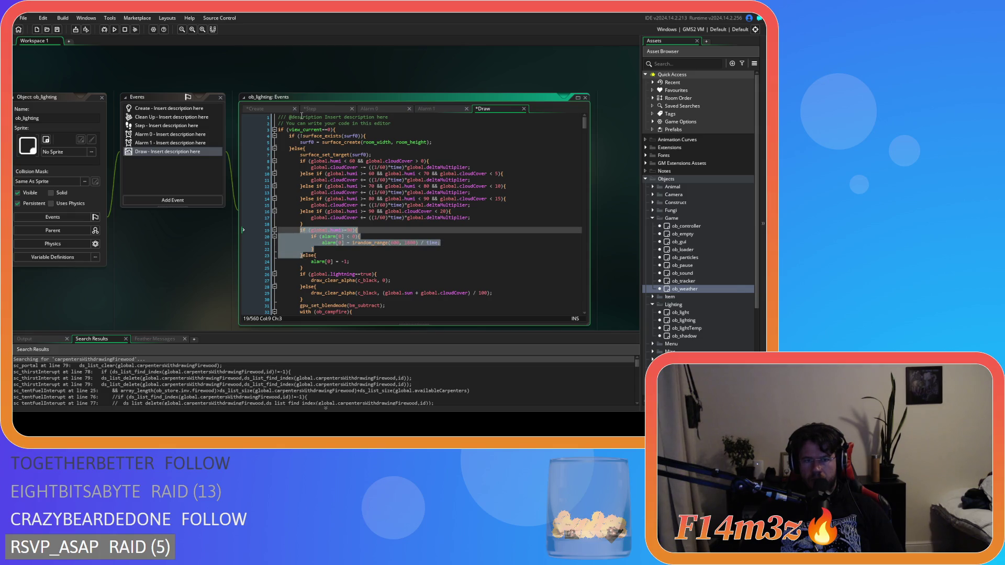
{"action": "left_click", "coordinate": [320, 109]}
{"action": "key", "text": "ctrl+z"}
{"action": "key", "text": "ctrl+z"}
{"action": "key", "text": "ctrl+z"}
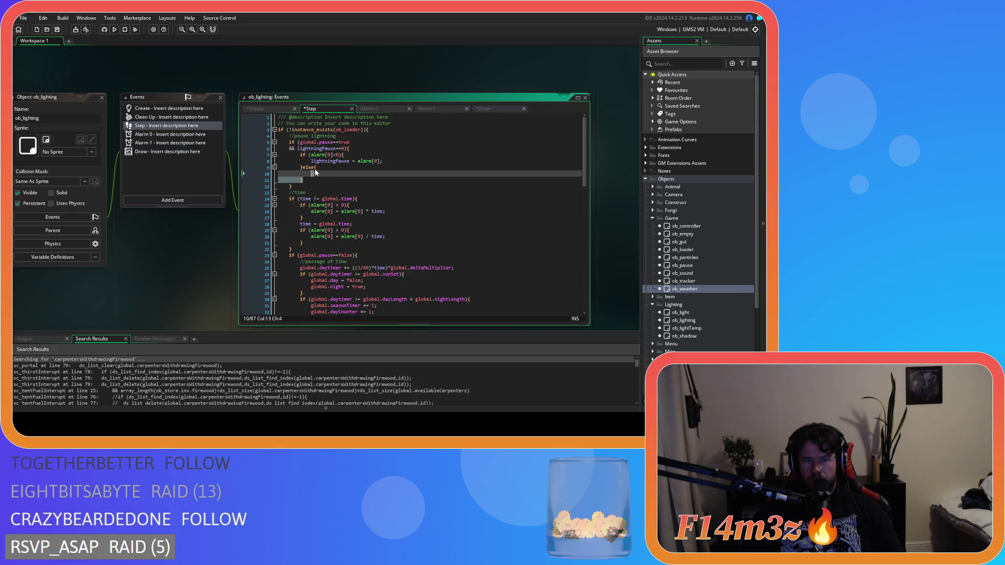
{"action": "left_click", "coordinate": [313, 167]}
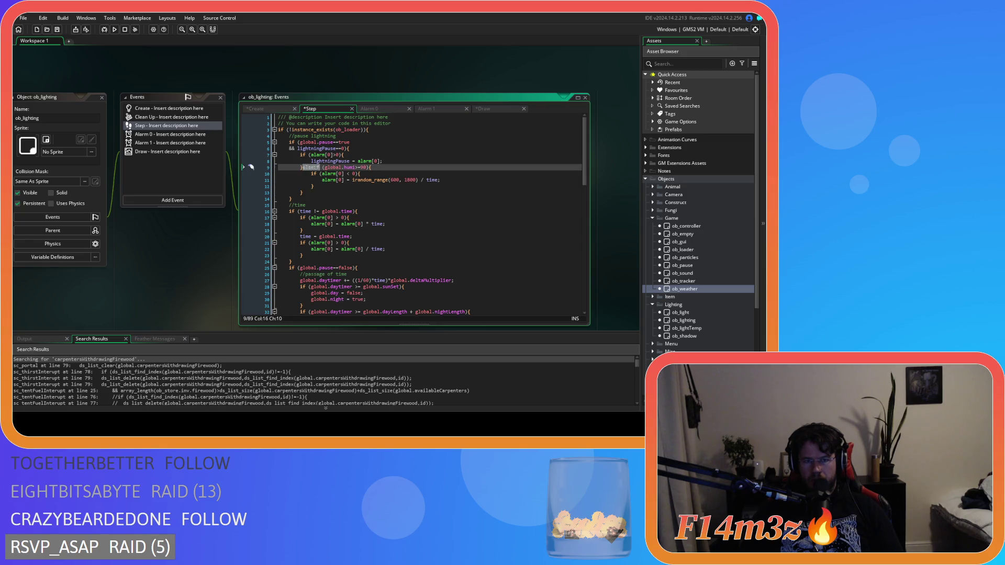
{"action": "left_click", "coordinate": [327, 186]}
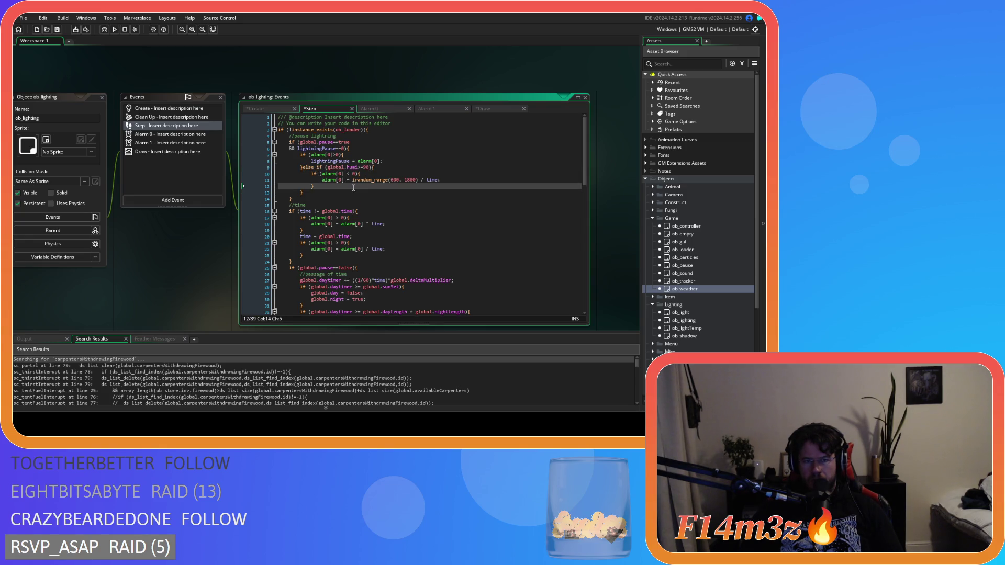
{"action": "key", "text": "ctrl+s"}
{"action": "left_click", "coordinate": [383, 168]}
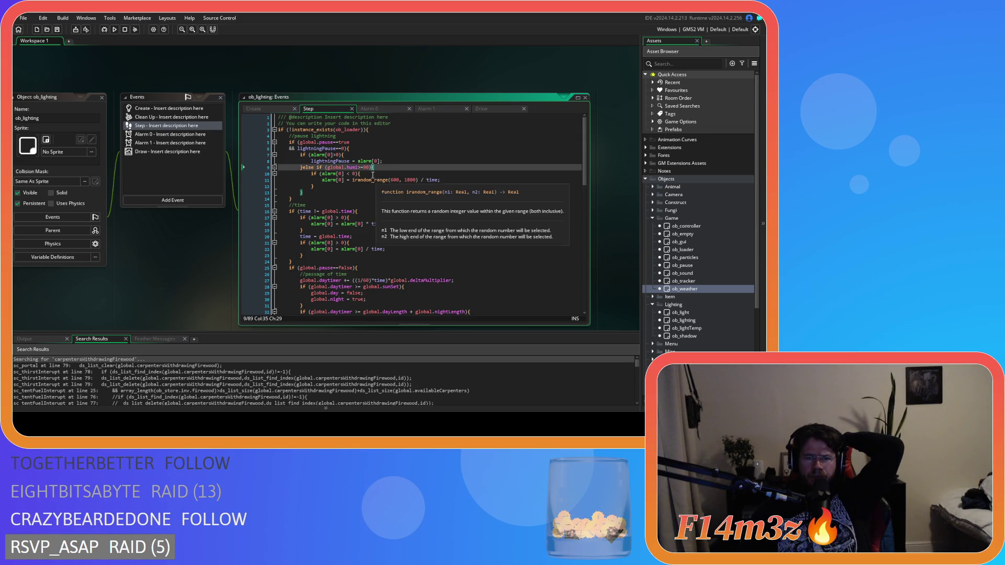
- Delete the pasted inner alarm[0] check line and its stray closing brace
{"action": "left_click", "coordinate": [245, 174]}
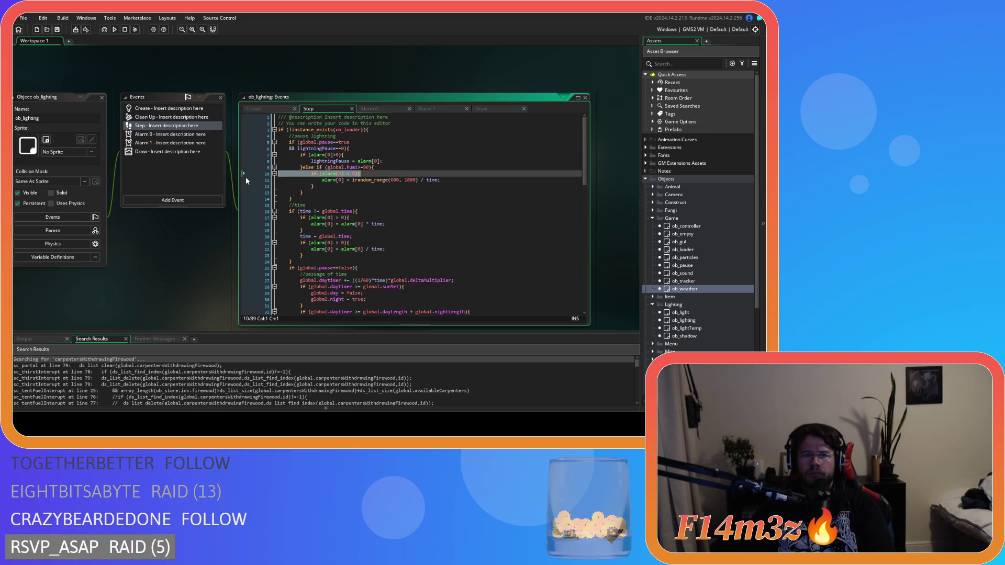
{"action": "key", "text": "BackSpace"}
{"action": "left_click", "coordinate": [322, 182]}
{"action": "key", "text": "BackSpace"}
{"action": "key", "text": "BackSpace"}
{"action": "key", "text": "BackSpace"}
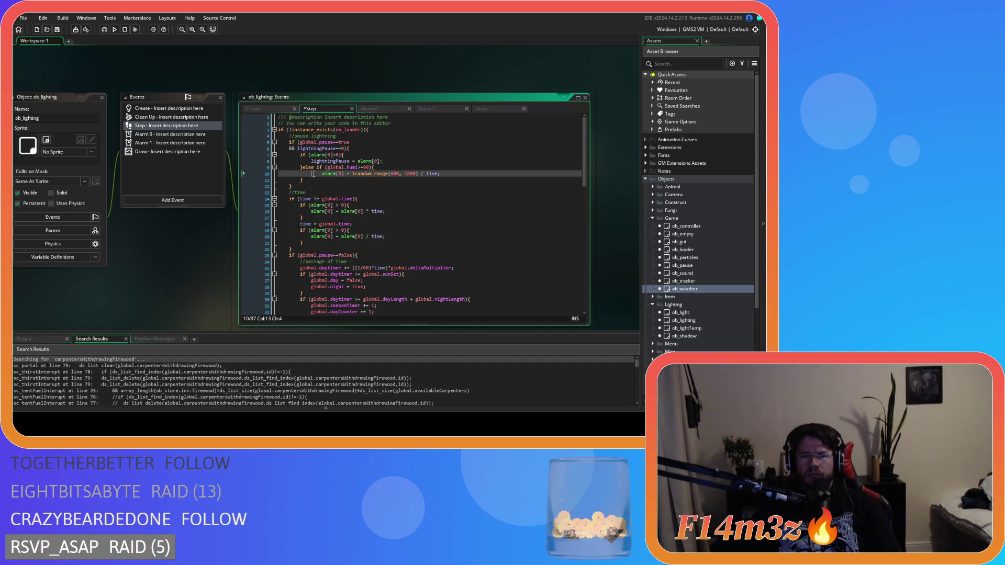
{"action": "left_click", "coordinate": [399, 173]}
{"action": "left_click", "coordinate": [383, 156]}
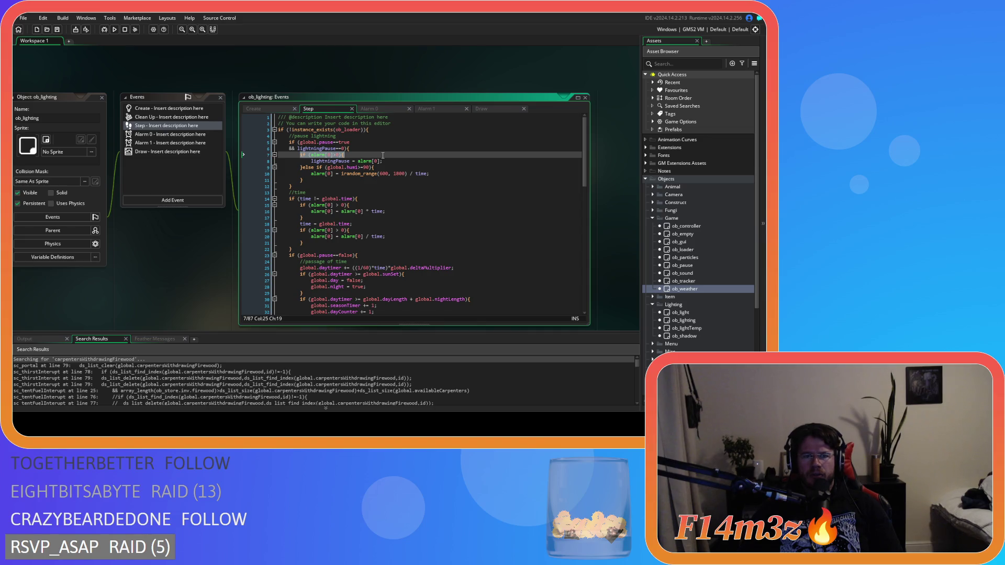
{"action": "left_click_drag", "start_coordinate": [358, 161], "coordinate": [436, 163]}
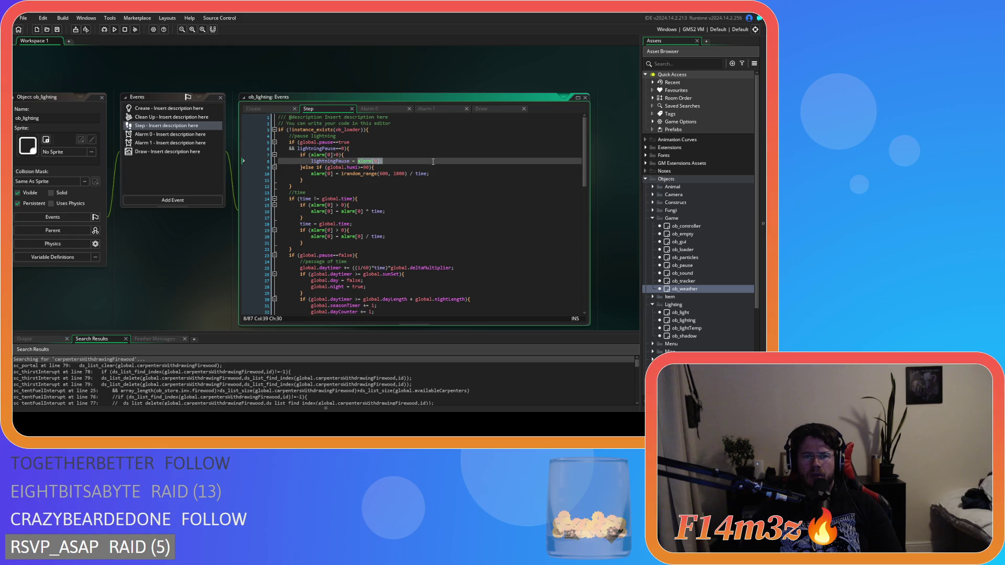
{"action": "left_click", "coordinate": [390, 186]}
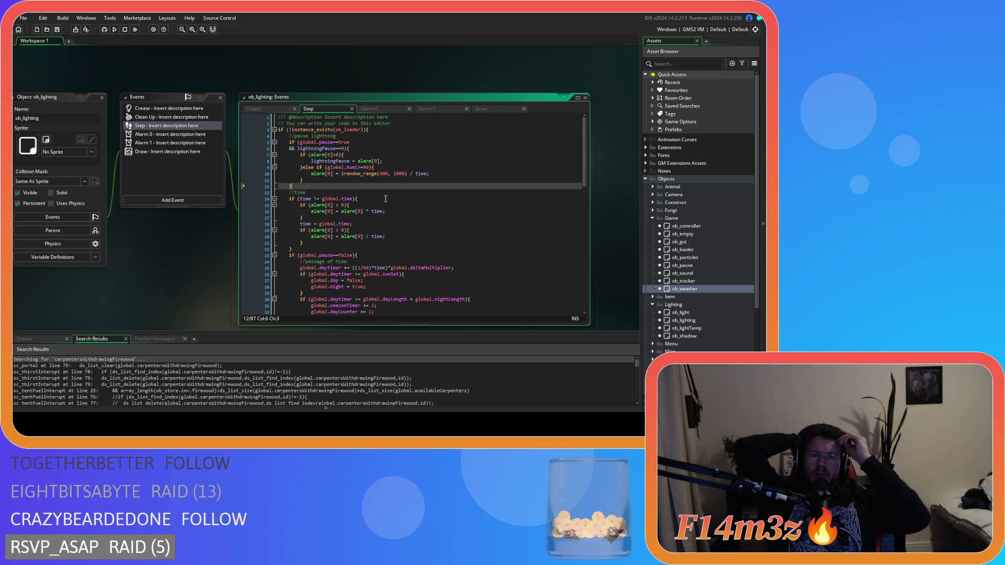
- Replace alarm[0] with lightningPause, giving lightningPause = irandom_range(600, 1800) / time
{"action": "double_click", "coordinate": [330, 161]}
{"action": "key", "text": "ctrl+c"}
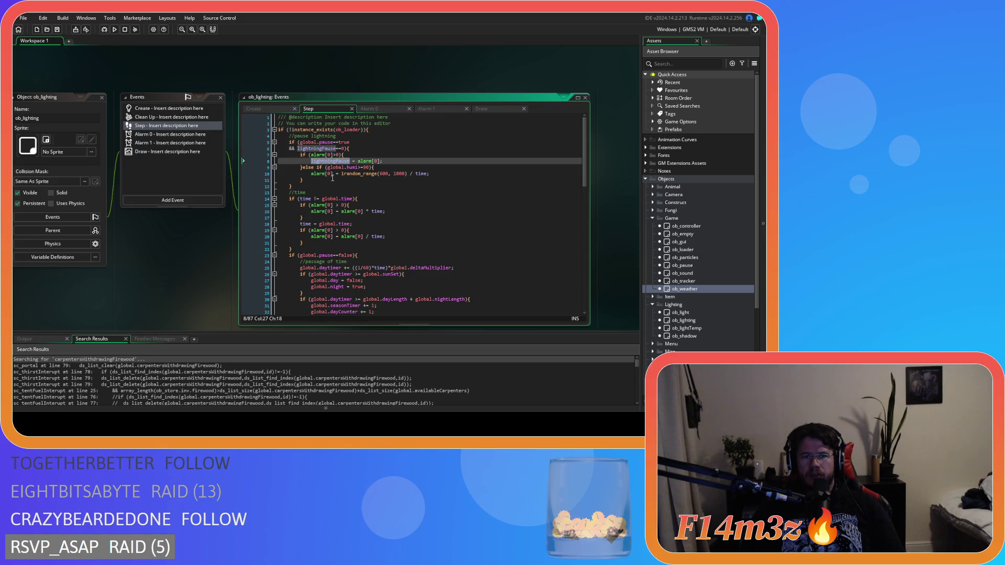
{"action": "left_click", "coordinate": [311, 174]}
{"action": "left_click_drag", "start_coordinate": [312, 174], "coordinate": [333, 174]}
{"action": "key", "text": "ctrl+v"}
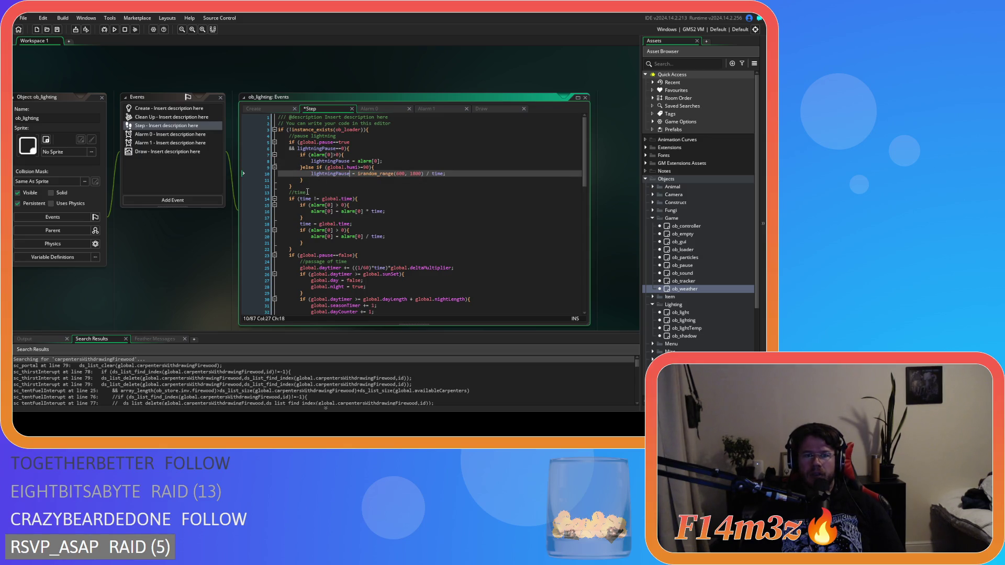
{"action": "left_click", "coordinate": [368, 189]}
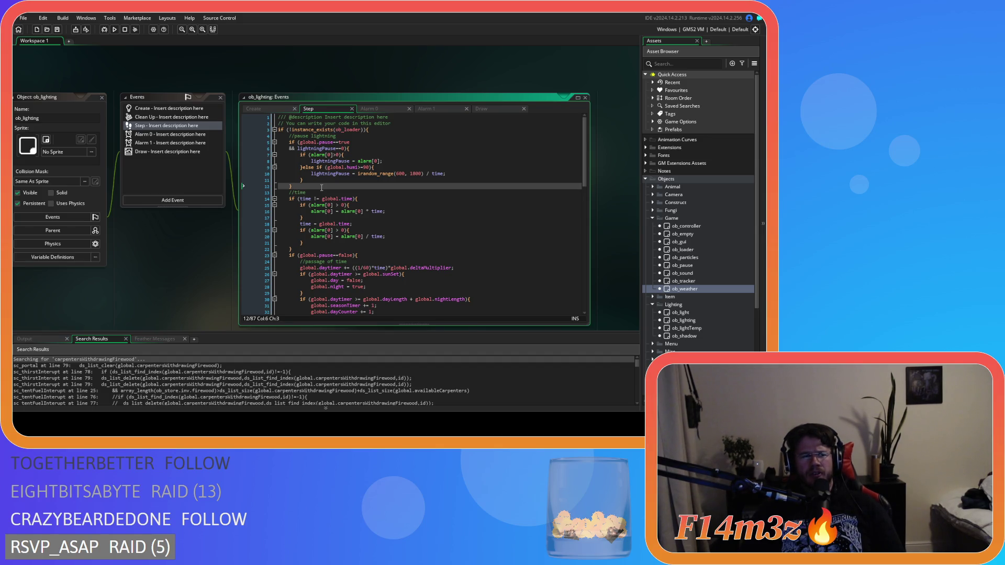
{"action": "left_click", "coordinate": [106, 33]}
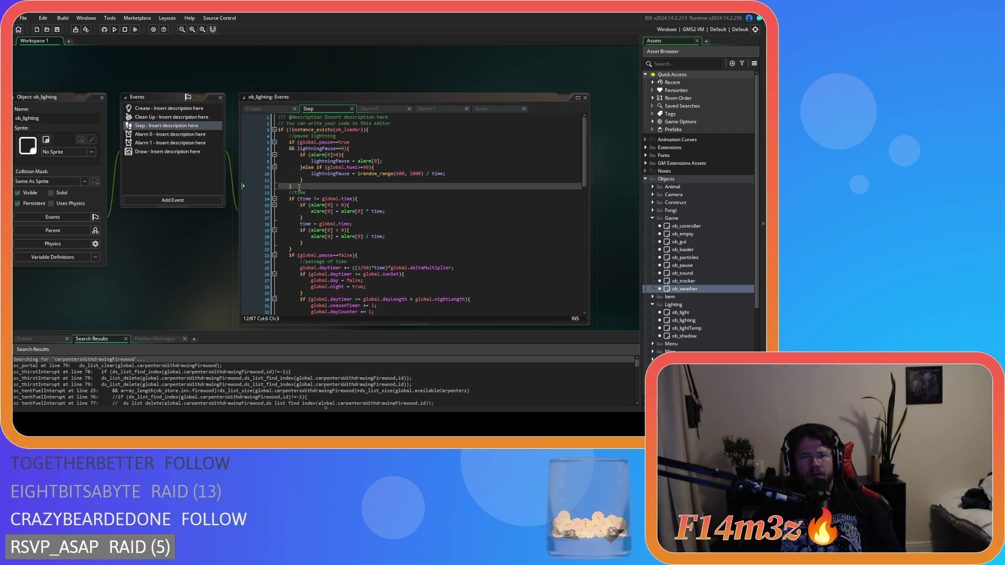
- Comment out the pause block on lines 5–12, test-run the game, and ask it to quit
{"action": "left_click_drag", "start_coordinate": [300, 187], "coordinate": [283, 140]}
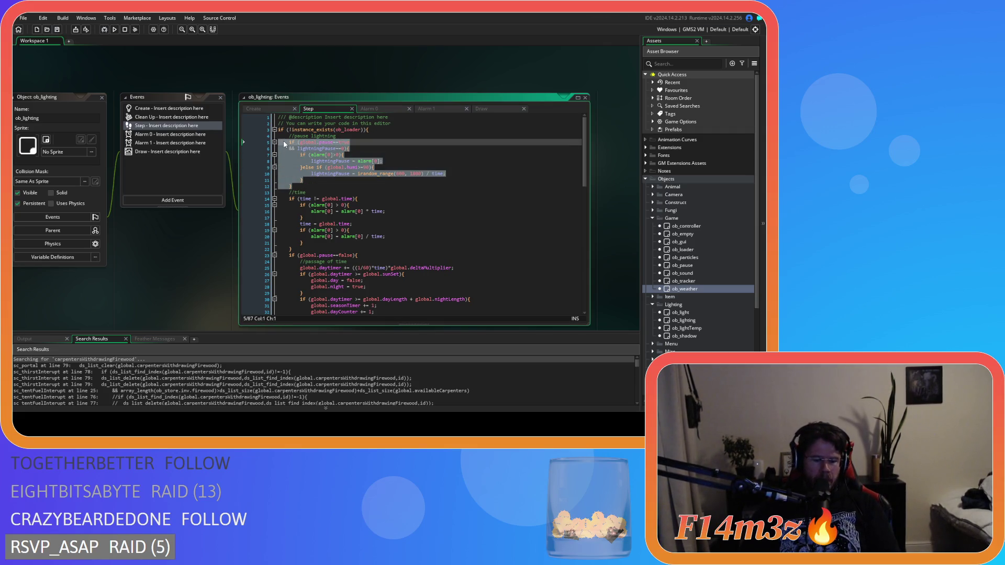
{"action": "key", "text": "ctrl+k"}
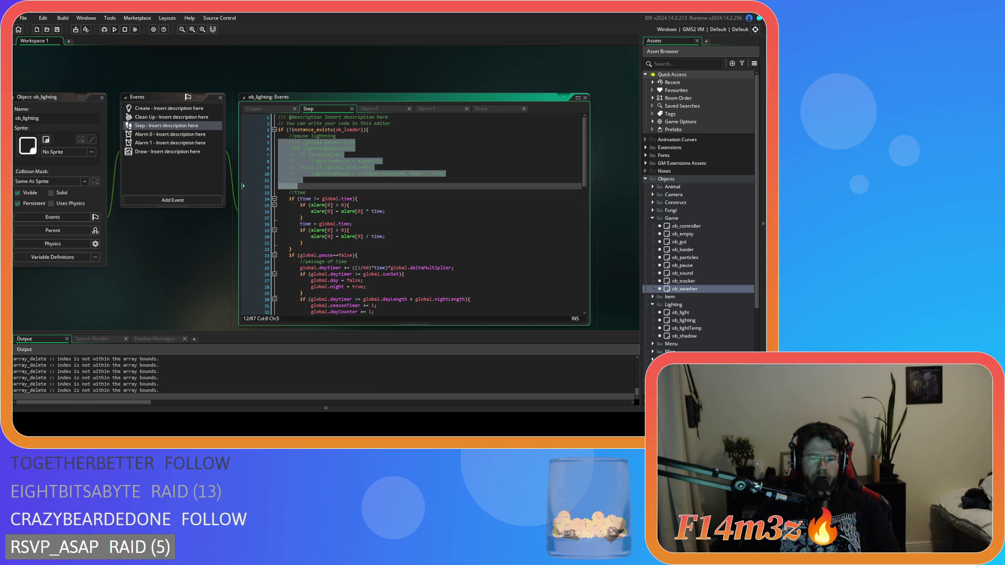
{"action": "key", "text": "alt+Tab"}
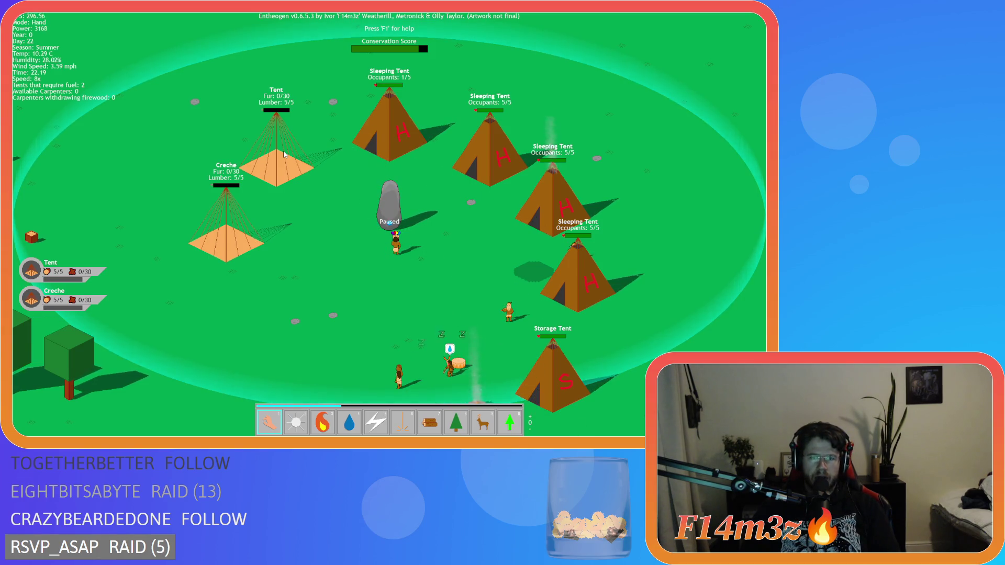
{"action": "key", "text": "Escape"}
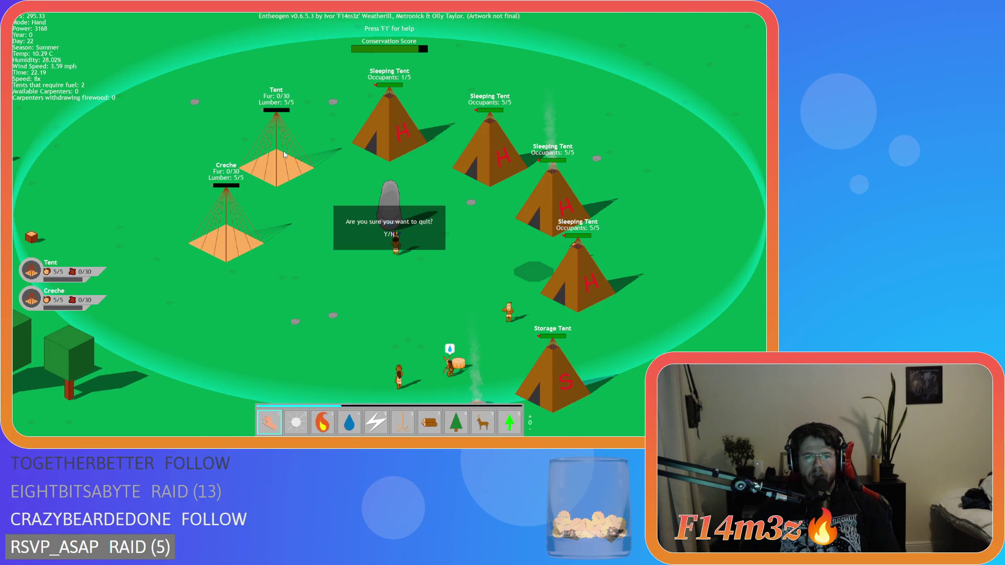
- Confirm quitting the game and uncomment the pause lightning lines with Ctrl+Shift+K
{"action": "key", "text": "y"}
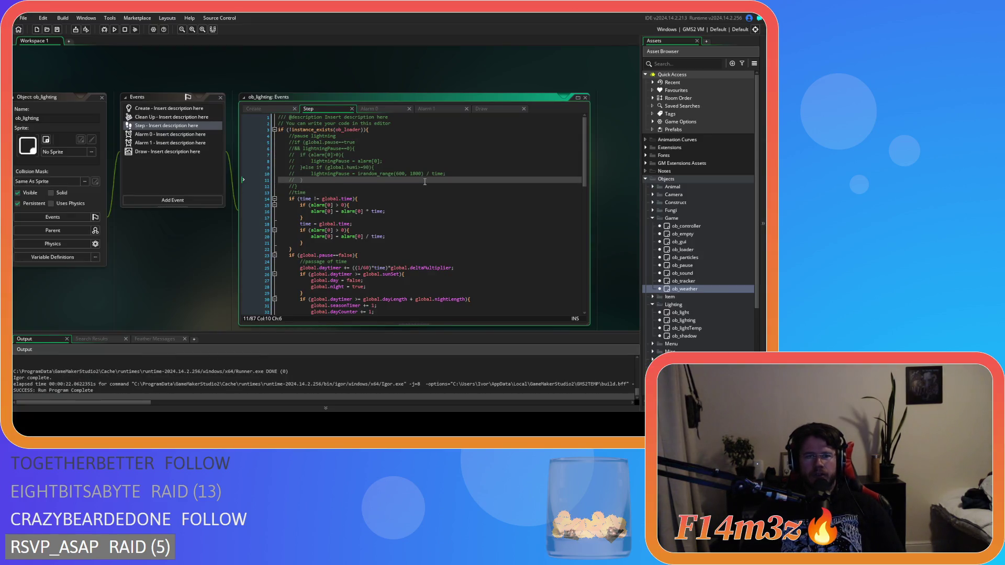
{"action": "left_click_drag", "start_coordinate": [426, 181], "coordinate": [282, 137]}
{"action": "key", "text": "ctrl+shift+k"}
- Review the restored code, selecting lightningPause on line 10 and checking lines 11–18
{"action": "left_click_drag", "start_coordinate": [300, 173], "coordinate": [341, 173]}
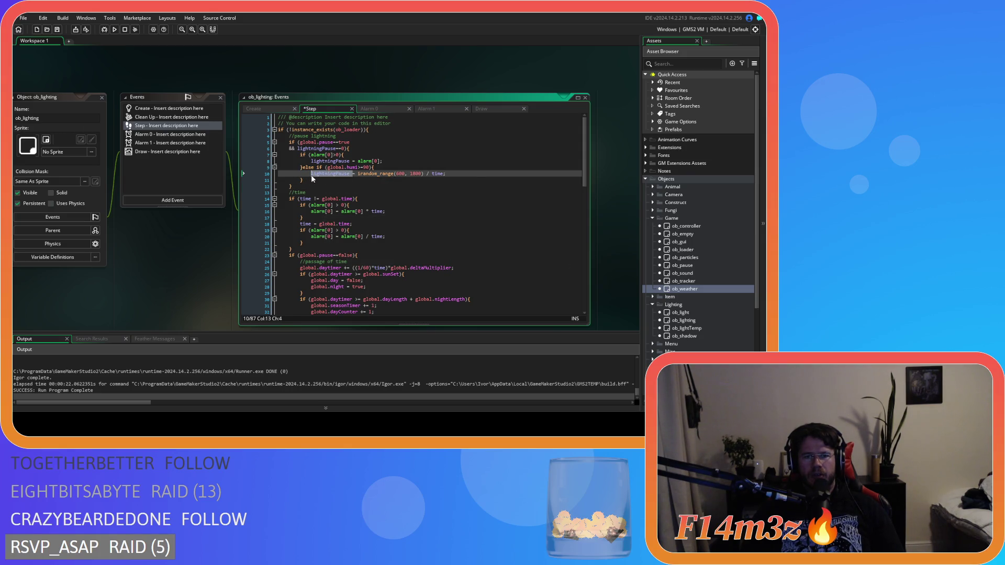
{"action": "mouse_move", "coordinate": [311, 173]}
{"action": "left_mouse_down"}
{"action": "mouse_move", "coordinate": [363, 174]}
{"action": "mouse_move", "coordinate": [353, 174]}
{"action": "left_mouse_up"}
{"action": "left_click", "coordinate": [399, 180]}
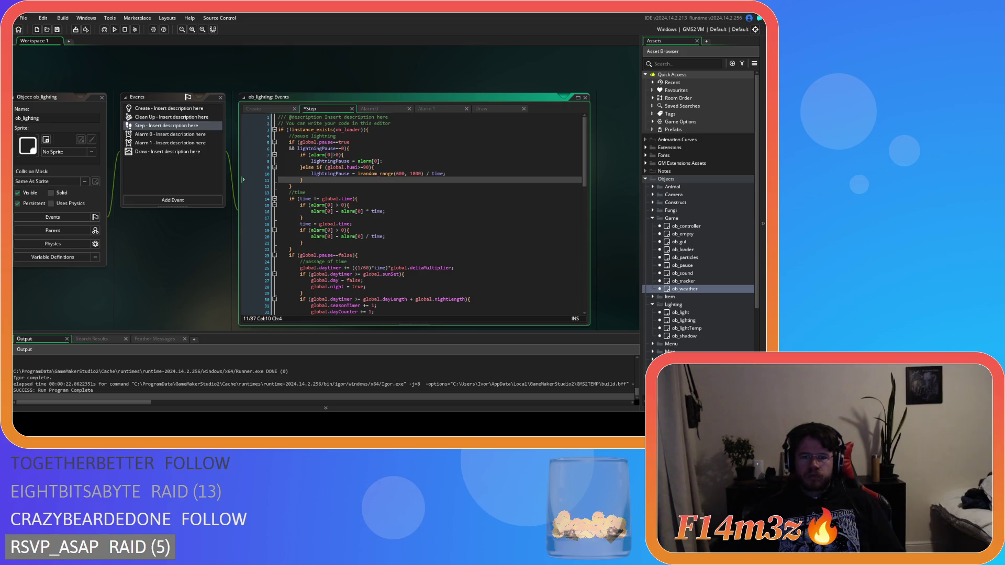
{"action": "left_click", "coordinate": [370, 204]}
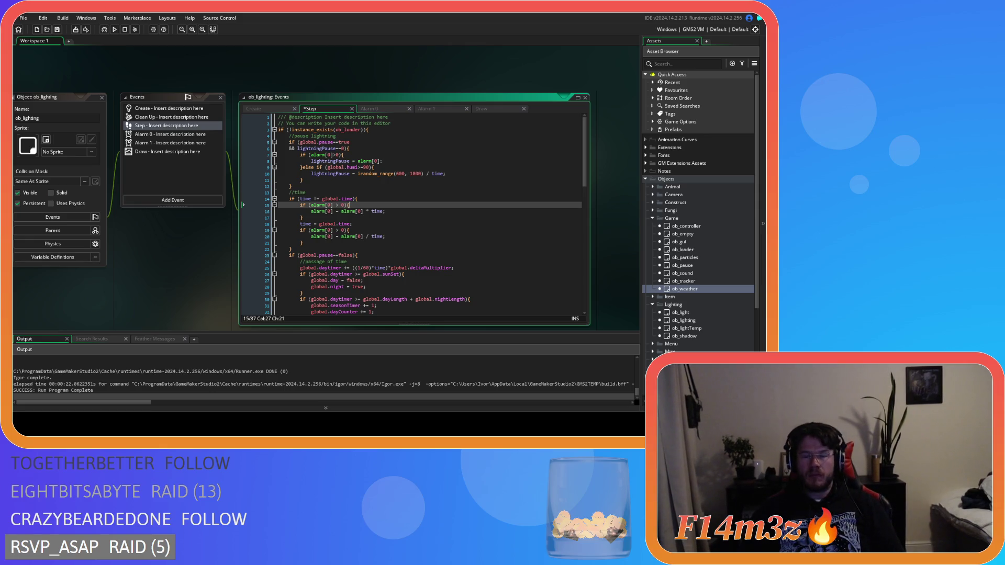
{"action": "left_click", "coordinate": [353, 224]}
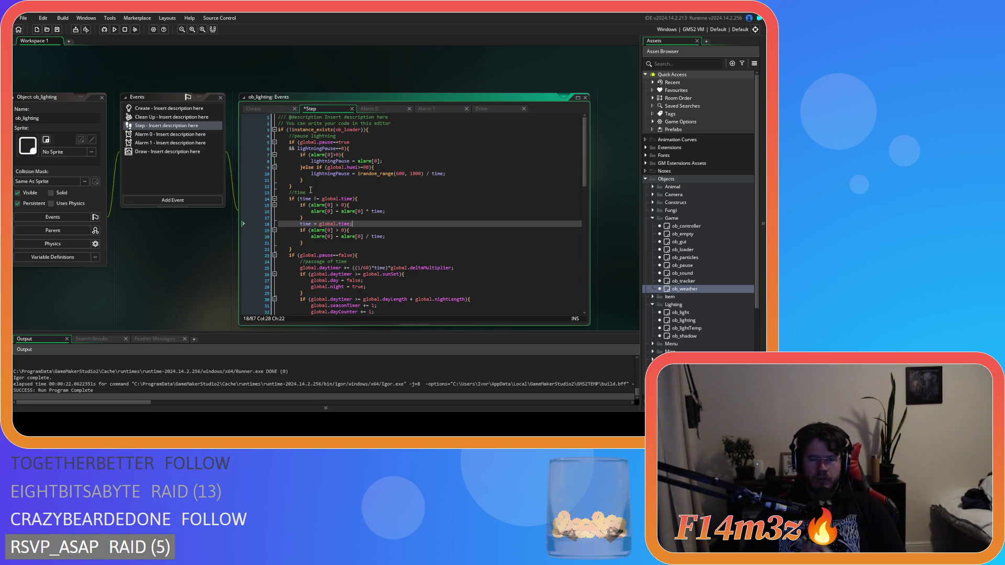
{"action": "left_click_drag", "start_coordinate": [345, 149], "coordinate": [301, 155]}
- Drop && lightningPause==0 and nest the indented alarm checks inside if (lightningPause==0){ }, then save
{"action": "key", "text": "BackSpace"}
{"action": "key", "text": "BackSpace"}
{"action": "key", "text": "BackSpace"}
{"action": "key", "text": "BackSpace"}
{"action": "key", "text": "BackSpace"}
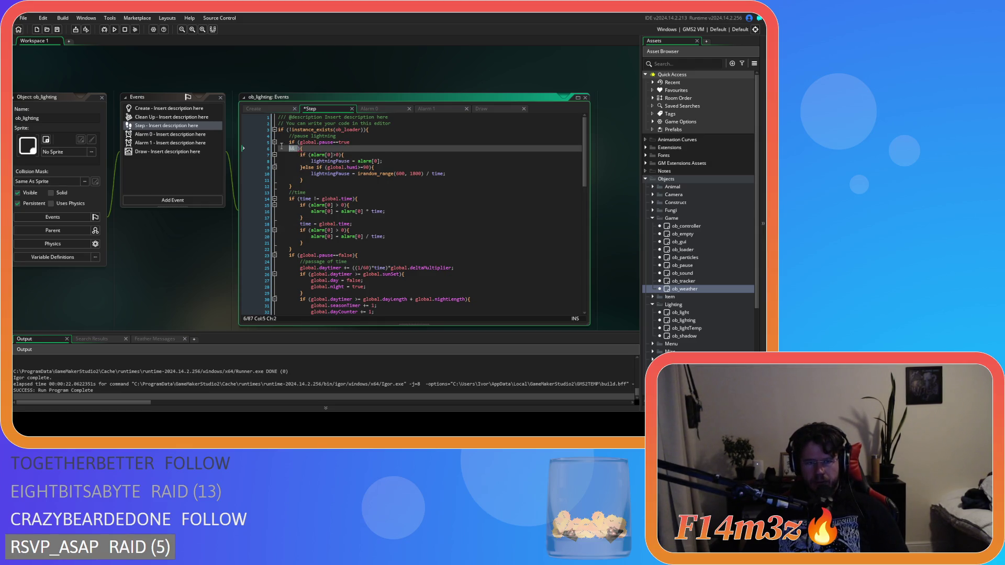
{"action": "key", "text": "Return"}
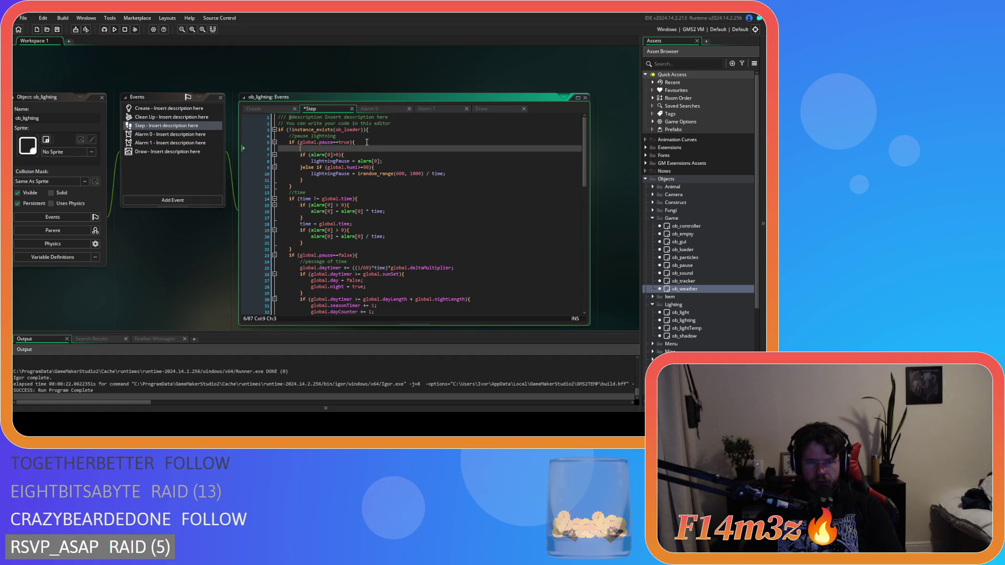
{"action": "type", "text": "if ("}
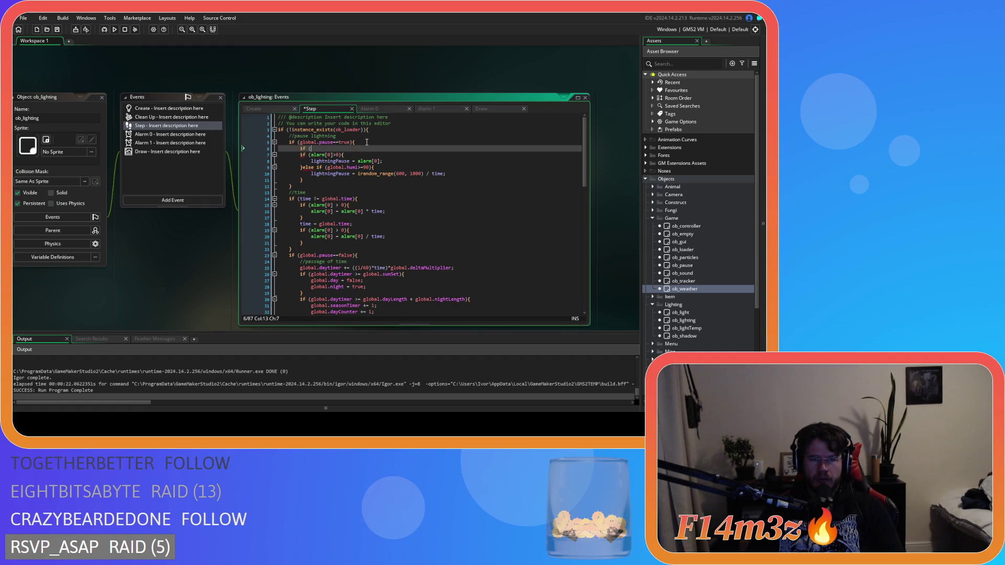
{"action": "type", "text": "lightningPause==0)"}
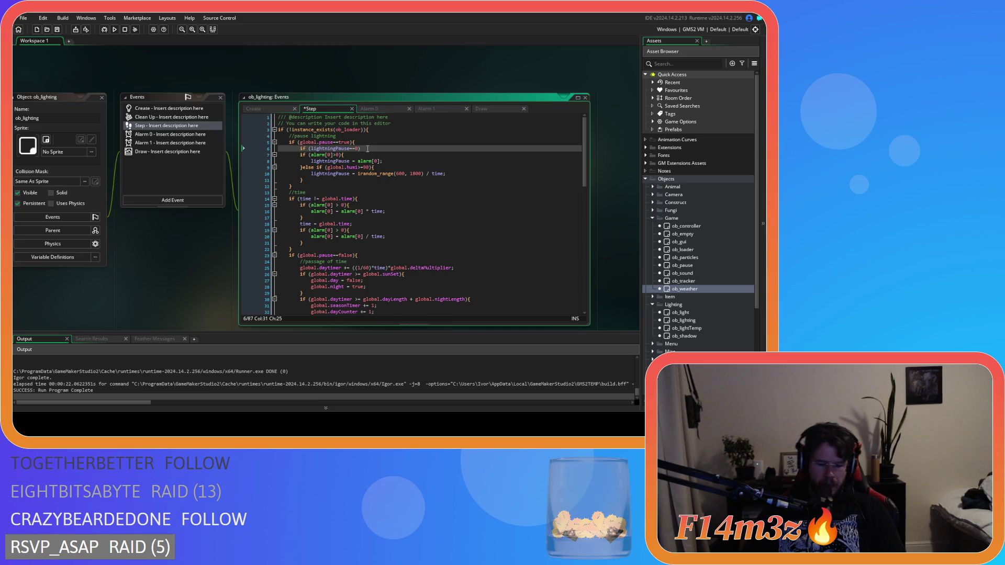
{"action": "type", "text": "{"}
{"action": "left_click", "coordinate": [307, 180]}
{"action": "key", "text": "Return"}
{"action": "type", "text": "}"}
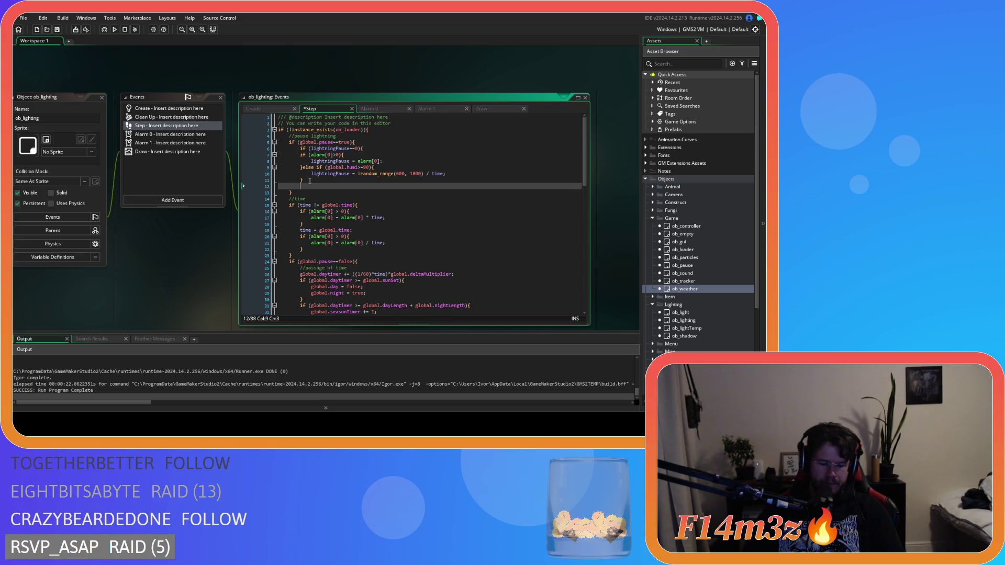
{"action": "left_click_drag", "start_coordinate": [303, 179], "coordinate": [235, 155]}
{"action": "key", "text": "Tab"}
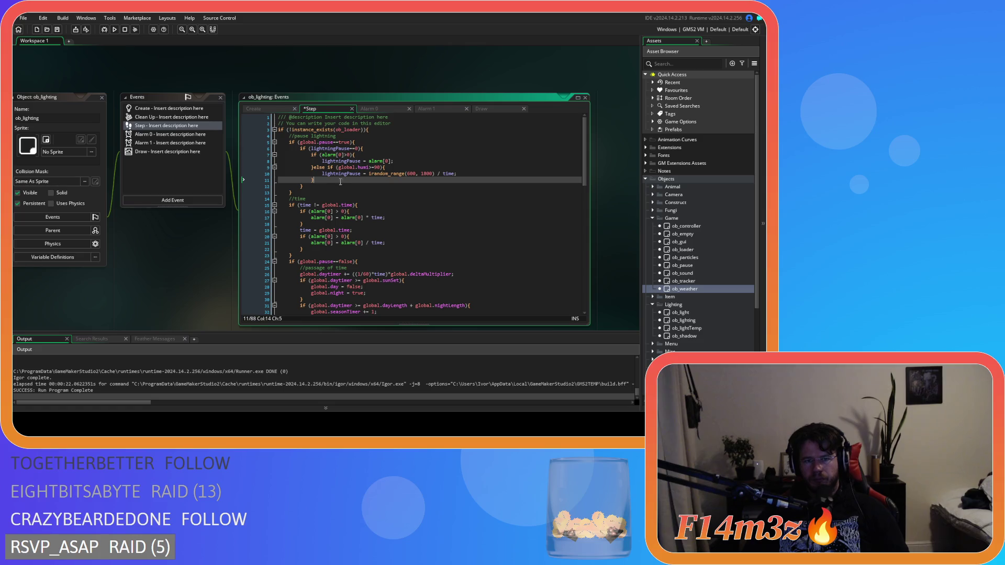
{"action": "key", "text": "ctrl+s"}
{"action": "left_click", "coordinate": [377, 143]}
- Add an else if () branch after the outer pause block's closing brace
{"action": "left_click", "coordinate": [310, 186]}
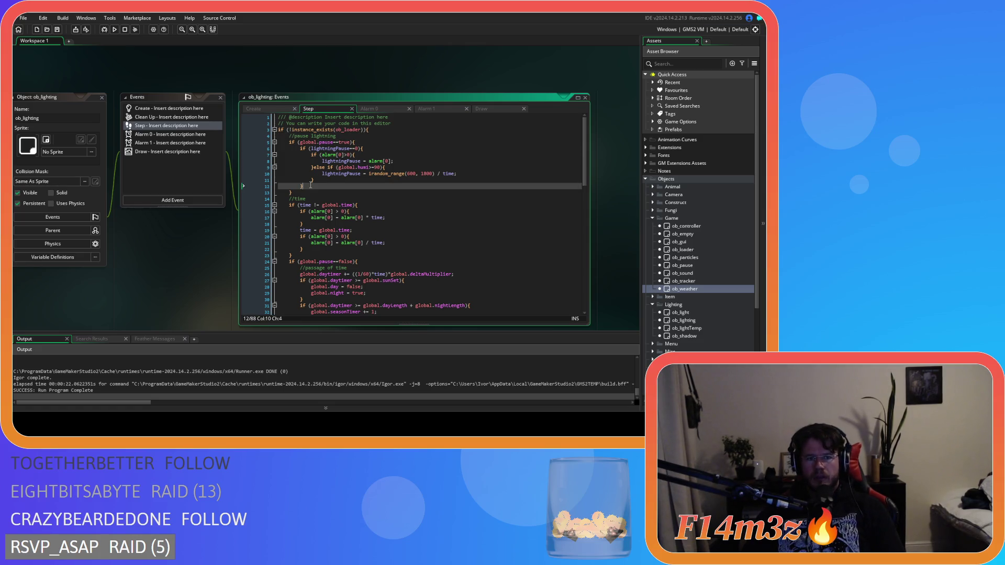
{"action": "type", "text": "else"}
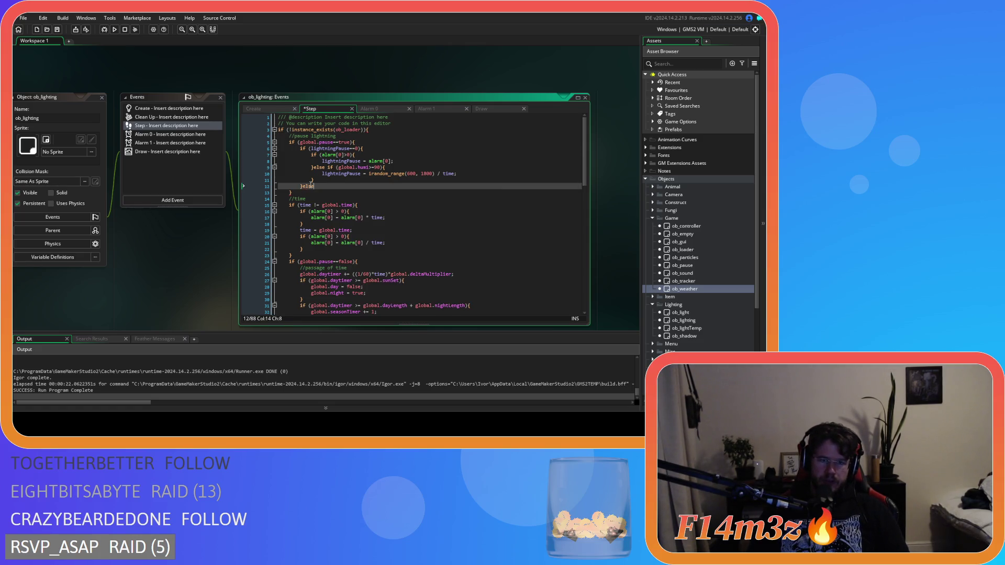
{"action": "key", "text": "ctrl+z"}
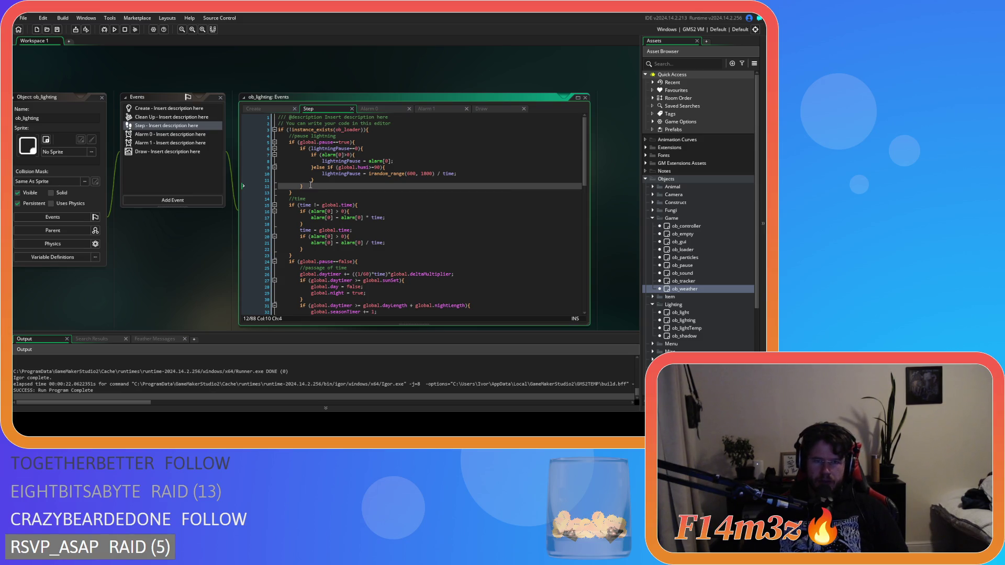
{"action": "key", "text": "ctrl+z"}
{"action": "left_click", "coordinate": [301, 193]}
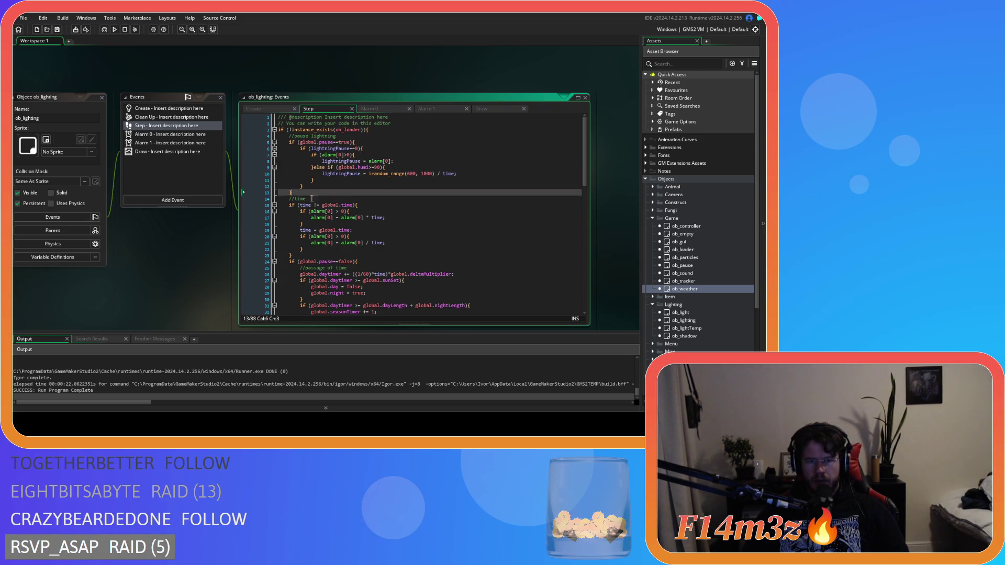
{"action": "type", "text": "else"}
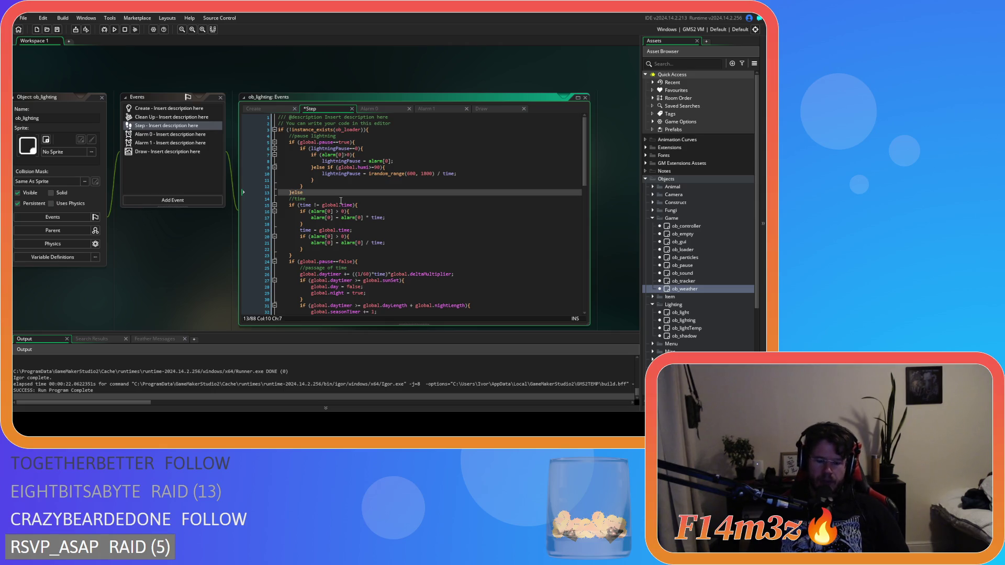
{"action": "key", "text": "Return"}
{"action": "key", "text": "Return"}
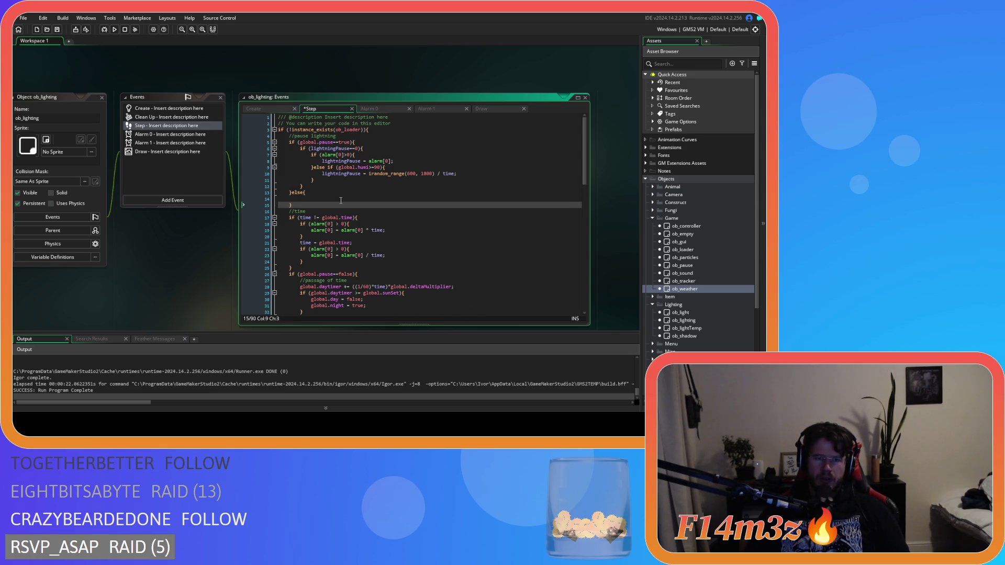
{"action": "left_click", "coordinate": [333, 192]}
{"action": "key", "text": "BackSpace"}
{"action": "type", "text": "if("}
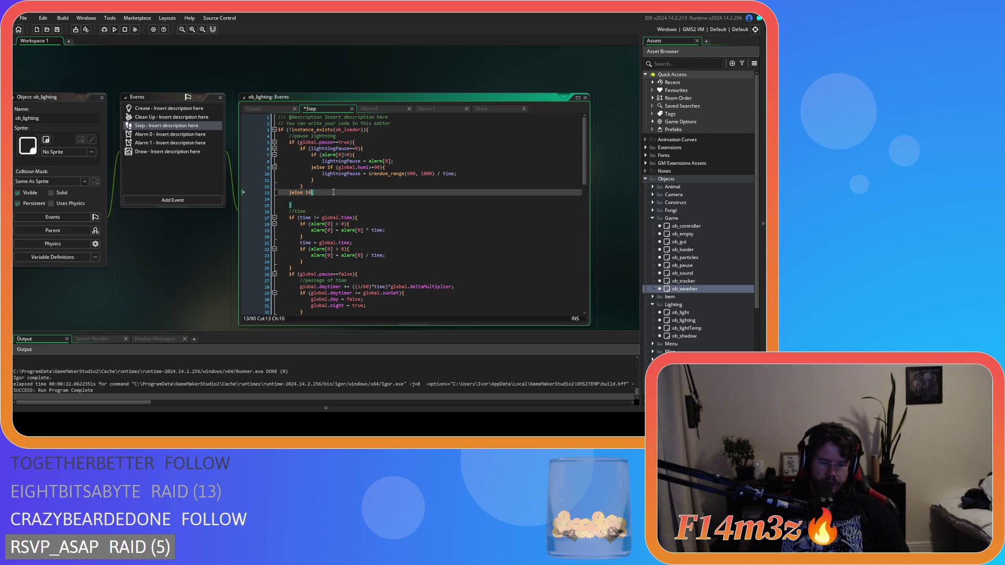
{"action": "key", "text": "BackSpace"}
{"action": "type", "text": "()("}
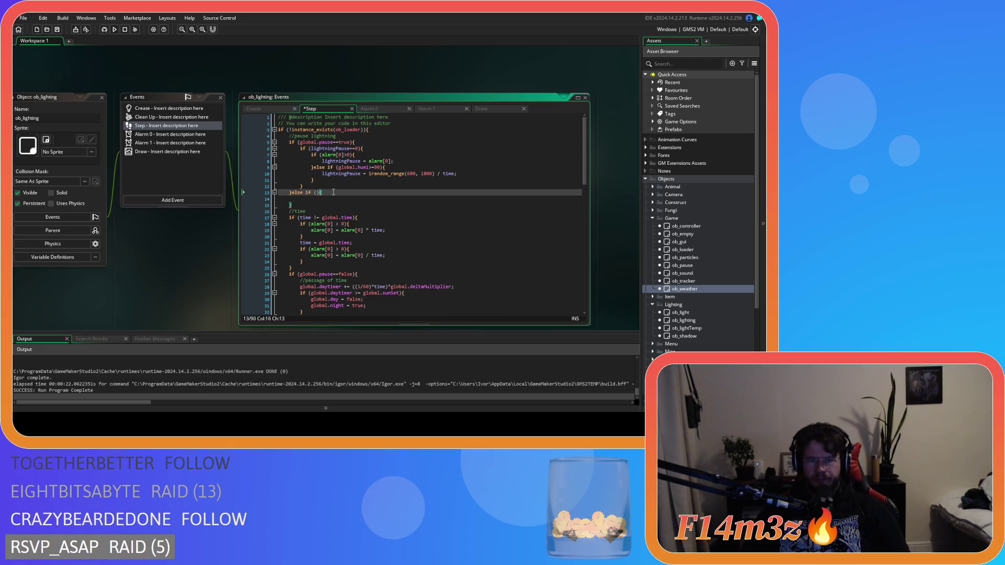
- Fill the else-if condition with lightningPause!=0, reusing the nested test's comparison
{"action": "left_click_drag", "start_coordinate": [358, 148], "coordinate": [312, 149]}
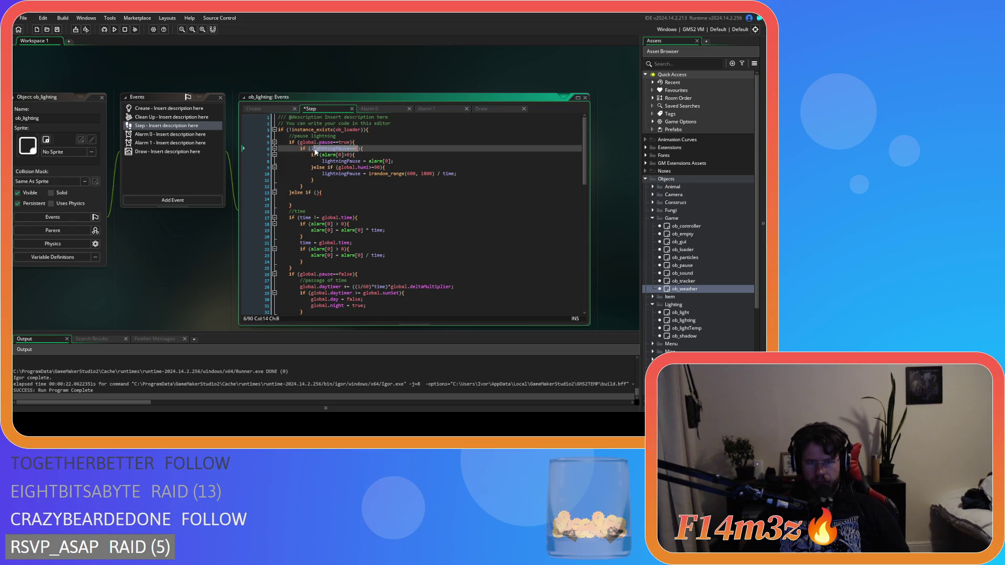
{"action": "key", "text": "ctrl+c"}
{"action": "left_click", "coordinate": [316, 193]}
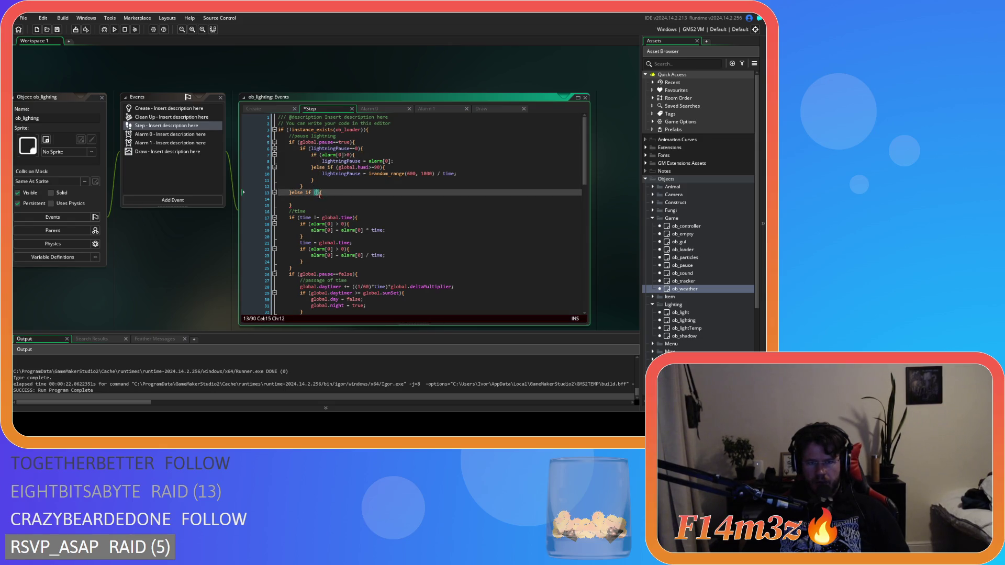
{"action": "key", "text": "ctrl+v"}
{"action": "left_click", "coordinate": [359, 193]}
{"action": "key", "text": "BackSpace"}
{"action": "type", "text": "!"}
{"action": "left_click", "coordinate": [379, 192]}
{"action": "left_click", "coordinate": [354, 201]}
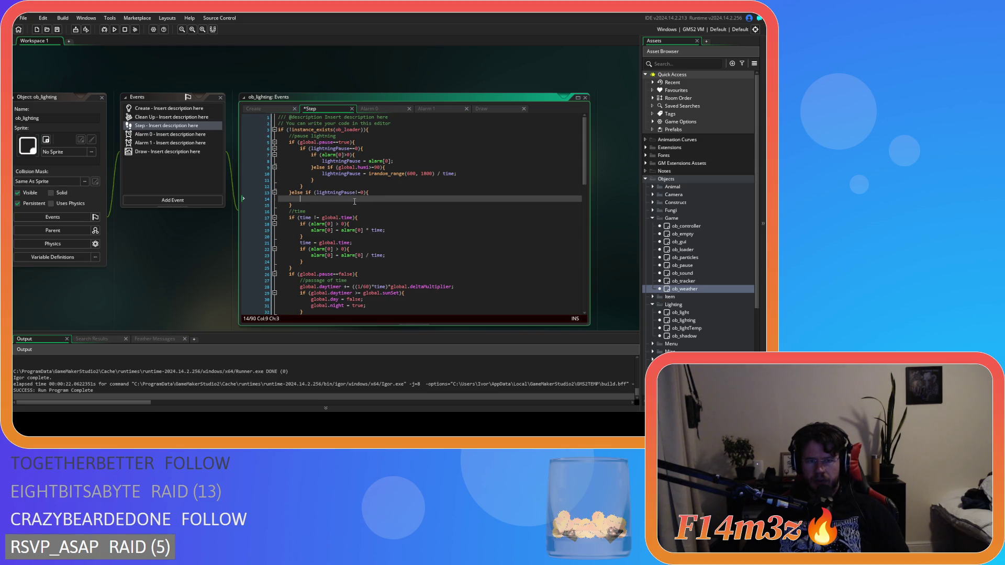
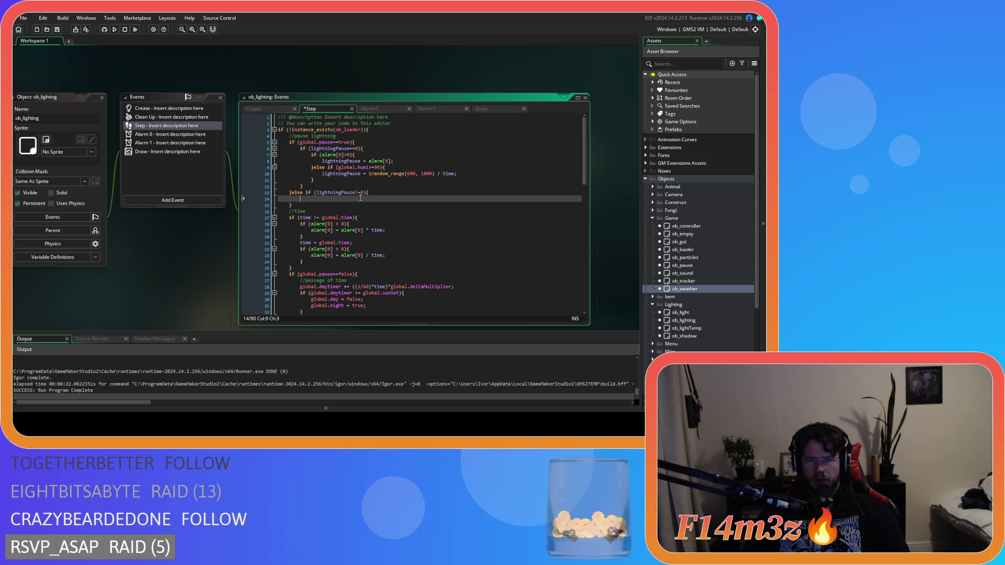
- Assign lightningPause to alarm[0] on line 14 of the else-if branch
{"action": "type", "text": "alarm"}
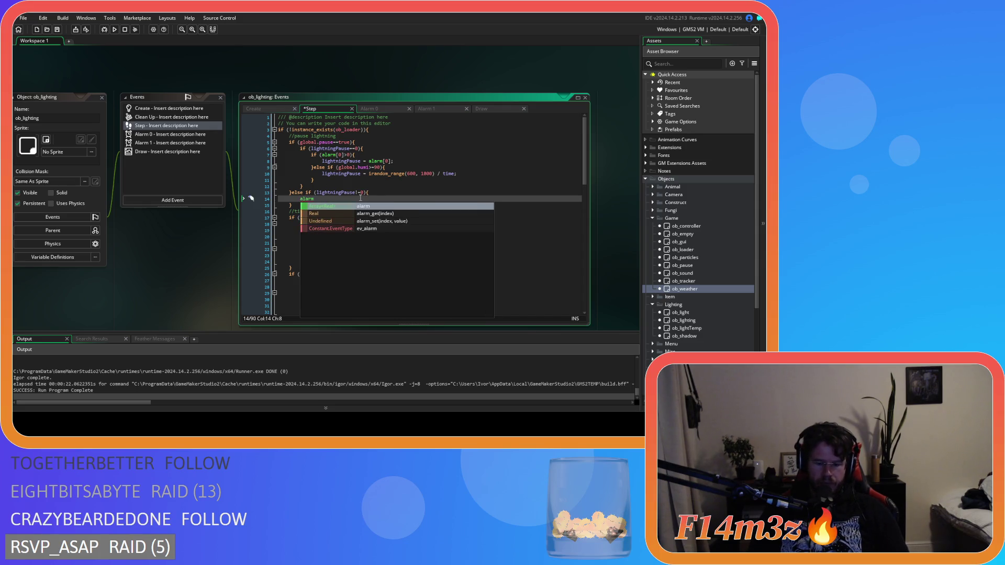
{"action": "type", "text": "[0] = light"}
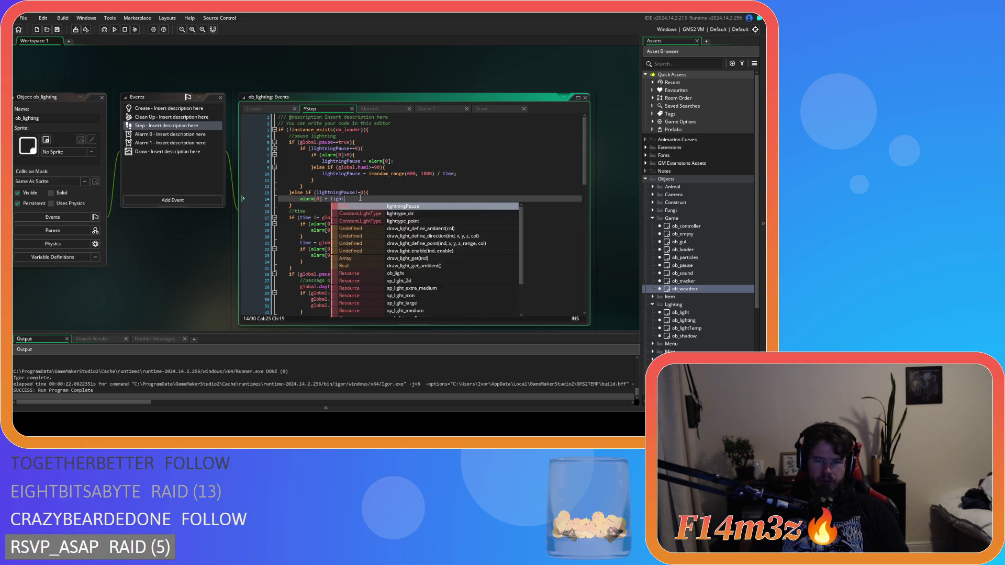
{"action": "key", "text": "Return"}
{"action": "key", "text": "Down"}
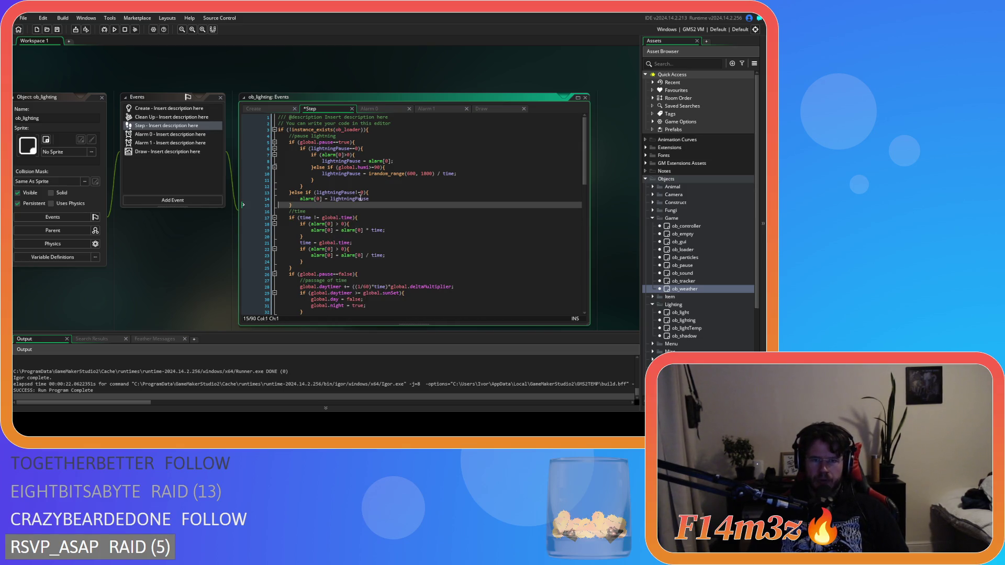
- Add 'lightningPause = 0;' on a new line 15 and save the Step code
{"action": "left_click", "coordinate": [382, 198]}
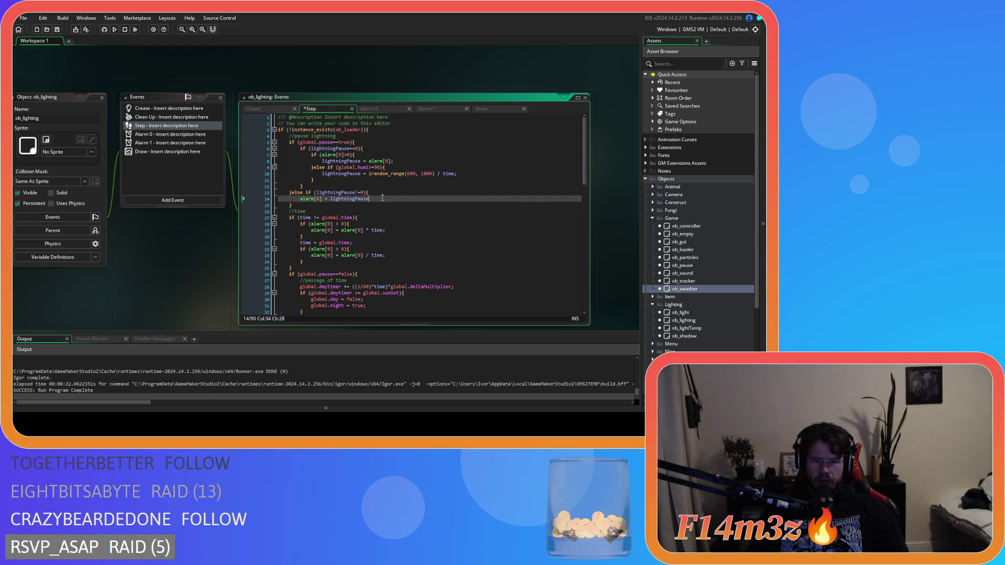
{"action": "type", "text": ";"}
{"action": "key", "text": "Return"}
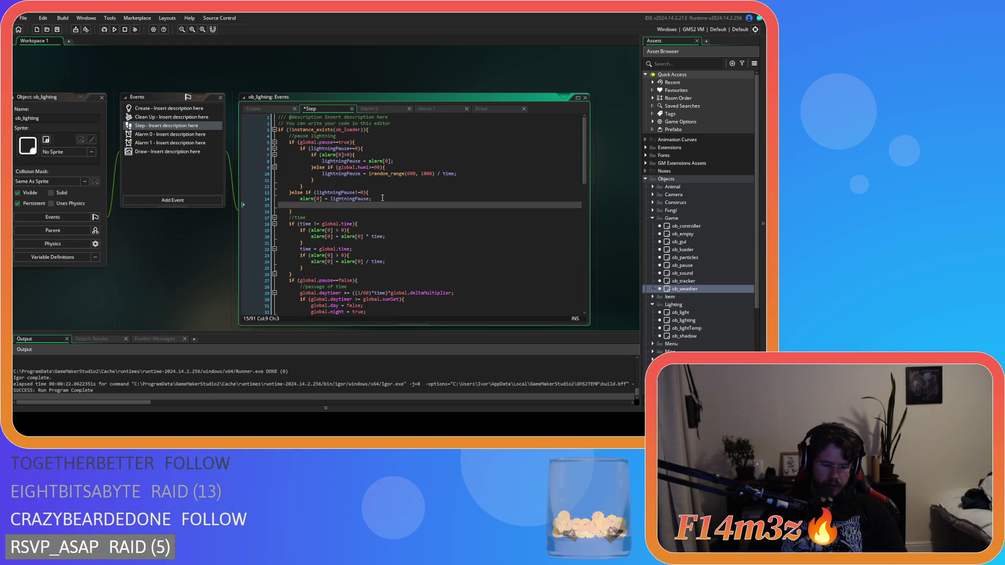
{"action": "type", "text": "&&"}
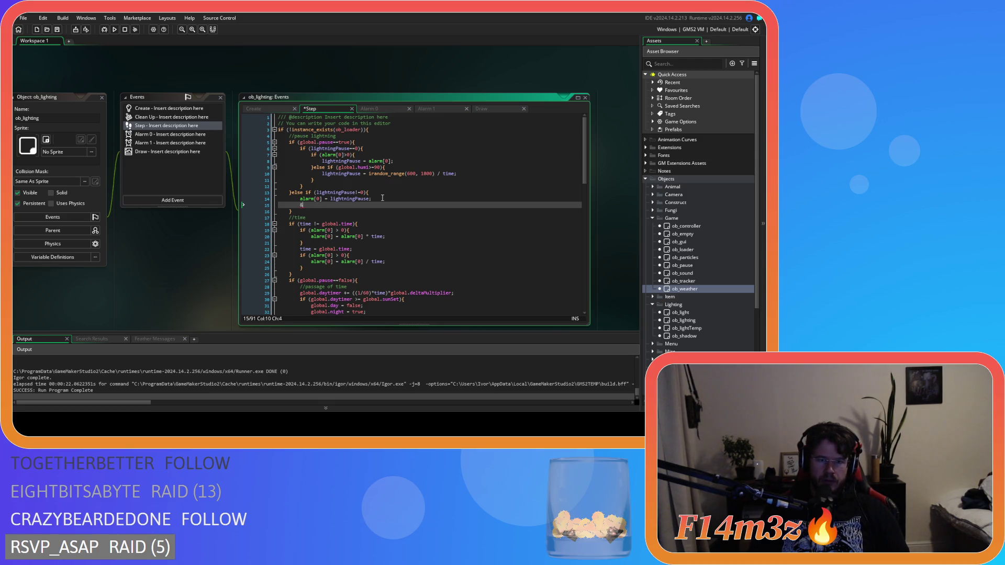
{"action": "key", "text": "BackSpace"}
{"action": "type", "text": "light"}
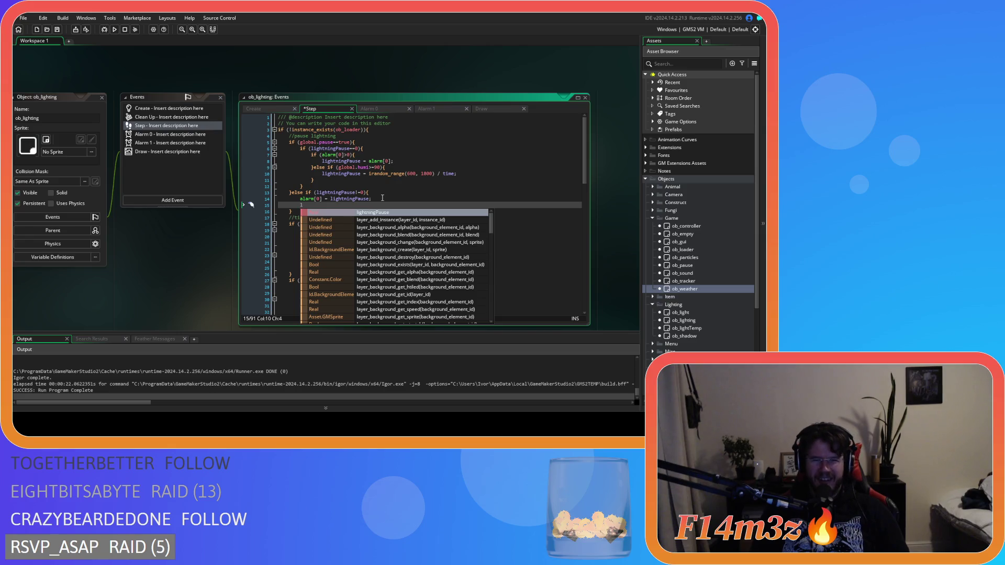
{"action": "key", "text": "Return"}
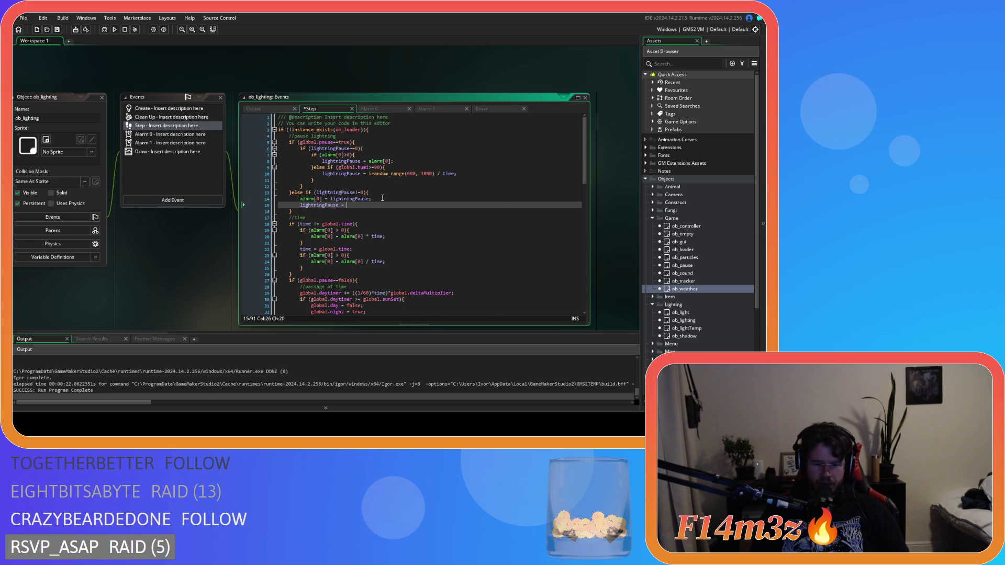
{"action": "type", "text": "0;"}
{"action": "key", "text": "ctrl+s"}
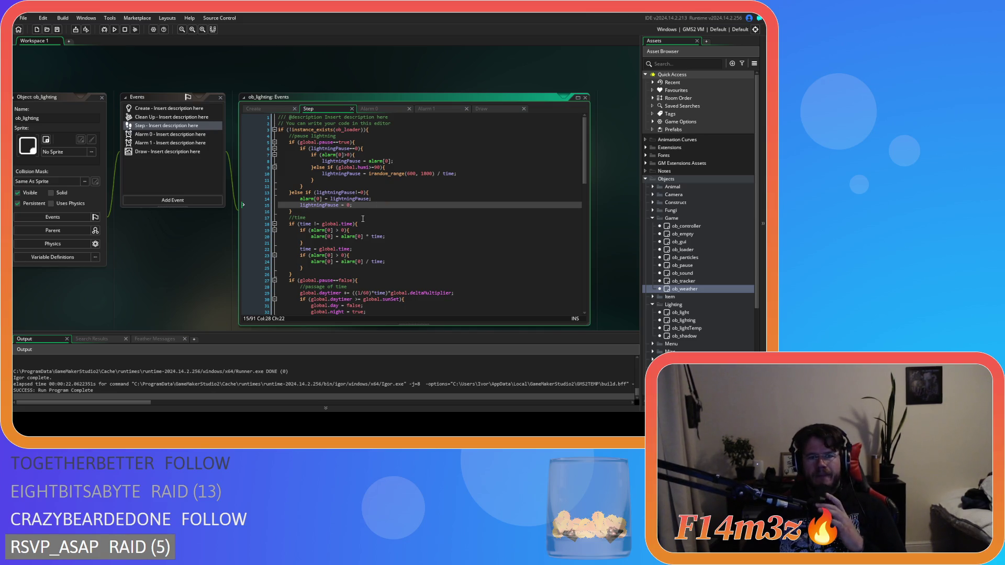
- Add the missing opening brace to the alarm[0]>0 check on line 7
{"action": "left_click", "coordinate": [366, 142]}
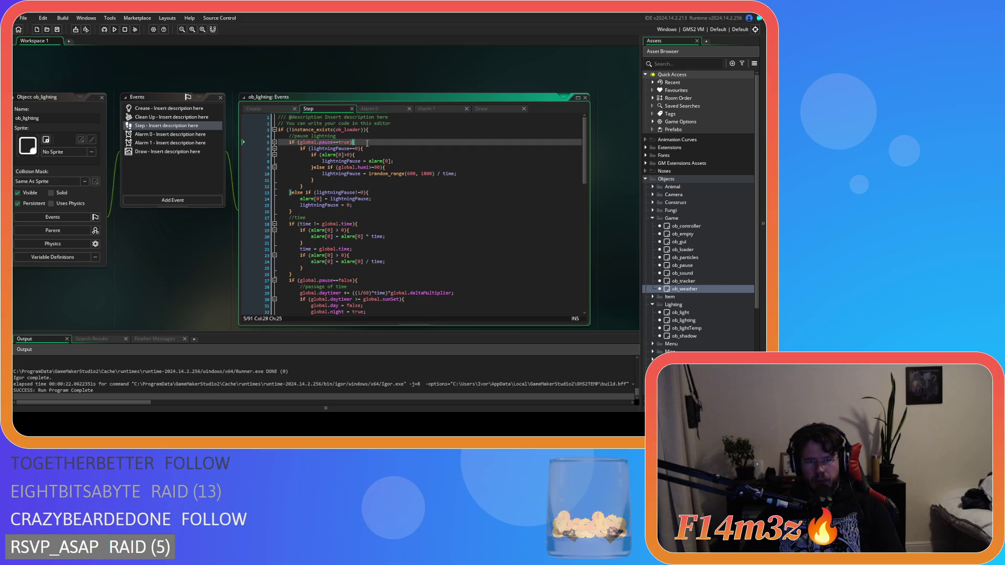
{"action": "left_click", "coordinate": [376, 149]}
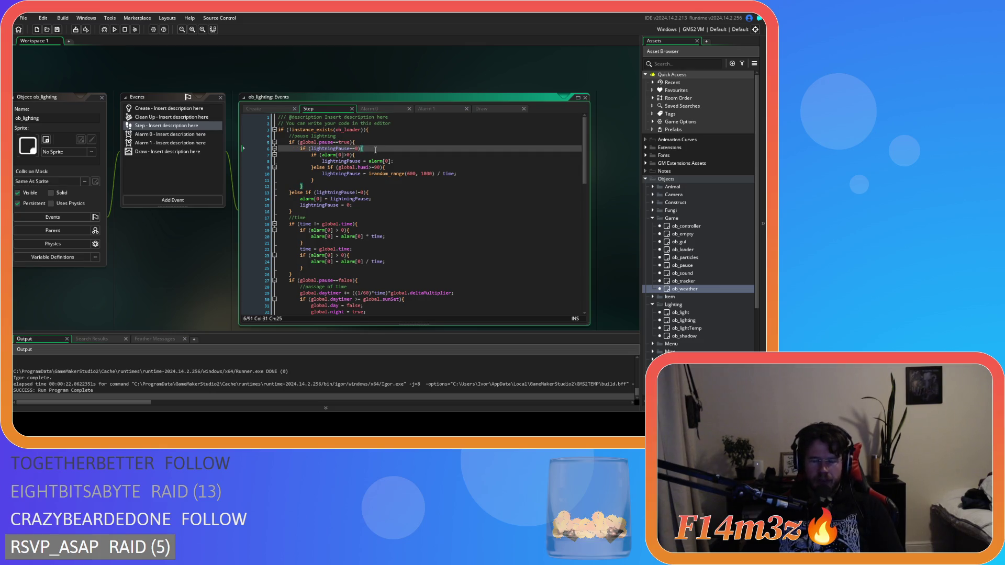
{"action": "left_click", "coordinate": [375, 155]}
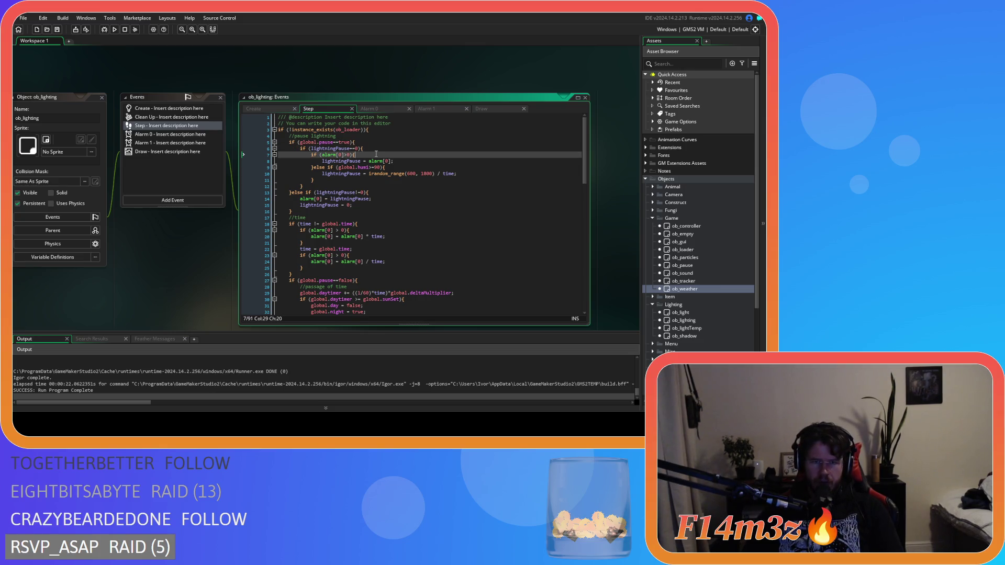
{"action": "type", "text": "{"}
- Insert 'alarm[0] = -1;' after line 8 and save the Step code
{"action": "left_click", "coordinate": [398, 160]}
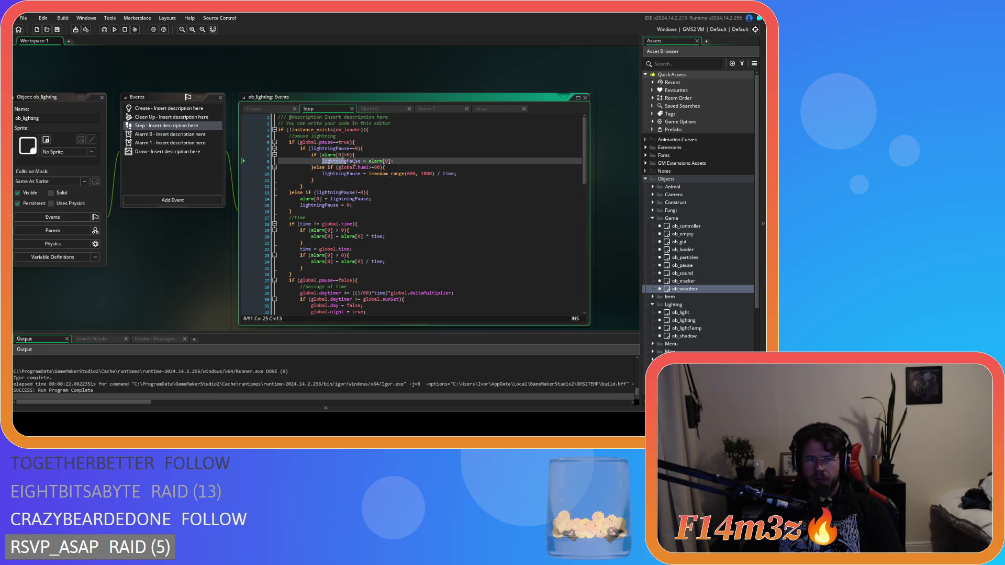
{"action": "mouse_move", "coordinate": [405, 171]}
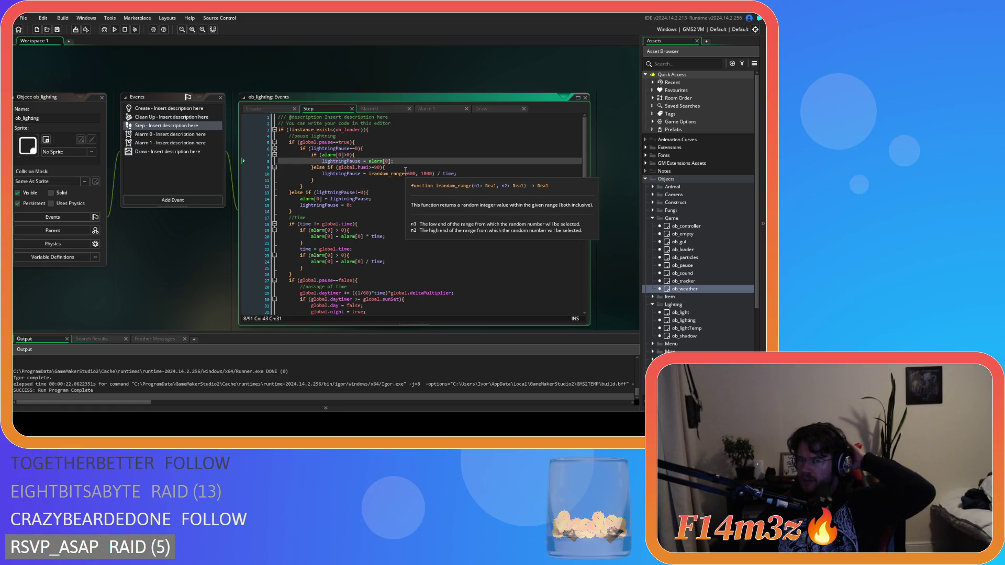
{"action": "key", "text": "Return"}
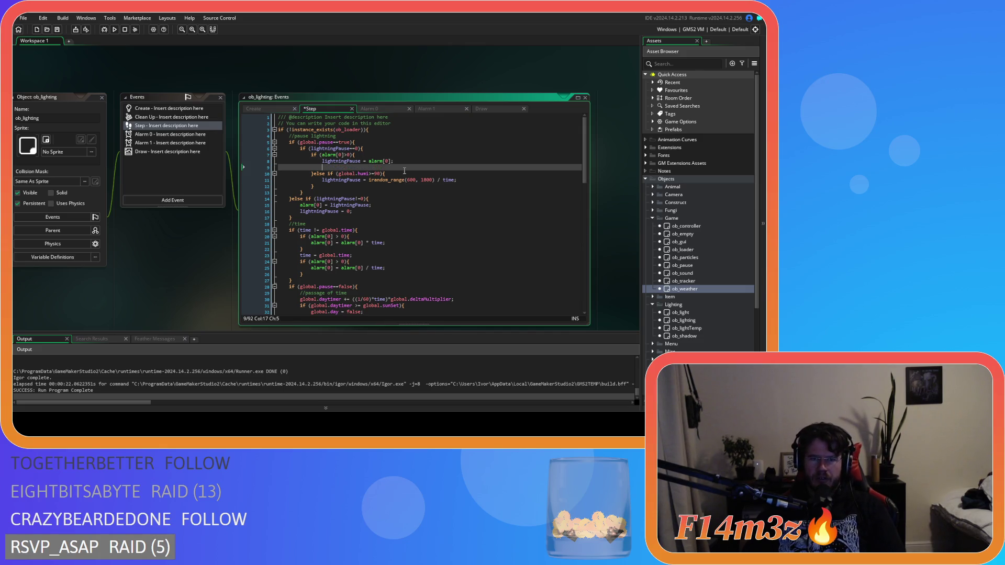
{"action": "type", "text": "alarm["}
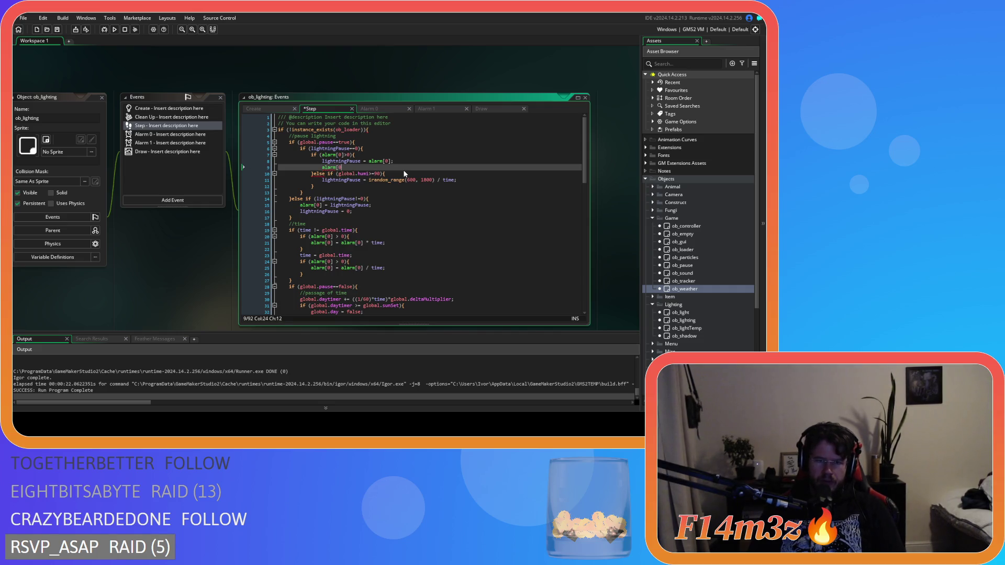
{"action": "type", "text": "0] = -1;"}
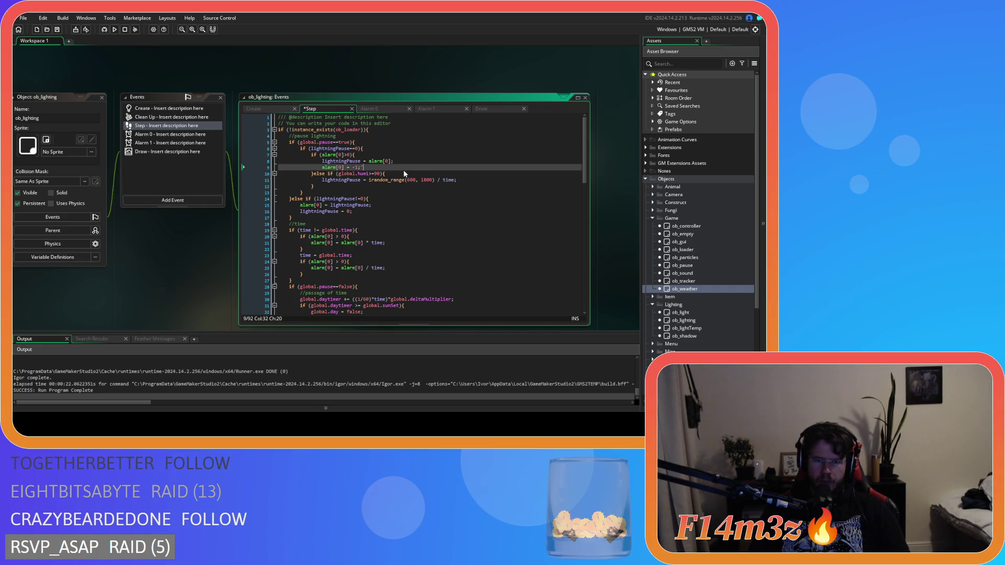
{"action": "left_click", "coordinate": [432, 197]}
{"action": "key", "text": "ctrl+s"}
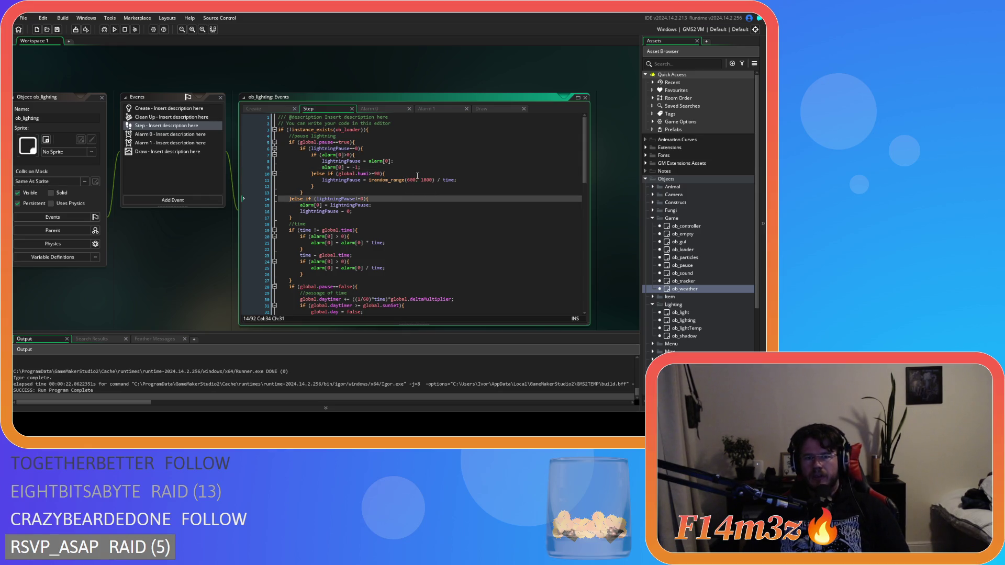
- Review the global.humi condition and the irandom_range lightningPause assignment on lines 10–11
{"action": "left_click", "coordinate": [367, 149]}
{"action": "left_click", "coordinate": [346, 155]}
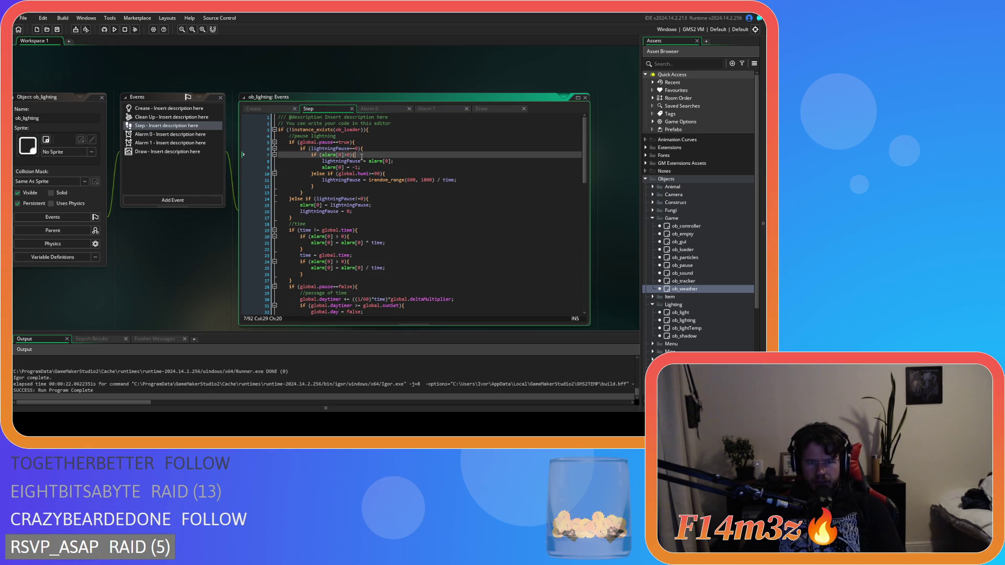
{"action": "left_click", "coordinate": [325, 180]}
{"action": "left_click_drag", "start_coordinate": [336, 174], "coordinate": [366, 176]}
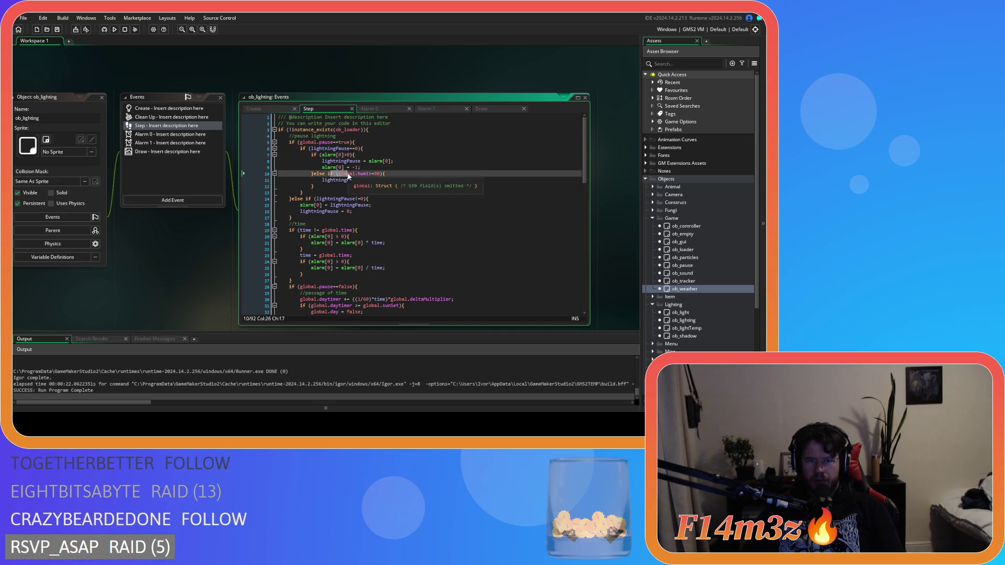
{"action": "left_click", "coordinate": [375, 176]}
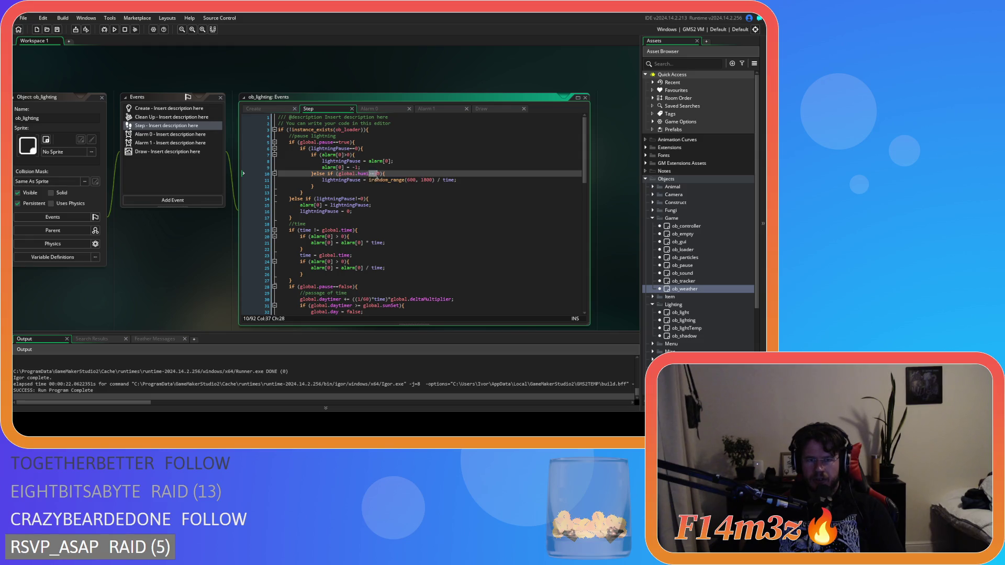
{"action": "left_click_drag", "start_coordinate": [376, 177], "coordinate": [380, 177]}
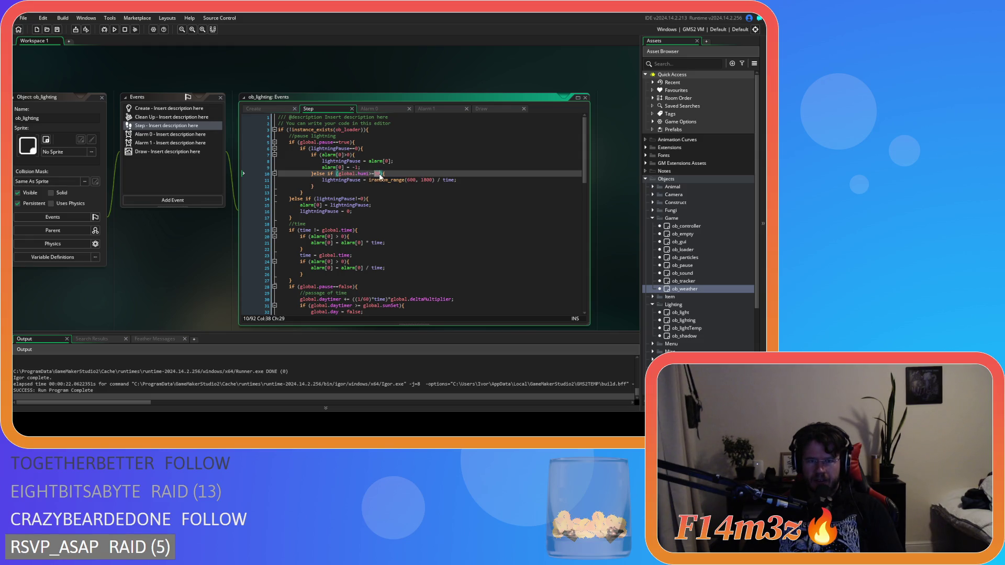
{"action": "left_click_drag", "start_coordinate": [322, 180], "coordinate": [370, 180]}
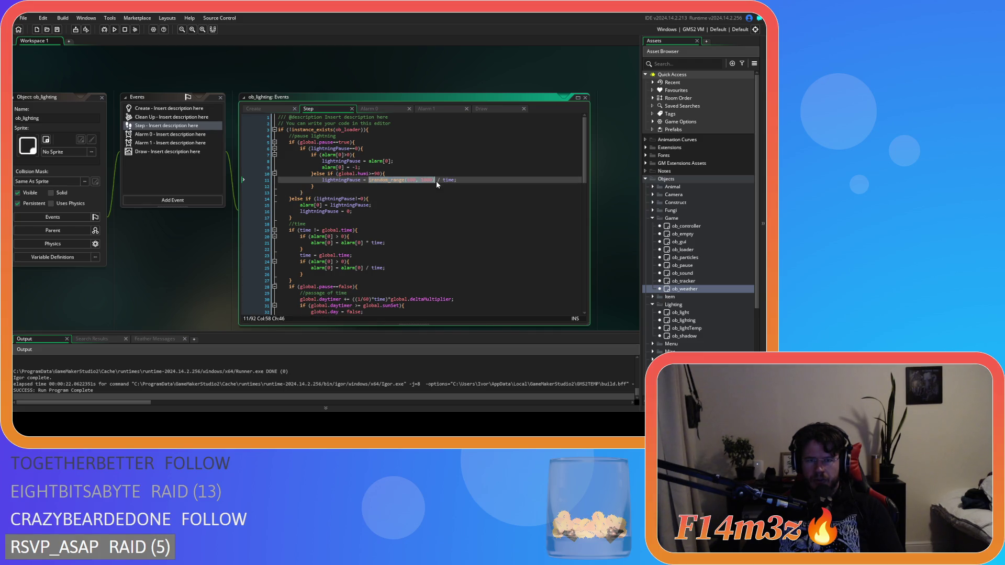
{"action": "left_click_drag", "start_coordinate": [360, 180], "coordinate": [390, 178]}
{"action": "left_click", "coordinate": [438, 180]}
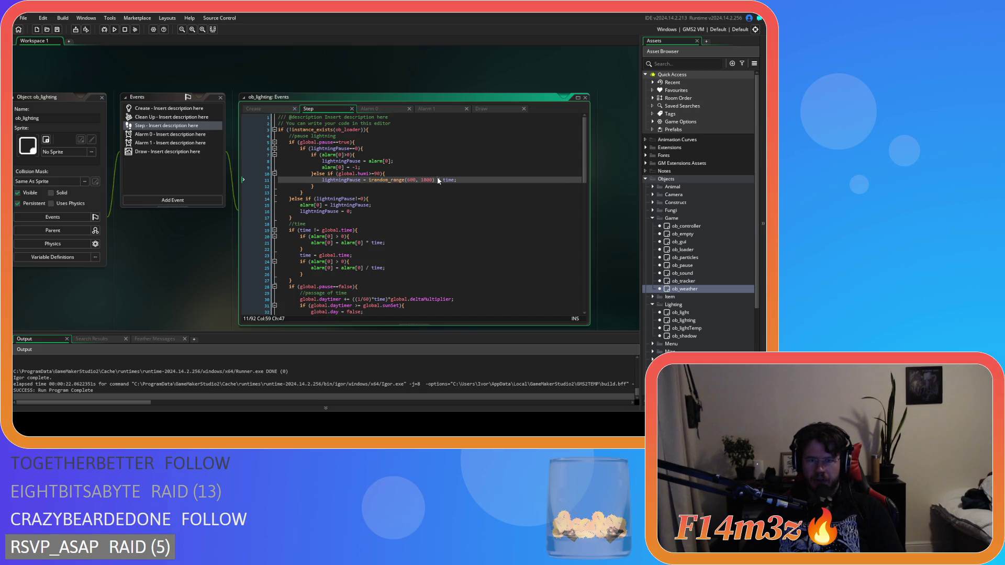
{"action": "left_click", "coordinate": [386, 193]}
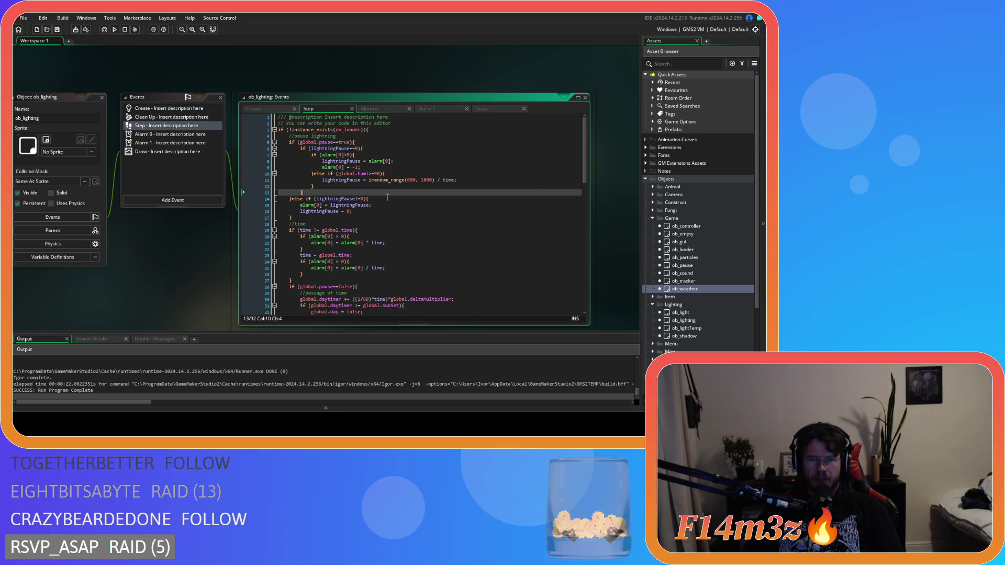
- Check the lightningPause uses, then add an empty line after 'if (time != global.time){'
{"action": "left_click", "coordinate": [369, 141]}
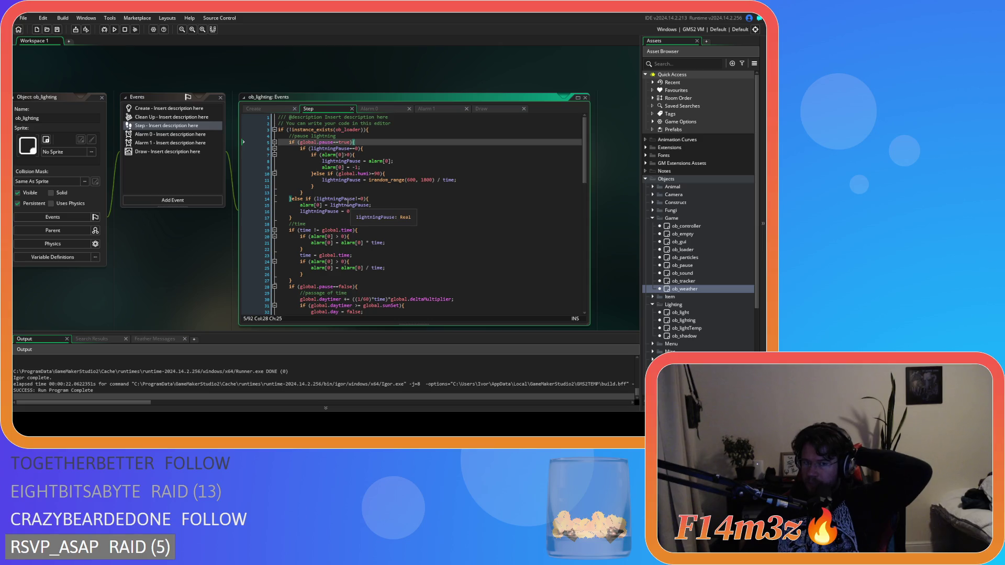
{"action": "left_click_drag", "start_coordinate": [319, 199], "coordinate": [366, 200]}
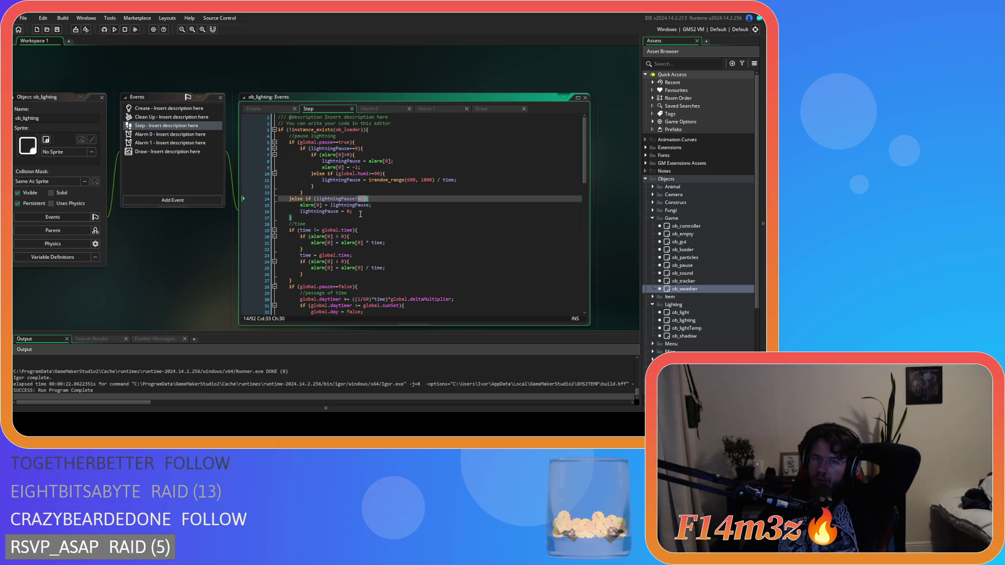
{"action": "left_click_drag", "start_coordinate": [300, 205], "coordinate": [355, 212]}
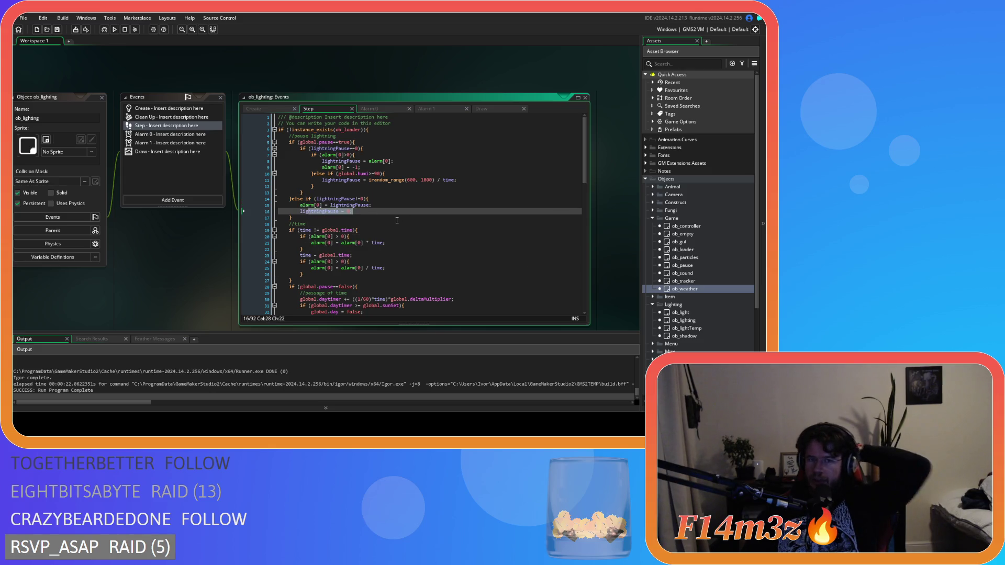
{"action": "left_click", "coordinate": [368, 230]}
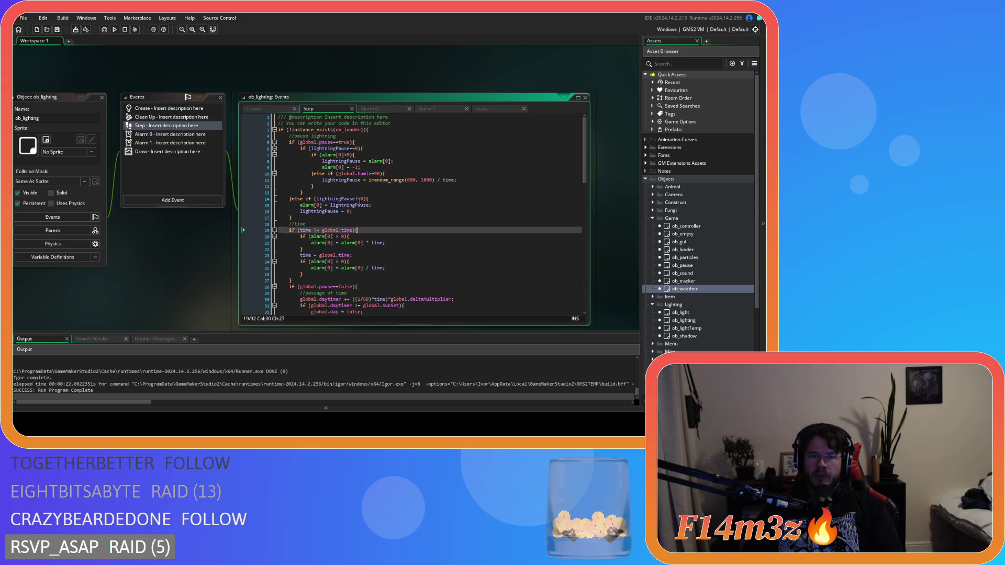
{"action": "left_click", "coordinate": [339, 181]}
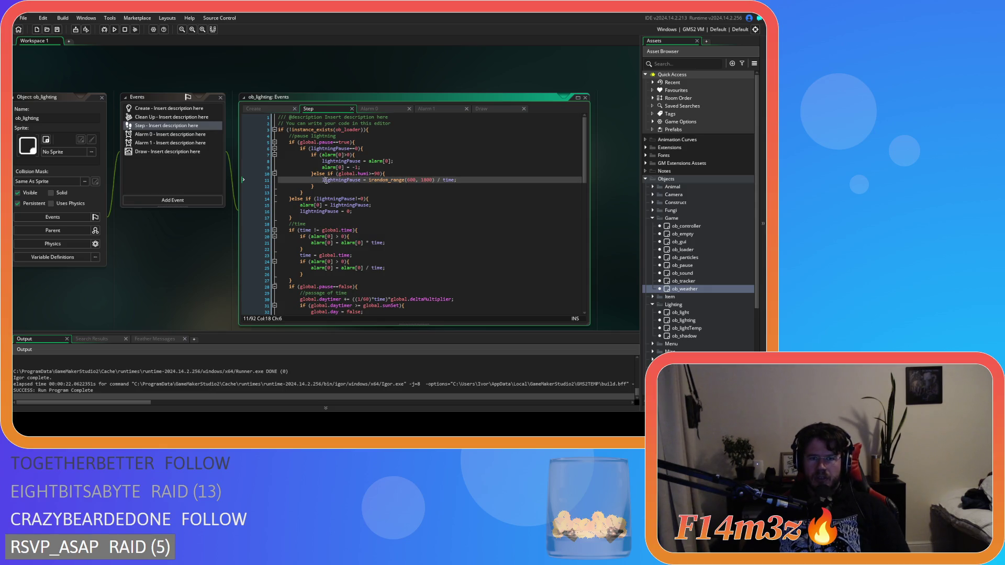
{"action": "double_click", "coordinate": [326, 180]}
{"action": "left_click", "coordinate": [401, 243]}
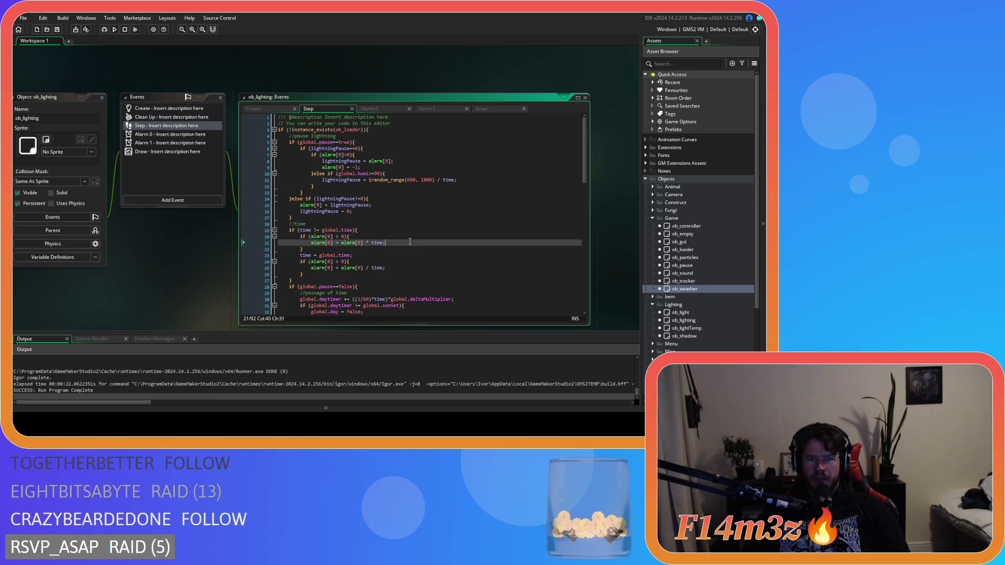
{"action": "left_click", "coordinate": [378, 230]}
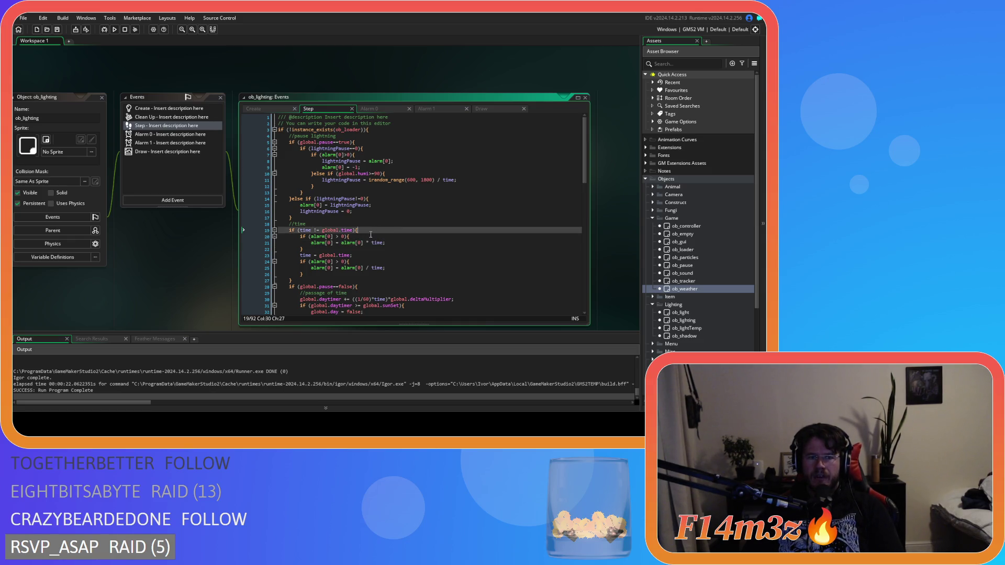
{"action": "key", "text": "Return"}
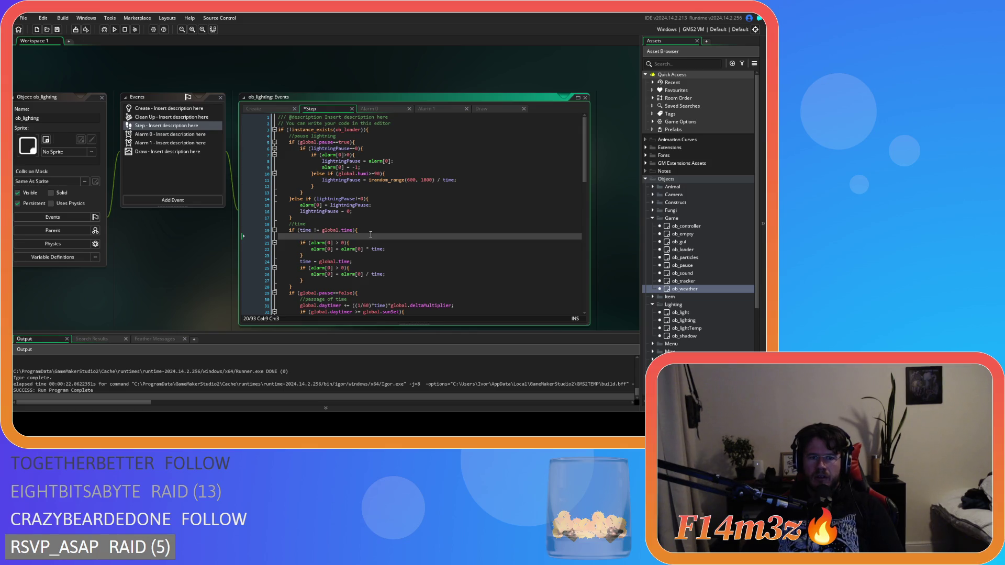
- Add a block: if (lightningPause!=0){ lightningPause = lightningPause*time }
{"action": "type", "text": "if ("}
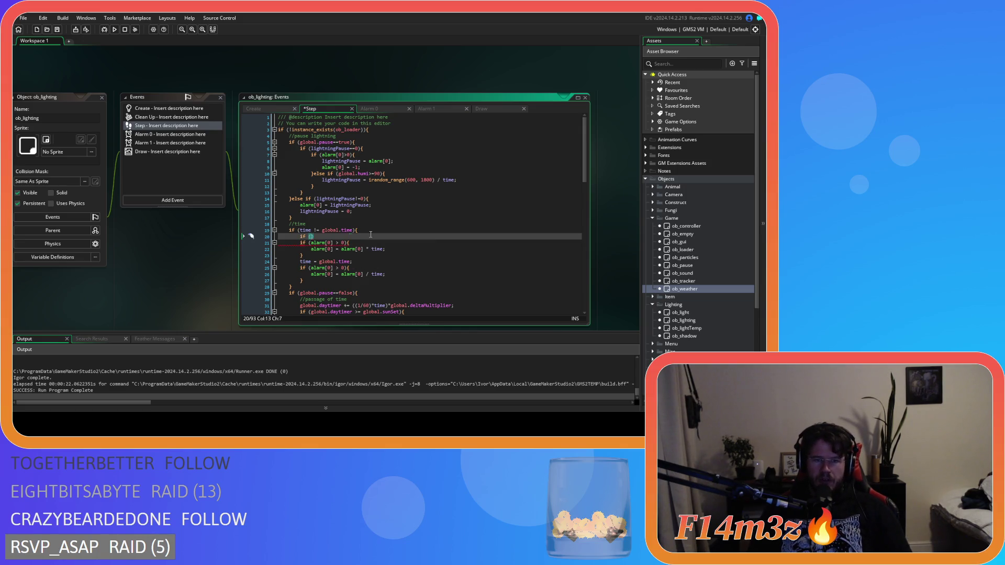
{"action": "type", "text": "lightningPause!=0"}
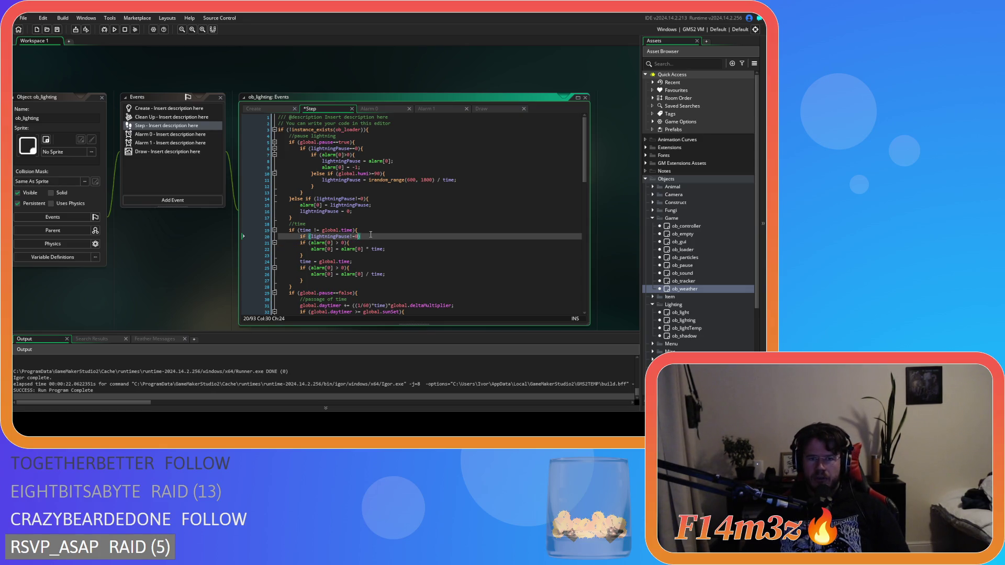
{"action": "type", "text": "){"}
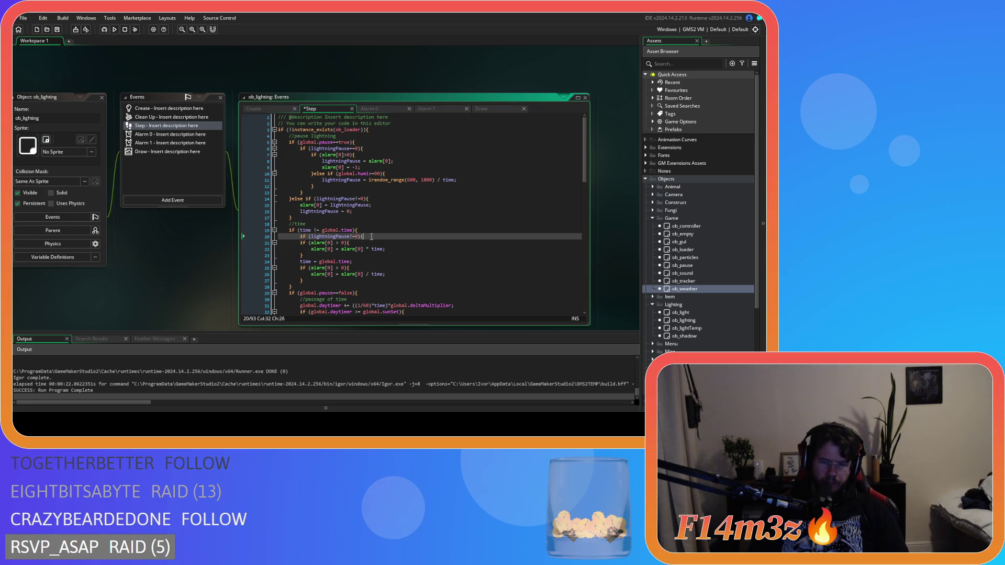
{"action": "key", "text": "Return"}
{"action": "key", "text": "Return"}
{"action": "key", "text": "Up"}
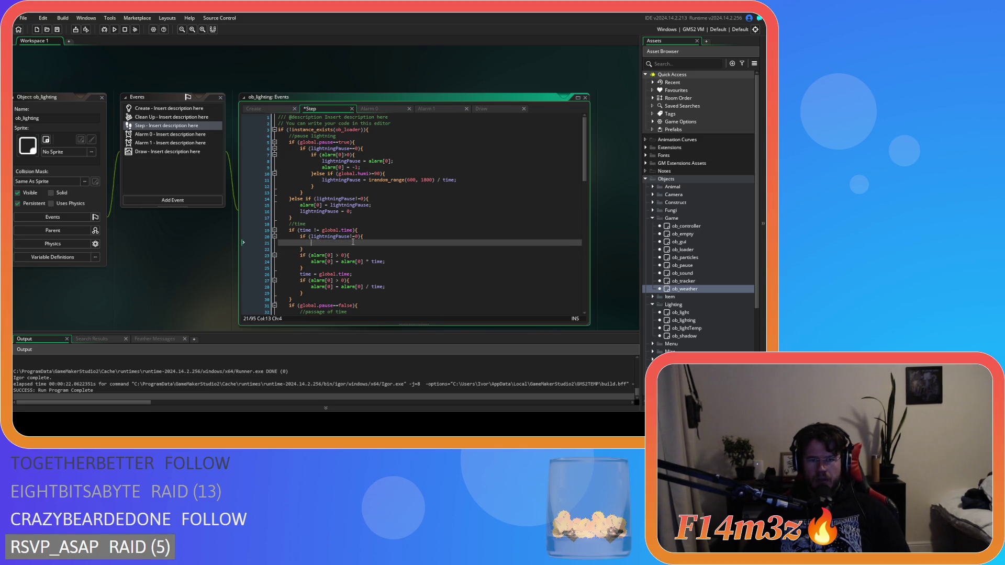
{"action": "type", "text": "light"}
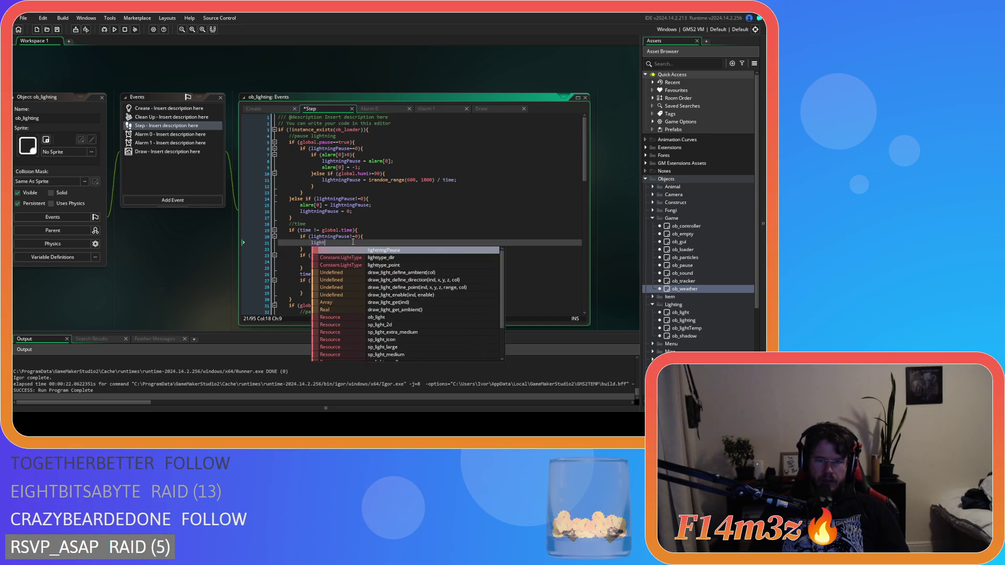
{"action": "type", "text": "ningPause = lightningPause*"}
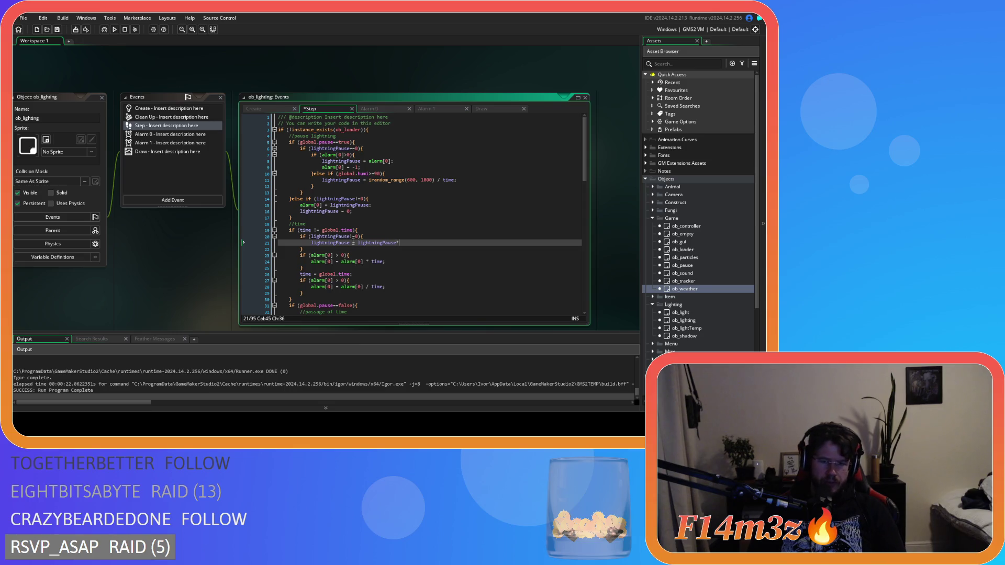
{"action": "type", "text": "time"}
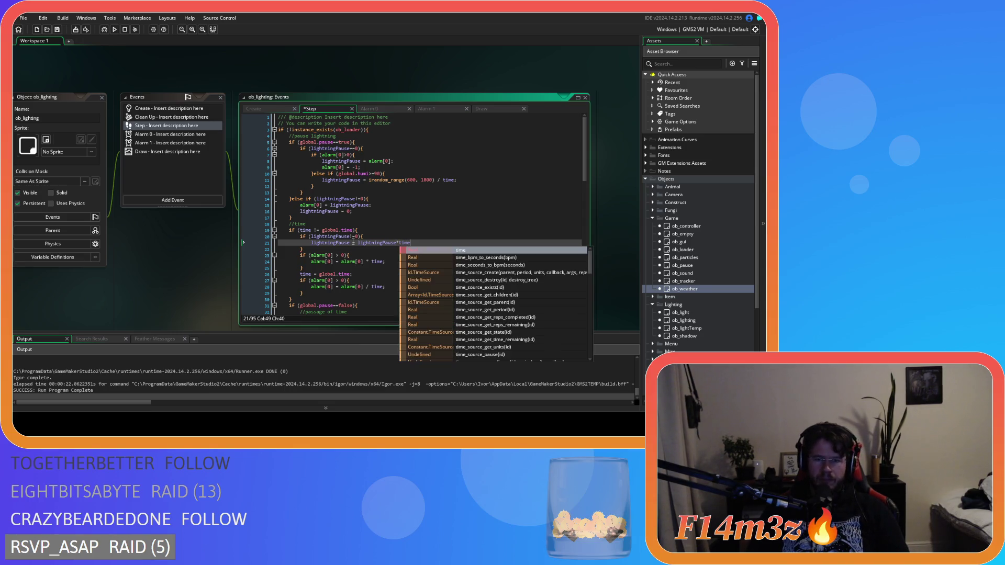
- Remove spaces around the alarm multiply and divide operators and the irandom_range comma
{"action": "left_click", "coordinate": [351, 254]}
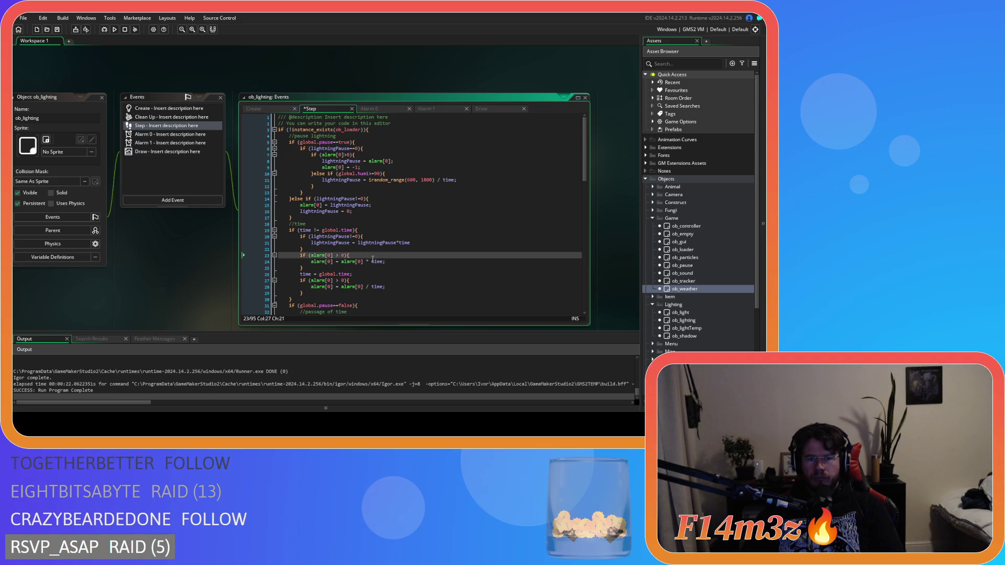
{"action": "left_click", "coordinate": [373, 261]}
{"action": "key", "text": "BackSpace"}
{"action": "key", "text": "BackSpace"}
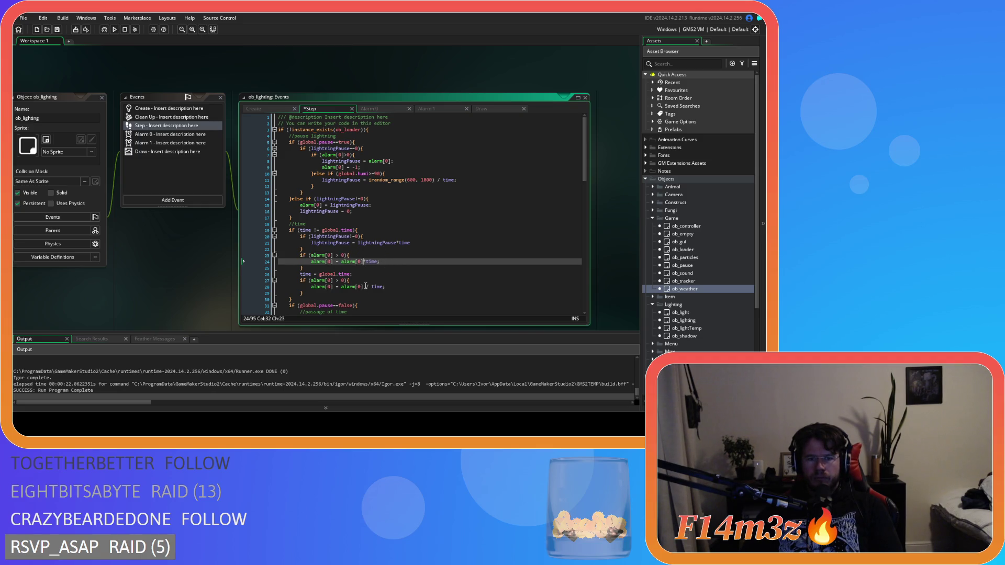
{"action": "left_click", "coordinate": [365, 287]}
{"action": "key", "text": "BackSpace"}
{"action": "key", "text": "Right"}
{"action": "key", "text": "Delete"}
{"action": "left_click", "coordinate": [434, 179]}
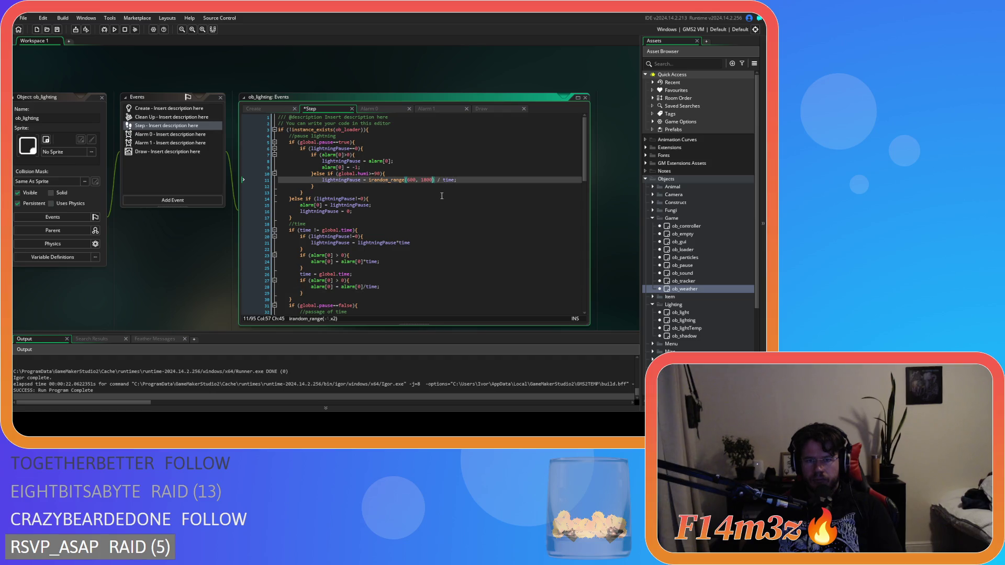
{"action": "key", "text": "BackSpace"}
{"action": "key", "text": "Right"}
{"action": "left_click", "coordinate": [418, 180]}
{"action": "key", "text": "BackSpace"}
- Tighten spacing around the != and the > signs in the alarm checks on lines 23 and 27
{"action": "left_click", "coordinate": [348, 208]}
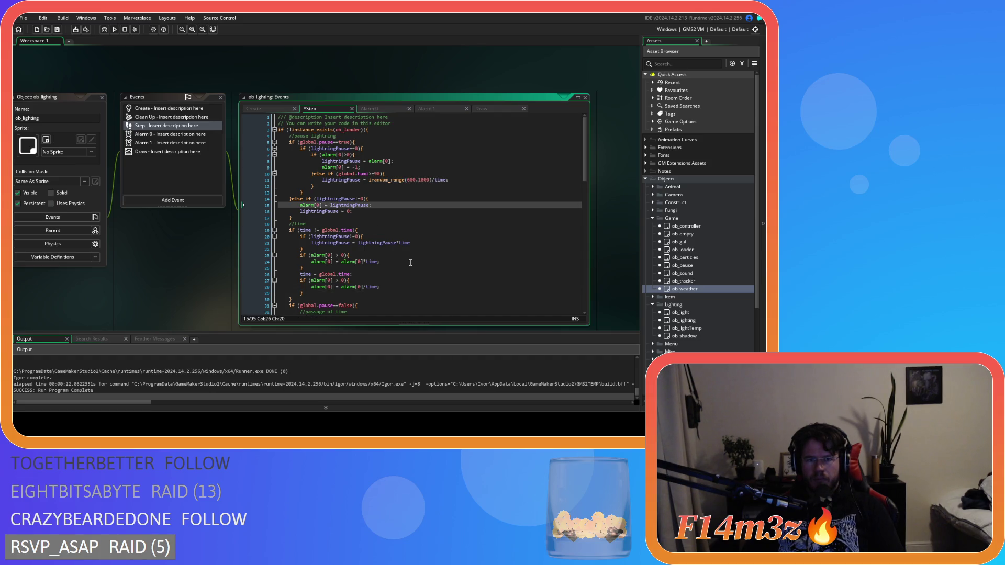
{"action": "left_click", "coordinate": [315, 231]}
{"action": "key", "text": "BackSpace"}
{"action": "key", "text": "Right"}
{"action": "key", "text": "Right"}
{"action": "key", "text": "Delete"}
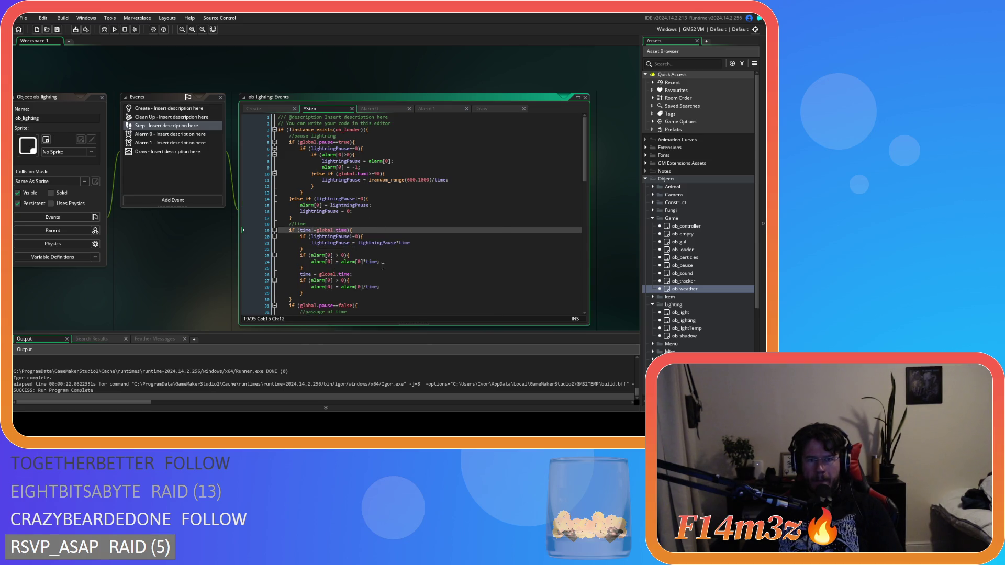
{"action": "left_click", "coordinate": [336, 280]}
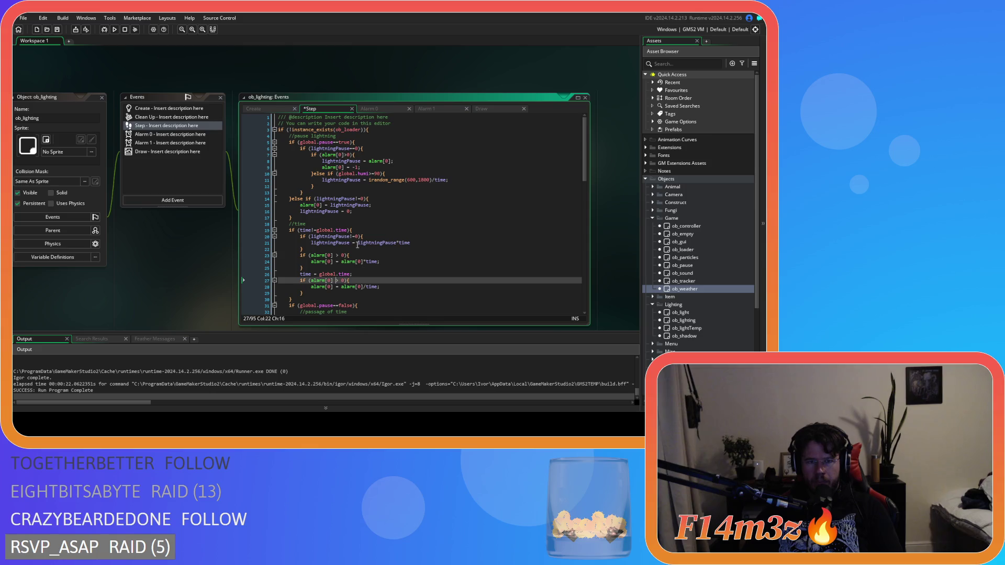
{"action": "left_click", "coordinate": [336, 254]}
{"action": "key", "text": "BackSpace"}
{"action": "key", "text": "Right"}
{"action": "key", "text": "Delete"}
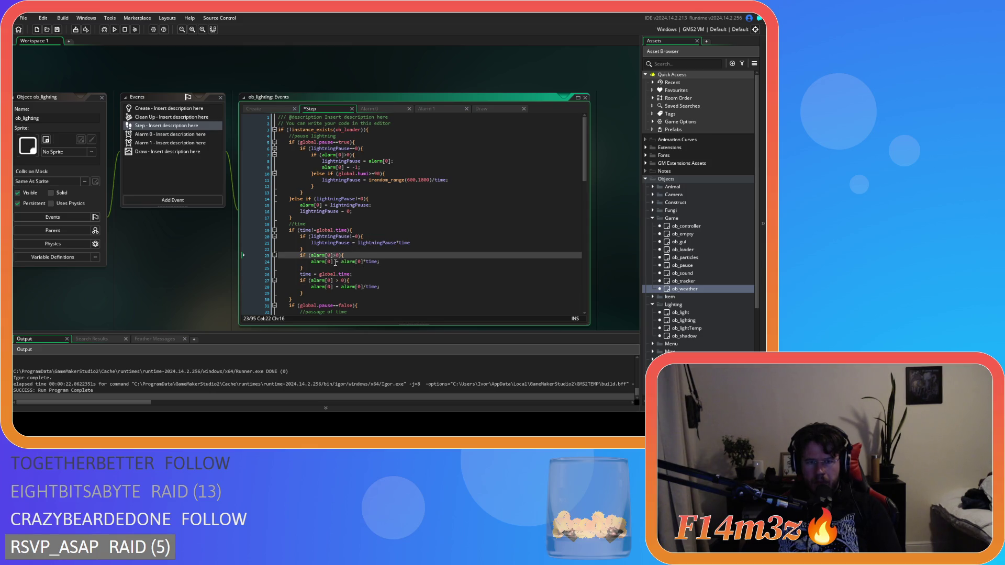
{"action": "left_click", "coordinate": [336, 281]}
{"action": "key", "text": "BackSpace"}
{"action": "key", "text": "Right"}
{"action": "key", "text": "Delete"}
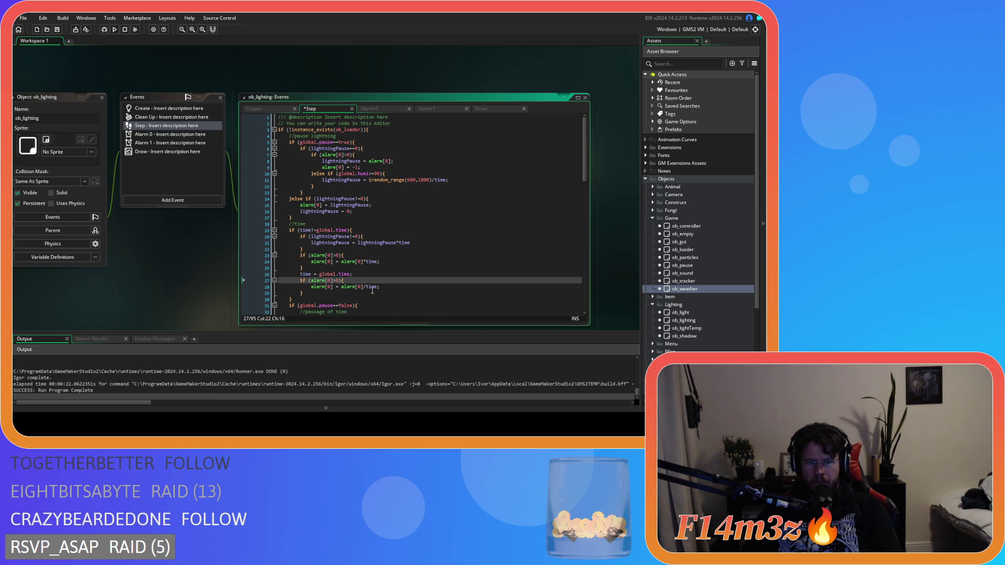
{"action": "left_click", "coordinate": [389, 291]}
{"action": "left_click", "coordinate": [390, 280]}
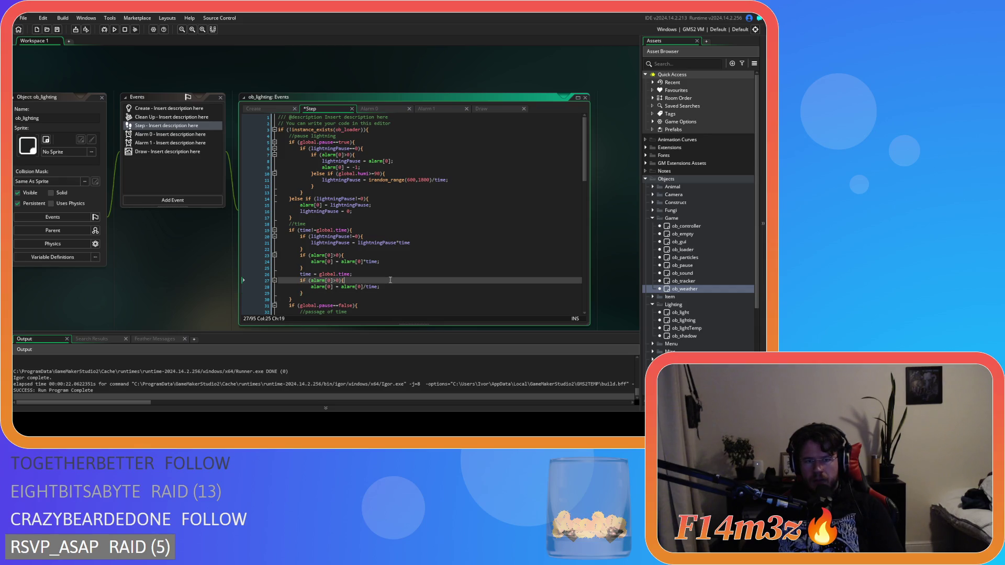
{"action": "key", "text": "Left"}
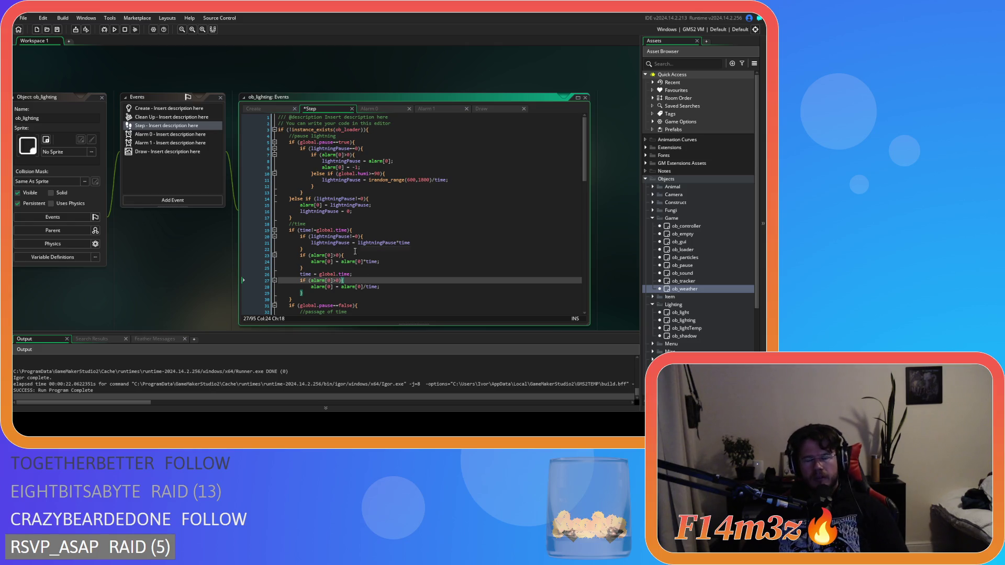
- Paste a copy of the lightningPause block after the time update, changing * to /, and save
{"action": "left_click", "coordinate": [381, 247]}
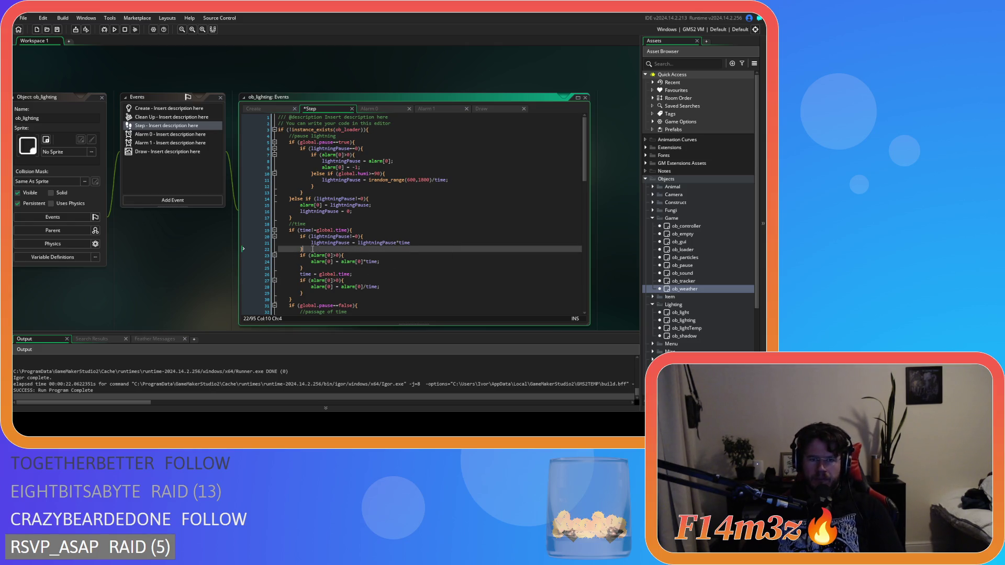
{"action": "left_click_drag", "start_coordinate": [312, 249], "coordinate": [301, 237]}
{"action": "key", "text": "ctrl+c"}
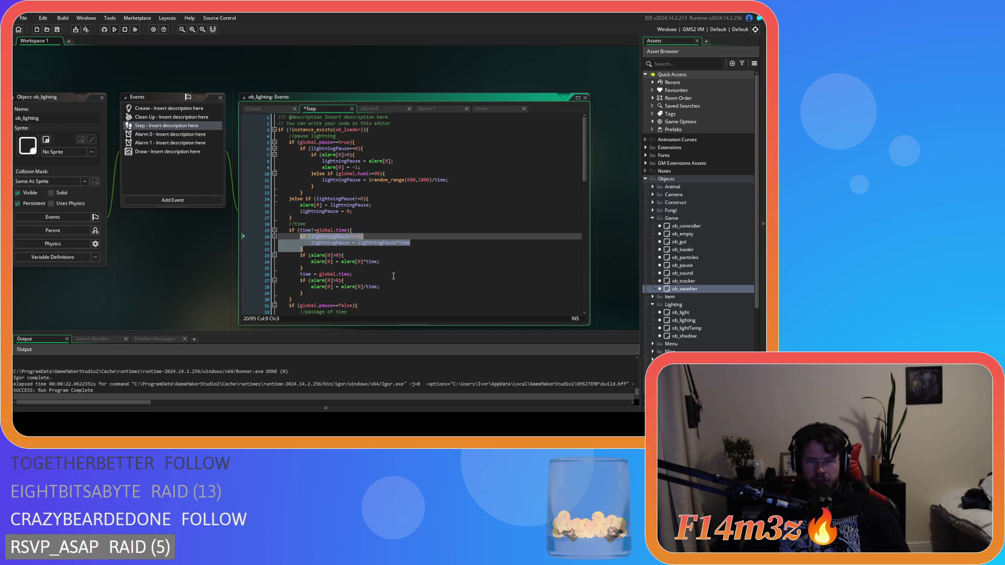
{"action": "left_click", "coordinate": [377, 273]}
{"action": "key", "text": "Return"}
{"action": "key", "text": "ctrl+v"}
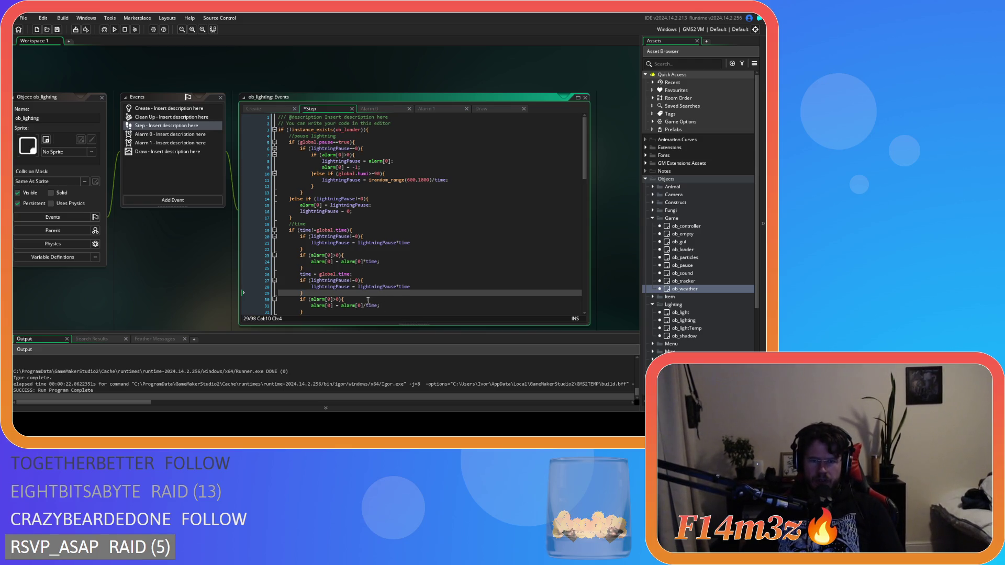
{"action": "left_click", "coordinate": [398, 287]}
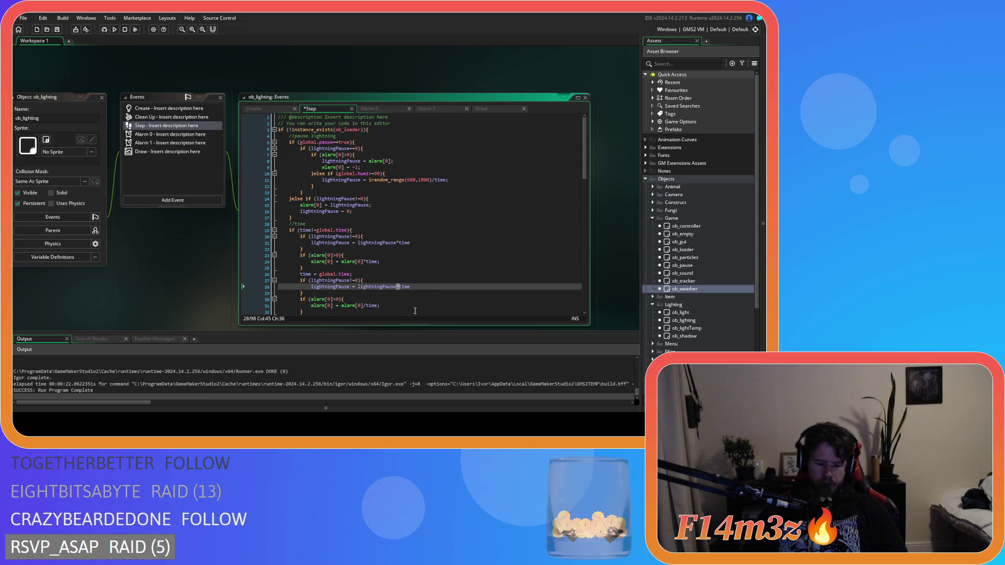
{"action": "key", "text": "Delete"}
{"action": "type", "text": "/"}
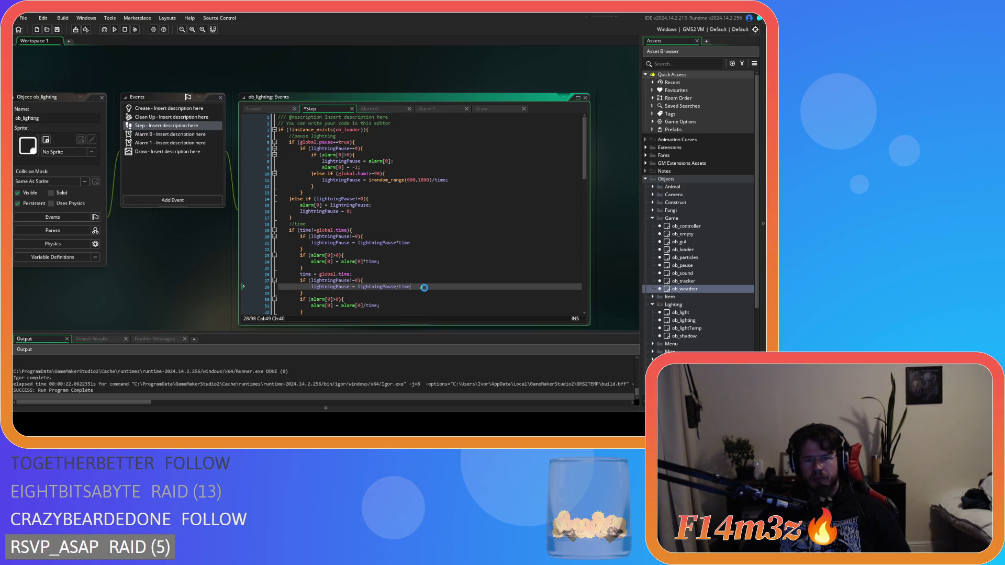
{"action": "key", "text": "ctrl+s"}
- Add the missing semicolon to the lightningPause line and save again
{"action": "type", "text": ";"}
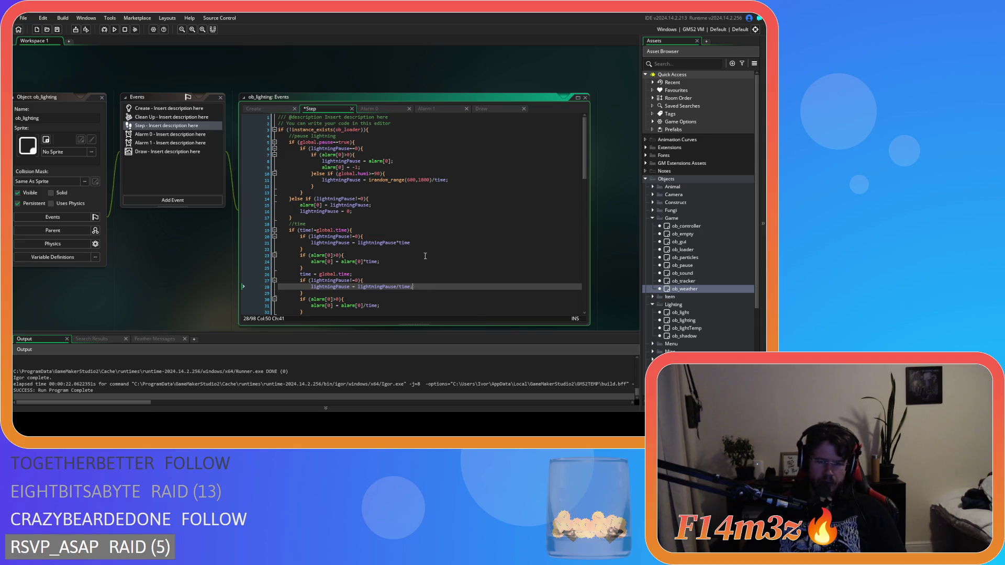
{"action": "left_click", "coordinate": [429, 243]}
{"action": "type", "text": ";"}
{"action": "left_click", "coordinate": [458, 287]}
{"action": "key", "text": "ctrl+s"}
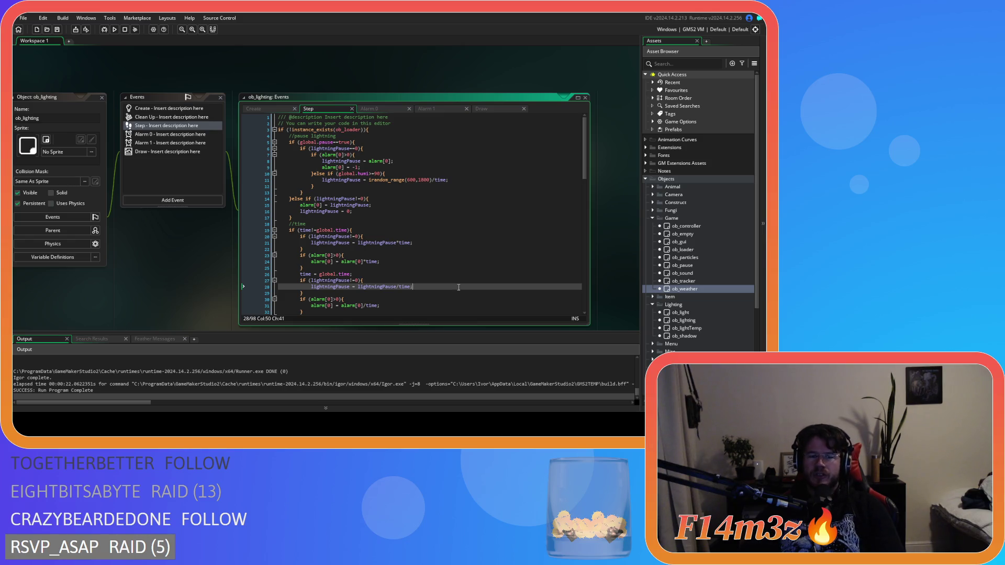
{"action": "left_click", "coordinate": [311, 261]}
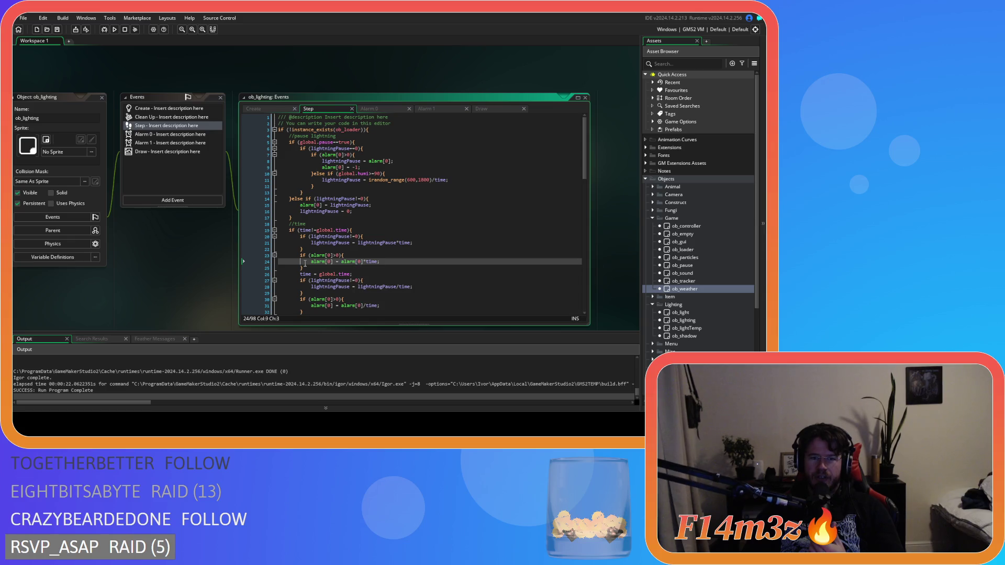
- Inspect the alarm scaling statement and the lightningPause block on line 20
{"action": "key", "text": "shift+Right"}
{"action": "key", "text": "shift+Right"}
{"action": "key", "text": "shift+Right"}
{"action": "key", "text": "End"}
{"action": "key", "text": "shift+Home"}
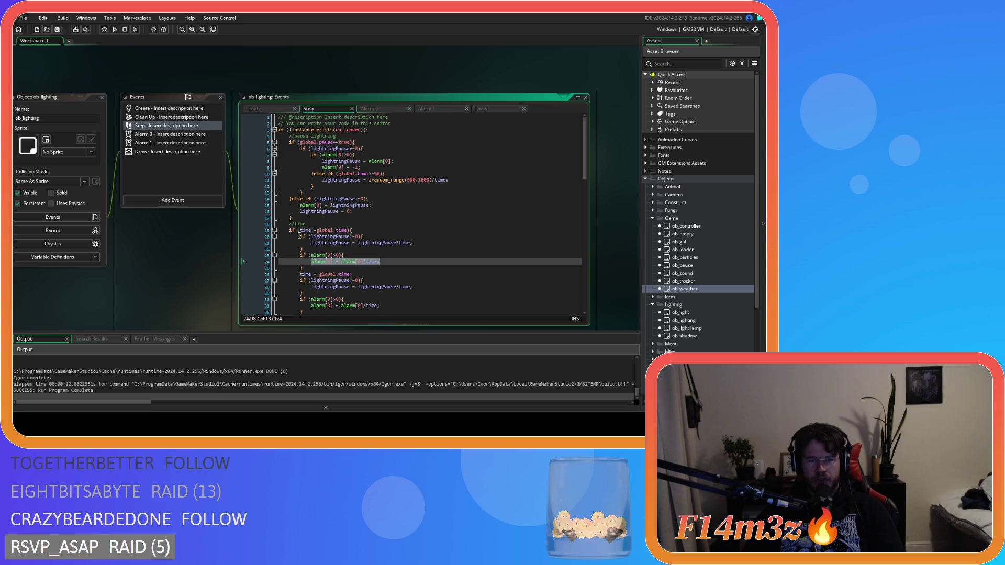
{"action": "left_click_drag", "start_coordinate": [290, 236], "coordinate": [451, 239]}
{"action": "left_click", "coordinate": [451, 243]}
{"action": "left_click", "coordinate": [463, 247]}
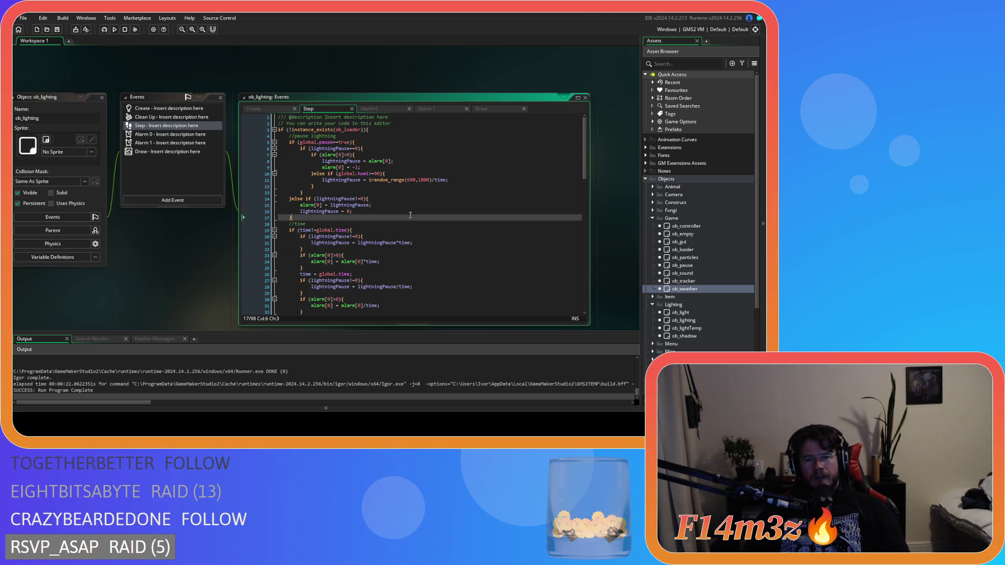
- Check the global.pause, hunt and alarm-disable lines, then switch to the Alarm 0 code
{"action": "left_click", "coordinate": [439, 173]}
{"action": "left_click", "coordinate": [435, 143]}
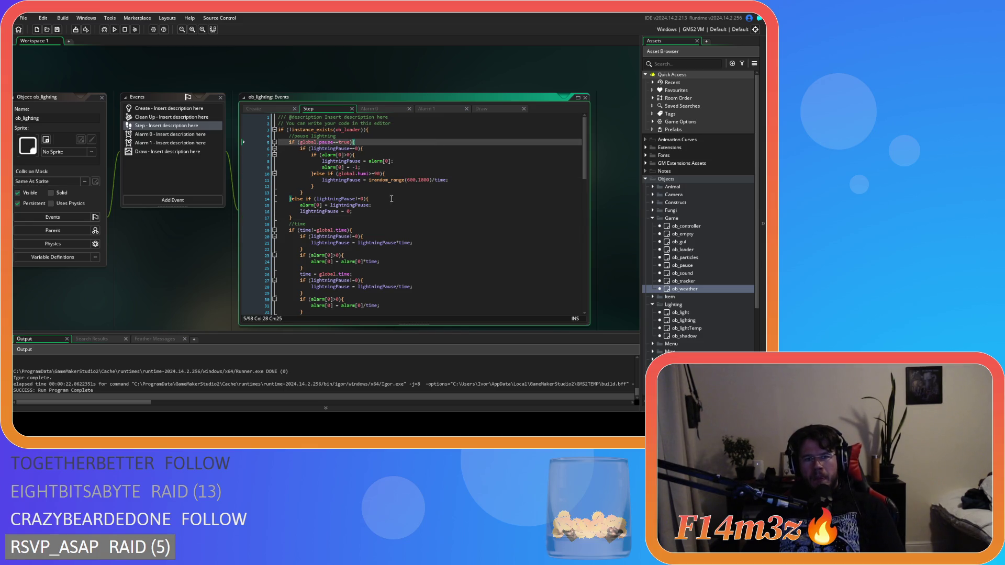
{"action": "left_click", "coordinate": [384, 218]}
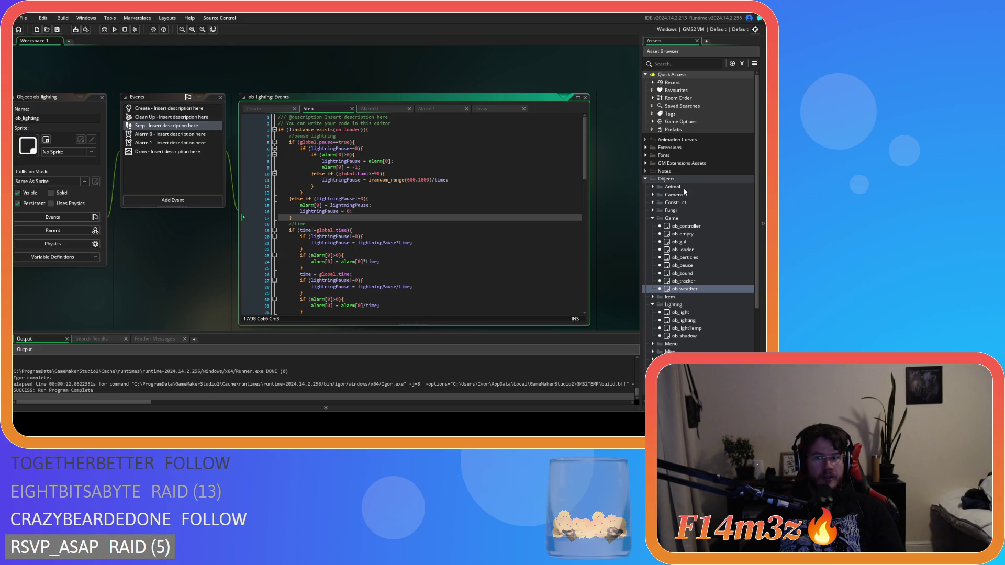
{"action": "left_click", "coordinate": [445, 165]}
{"action": "left_click", "coordinate": [378, 109]}
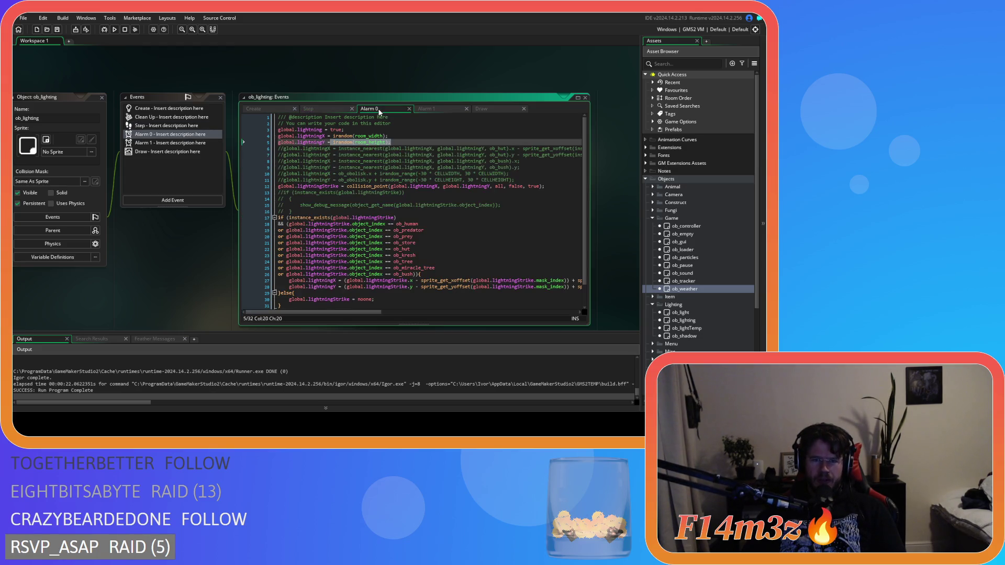
{"action": "scroll", "coordinate": [379, 174], "scroll_direction": "down", "scroll_amount": 2}
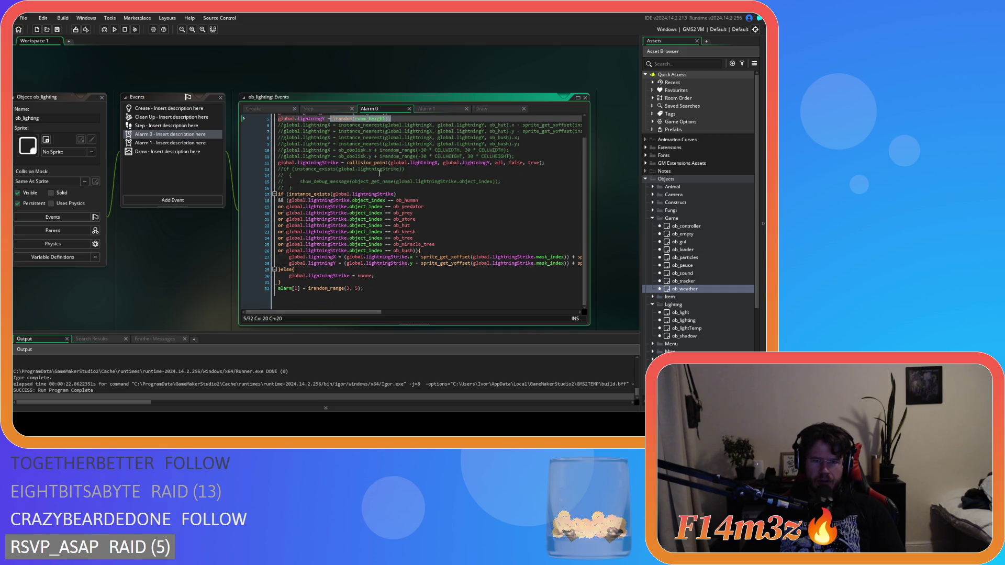
{"action": "scroll", "coordinate": [380, 173], "scroll_direction": "up", "scroll_amount": 2}
{"action": "scroll", "coordinate": [379, 174], "scroll_direction": "down", "scroll_amount": 2}
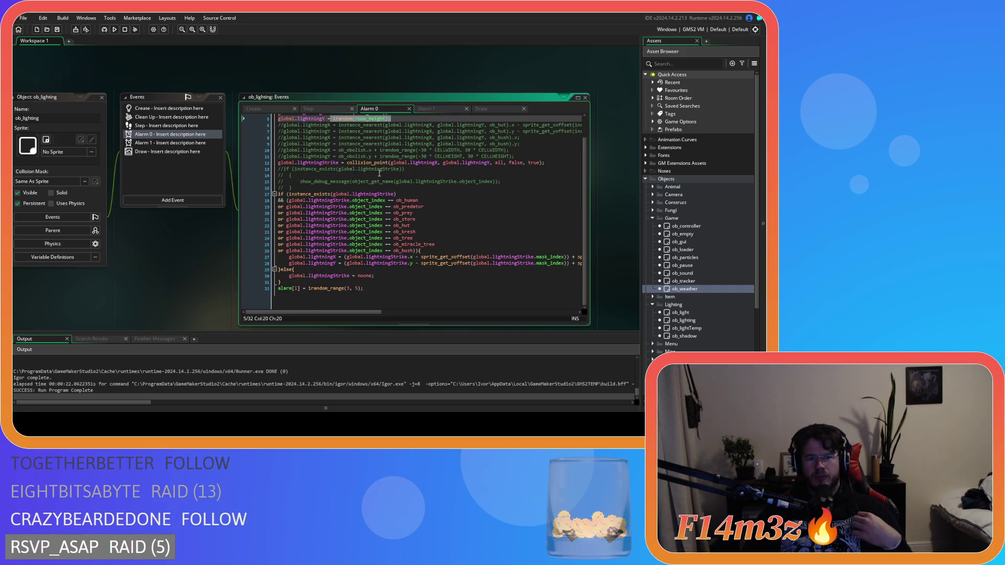
{"action": "scroll", "coordinate": [379, 174], "scroll_direction": "up", "scroll_amount": 2}
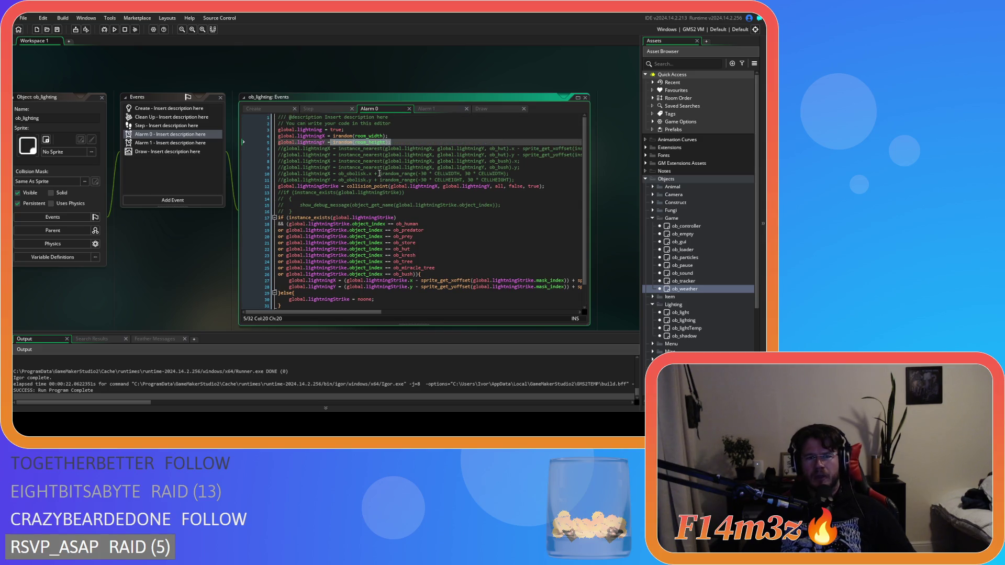
{"action": "scroll", "coordinate": [380, 174], "scroll_direction": "down", "scroll_amount": 2}
{"action": "left_click", "coordinate": [439, 108]}
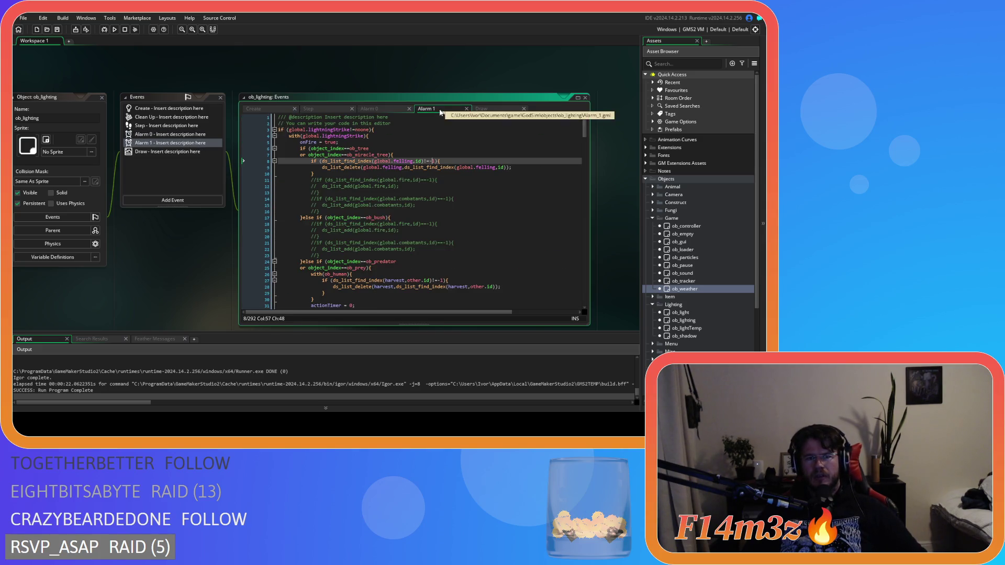
{"action": "scroll", "coordinate": [436, 157], "scroll_direction": "down", "scroll_amount": 20}
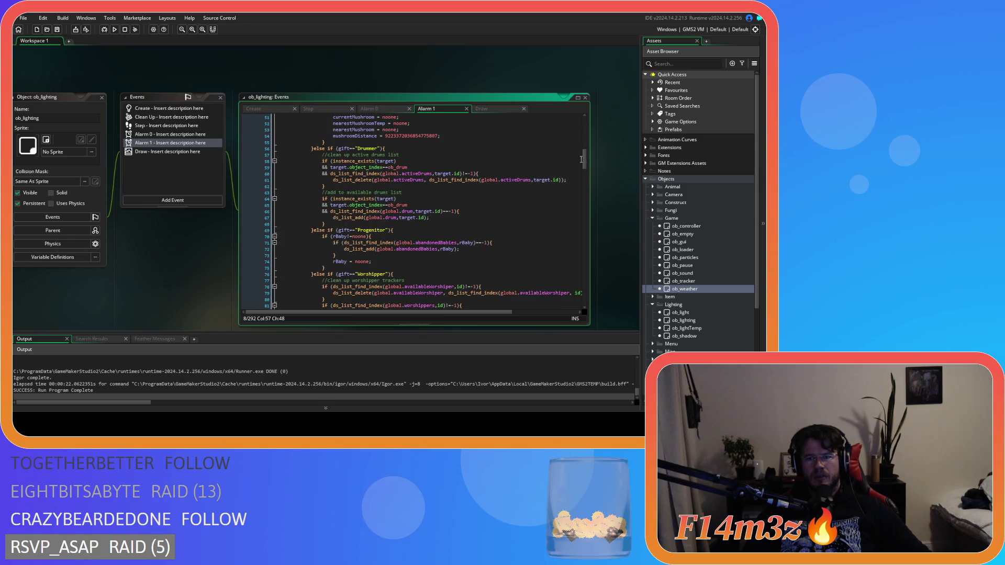
{"action": "mouse_move", "coordinate": [584, 160]}
{"action": "left_mouse_down"}
{"action": "mouse_move", "coordinate": [585, 305]}
{"action": "mouse_move", "coordinate": [569, 109]}
{"action": "left_mouse_up"}
{"action": "left_click", "coordinate": [374, 108]}
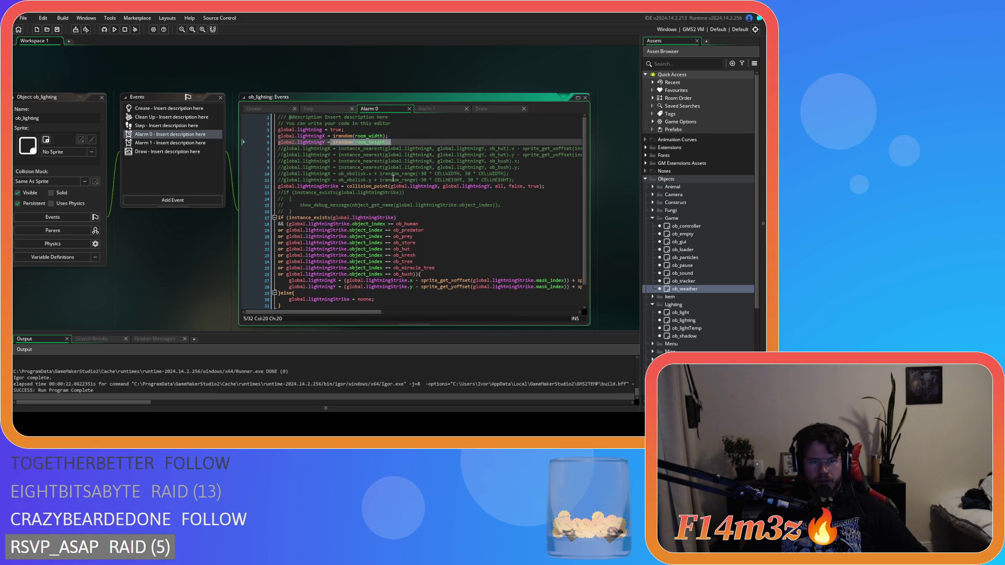
{"action": "left_click_drag", "start_coordinate": [293, 129], "coordinate": [416, 132]}
{"action": "left_click", "coordinate": [417, 132]}
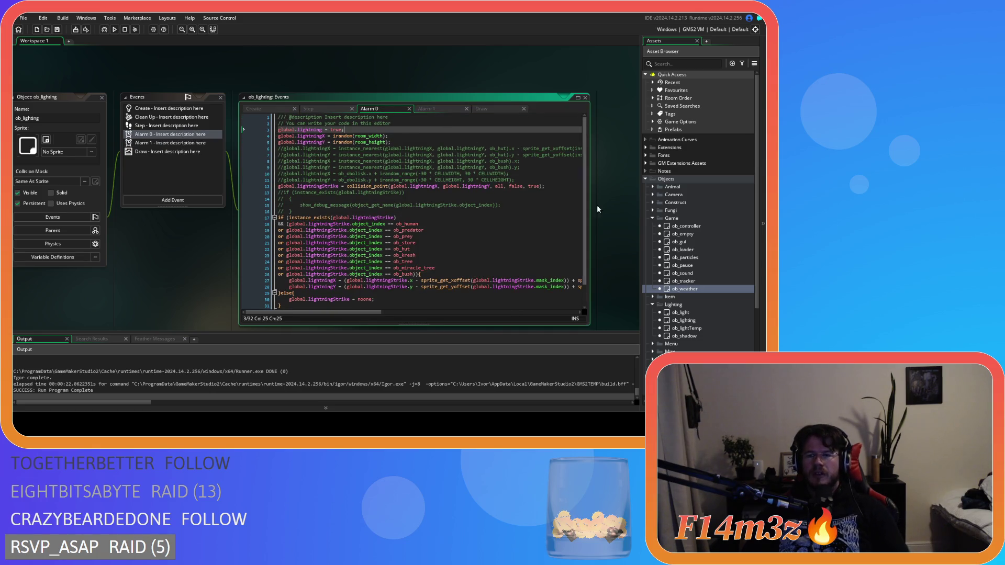
{"action": "left_click", "coordinate": [388, 186]}
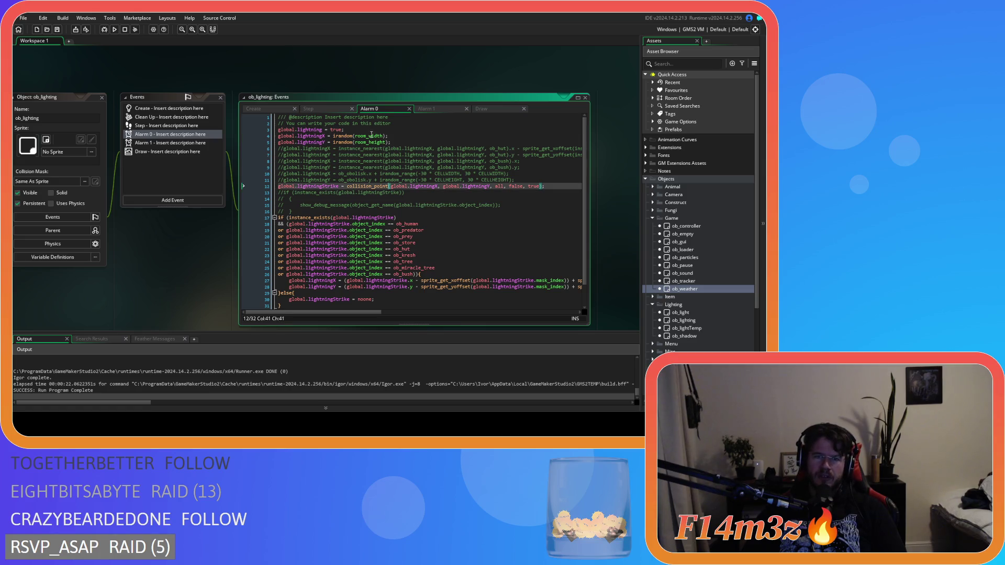
{"action": "left_click", "coordinate": [336, 109]}
{"action": "left_click", "coordinate": [372, 108]}
{"action": "left_click", "coordinate": [377, 173]}
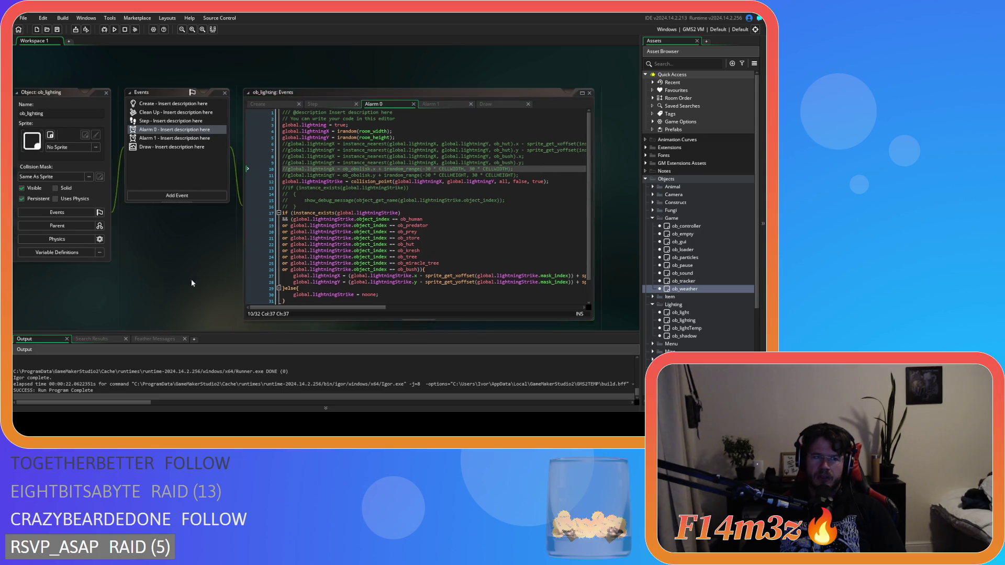
{"action": "left_click_drag", "start_coordinate": [190, 279], "coordinate": [209, 276]}
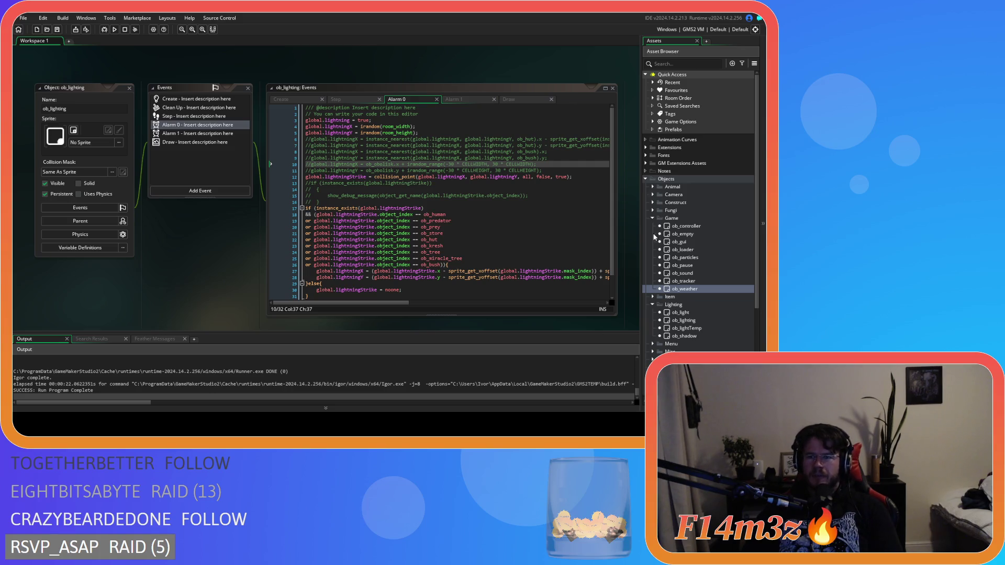
{"action": "double_click", "coordinate": [686, 225]}
- Open ob_controller's Global Tap event code and scroll to its end
{"action": "scroll", "coordinate": [199, 157], "scroll_direction": "down", "scroll_amount": 5}
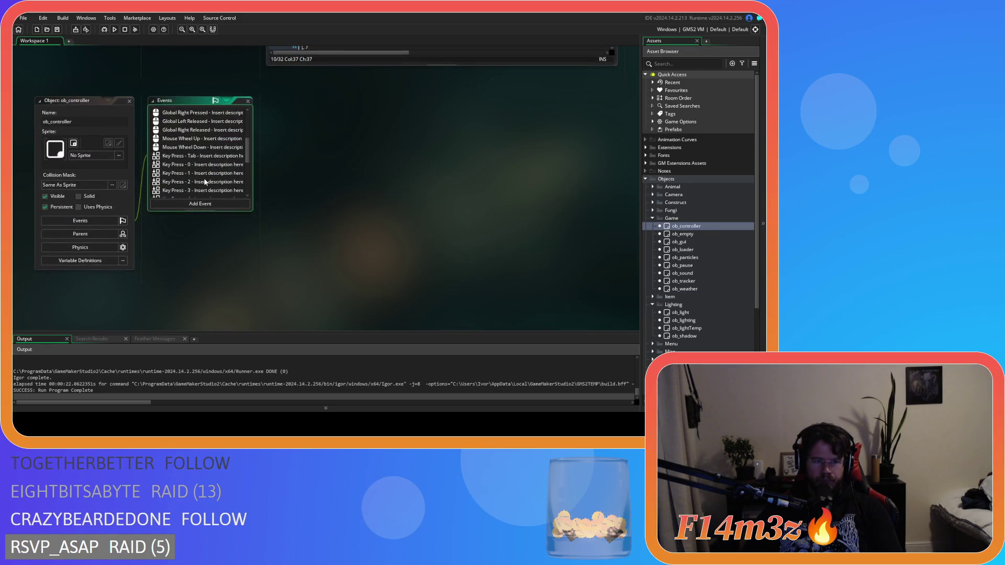
{"action": "double_click", "coordinate": [201, 176]}
{"action": "scroll", "coordinate": [480, 218], "scroll_direction": "down", "scroll_amount": 3}
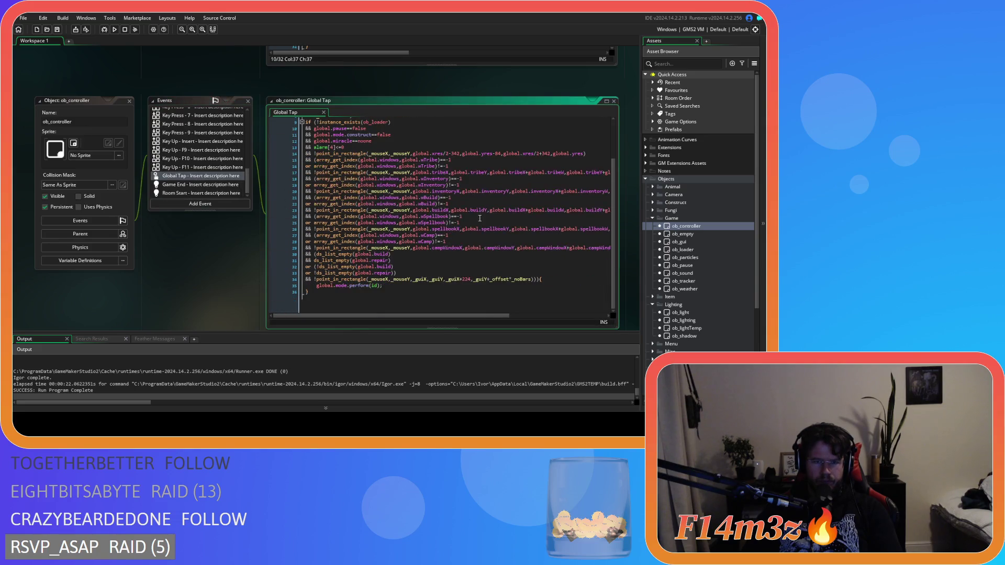
{"action": "scroll", "coordinate": [345, 295], "scroll_direction": "up", "scroll_amount": 3}
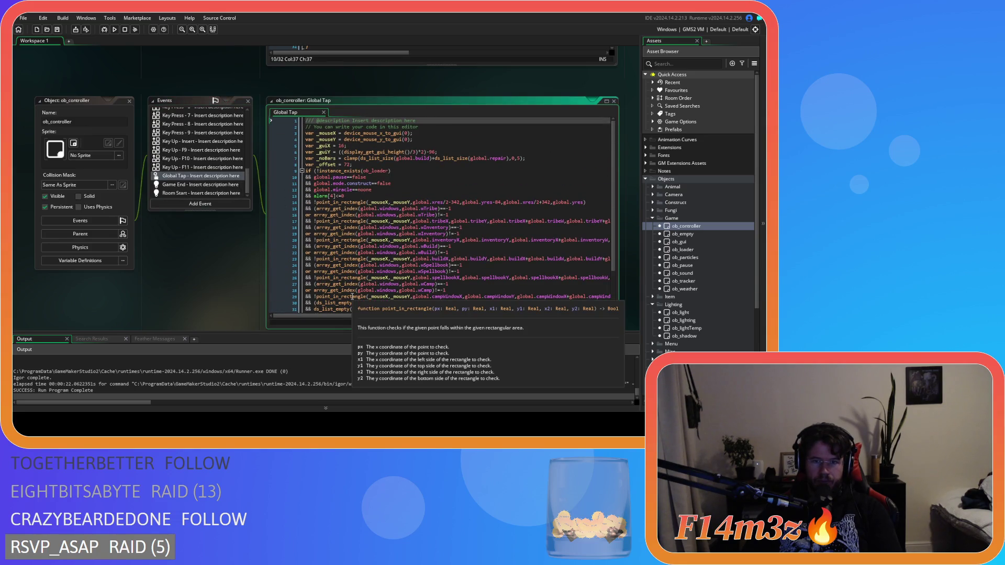
{"action": "scroll", "coordinate": [352, 297], "scroll_direction": "down", "scroll_amount": 3}
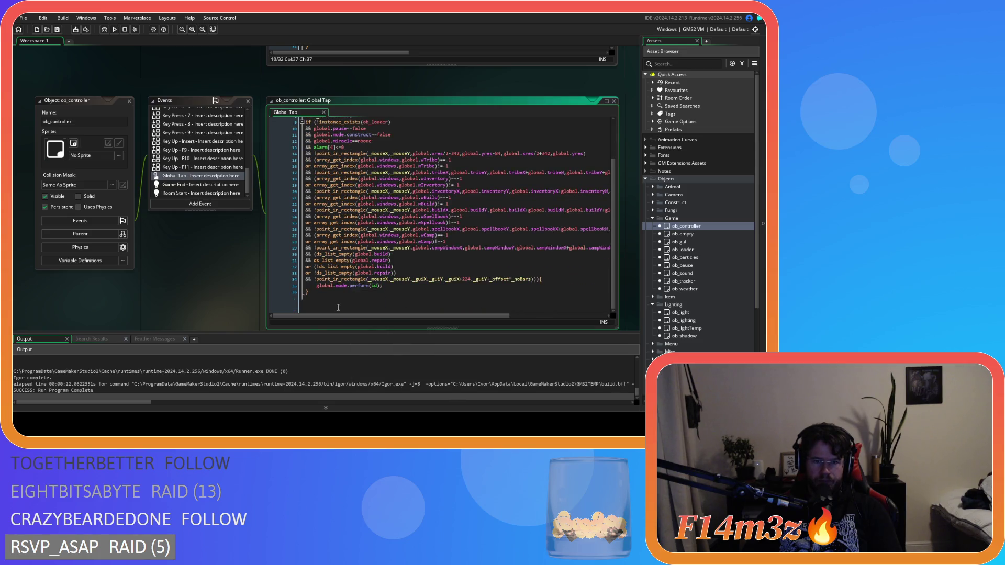
- Append 'ob_lighting.alarm[0] = 0' after the final brace and save
{"action": "left_click", "coordinate": [338, 308]}
{"action": "key", "text": "Return"}
{"action": "type", "text": "ob_"}
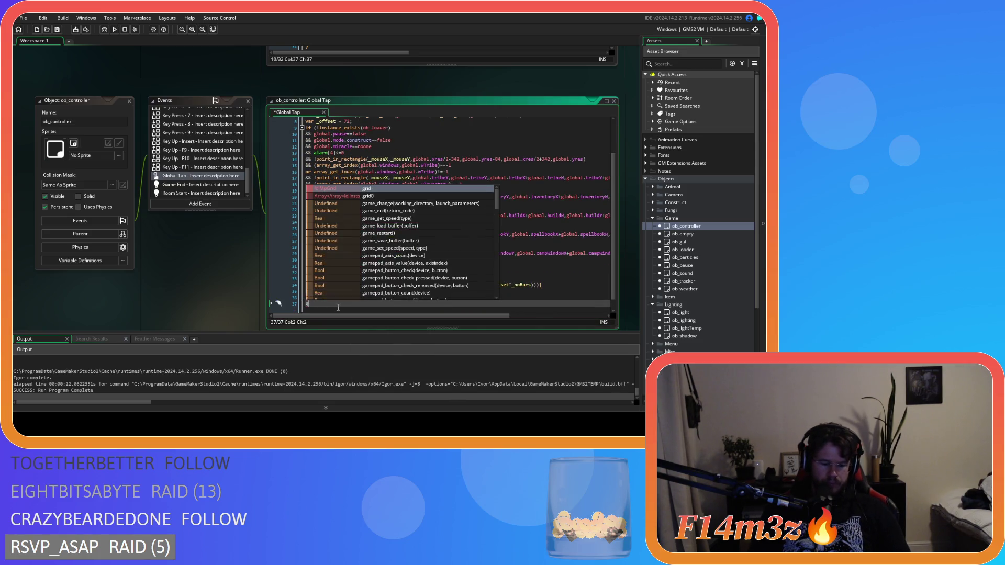
{"action": "type", "text": "light"}
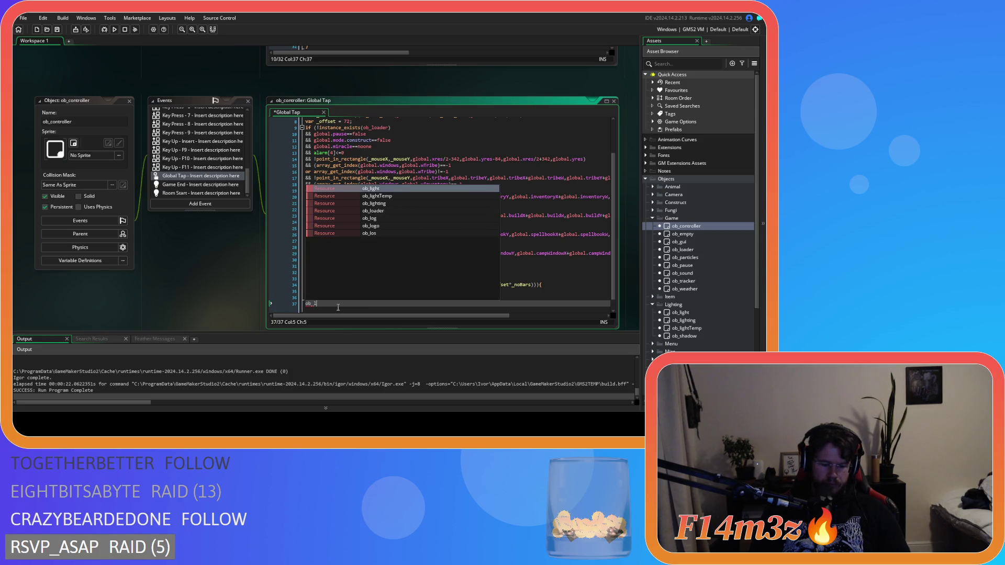
{"action": "key", "text": "Down"}
{"action": "key", "text": "Down"}
{"action": "key", "text": "Return"}
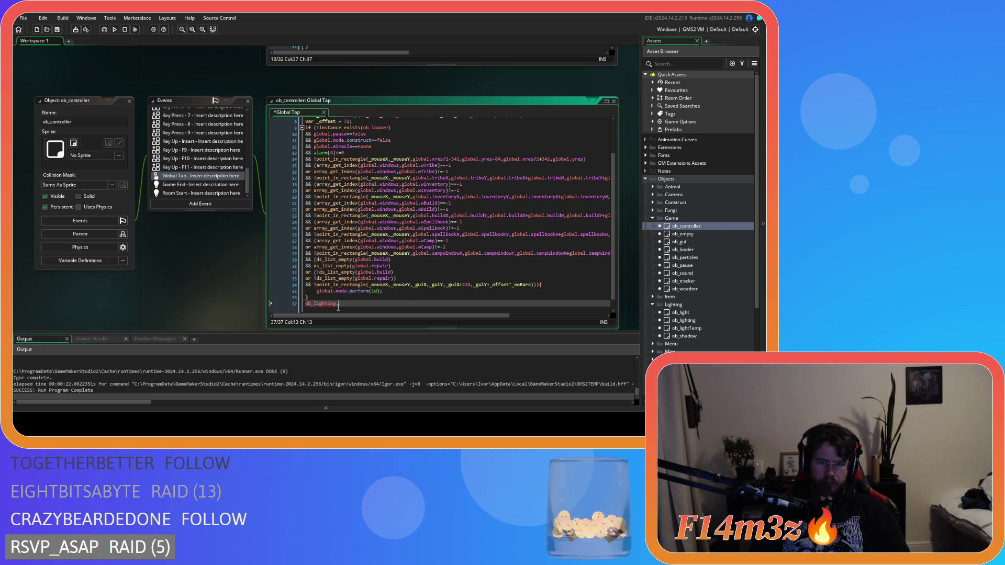
{"action": "type", "text": ".alarm[0] = 0;"}
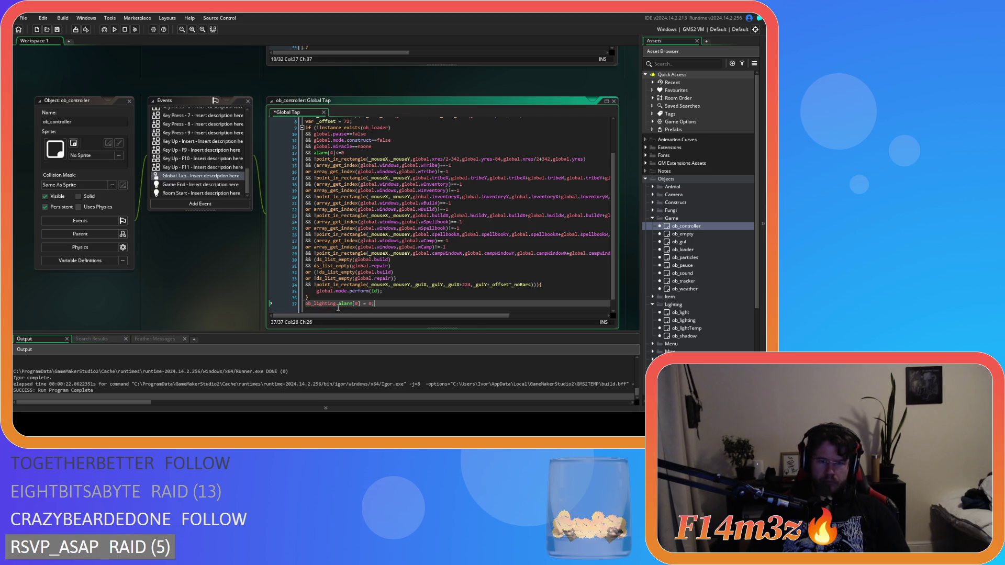
{"action": "key", "text": "ctrl+s"}
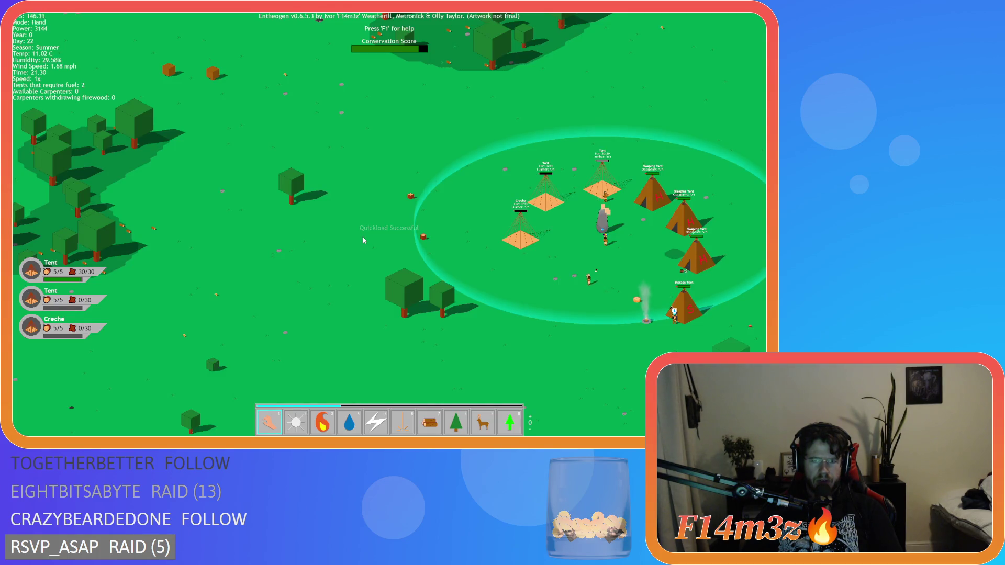
- Zoom and pan around the night map with W, A, D, then quit with Escape and Y
{"action": "scroll", "coordinate": [334, 240], "scroll_direction": "down", "scroll_amount": 5}
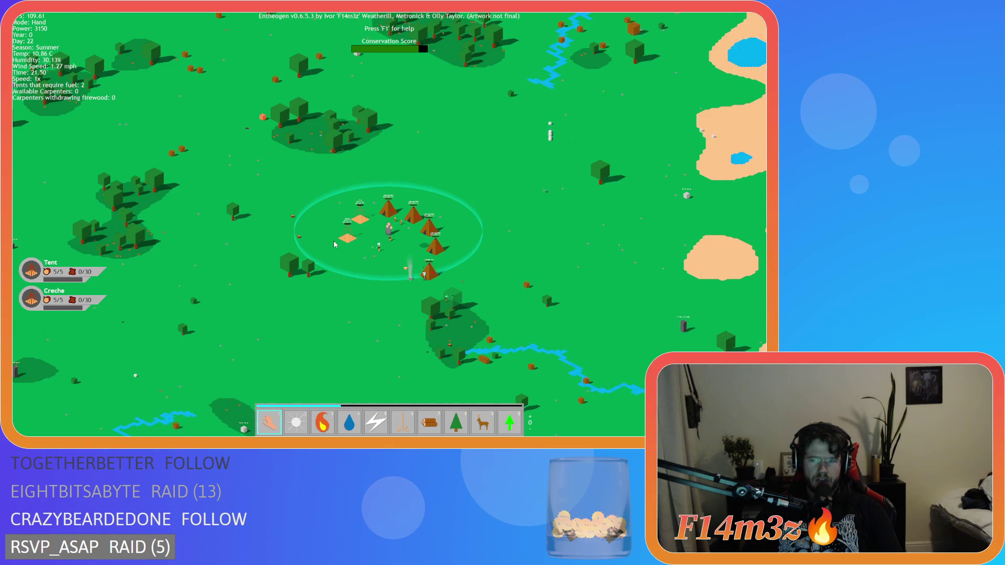
{"action": "scroll", "coordinate": [334, 240], "scroll_direction": "up", "scroll_amount": 3}
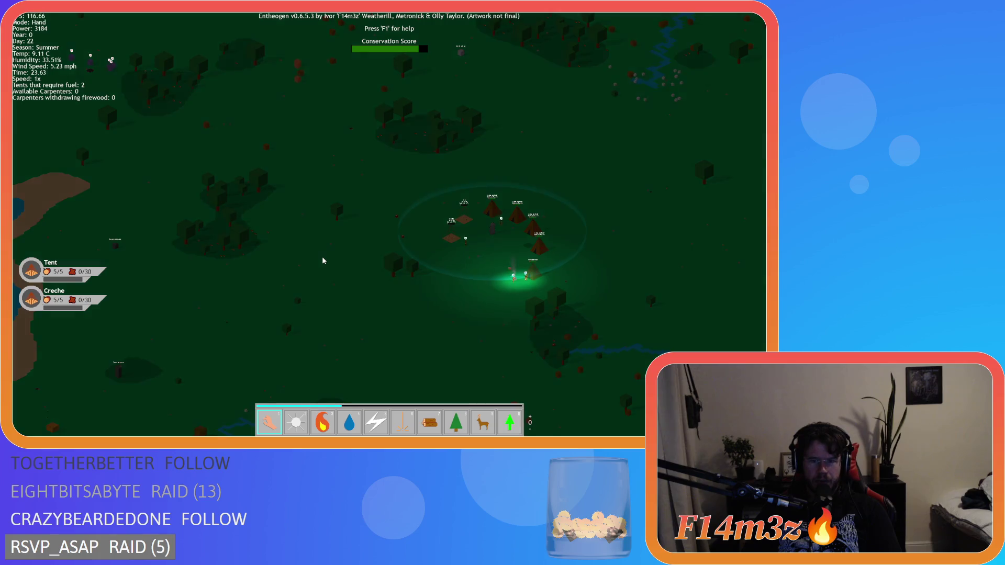
{"action": "key", "text": "w"}
{"action": "key", "text": "d"}
{"action": "key", "text": "w"}
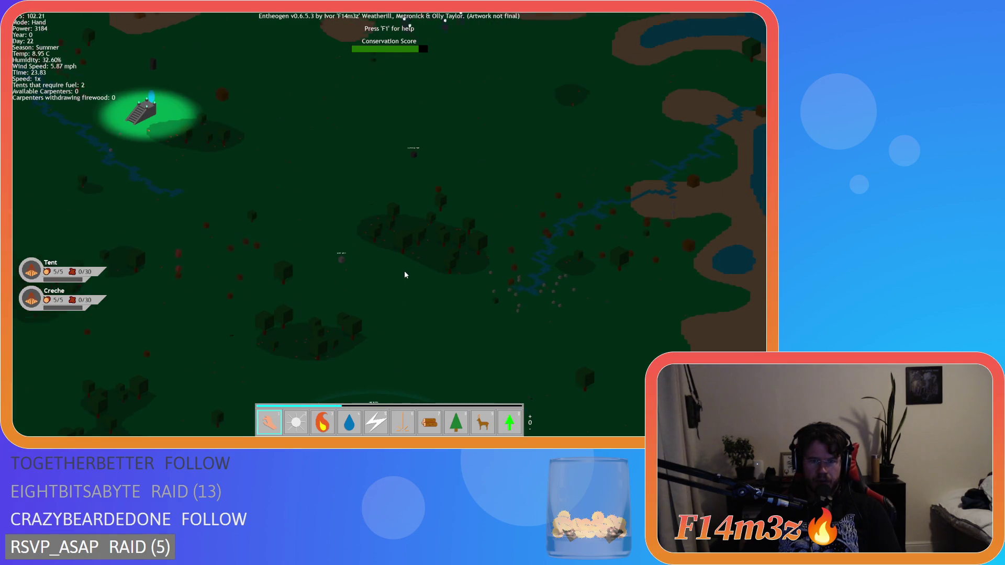
{"action": "key", "text": "w"}
{"action": "key", "text": "a"}
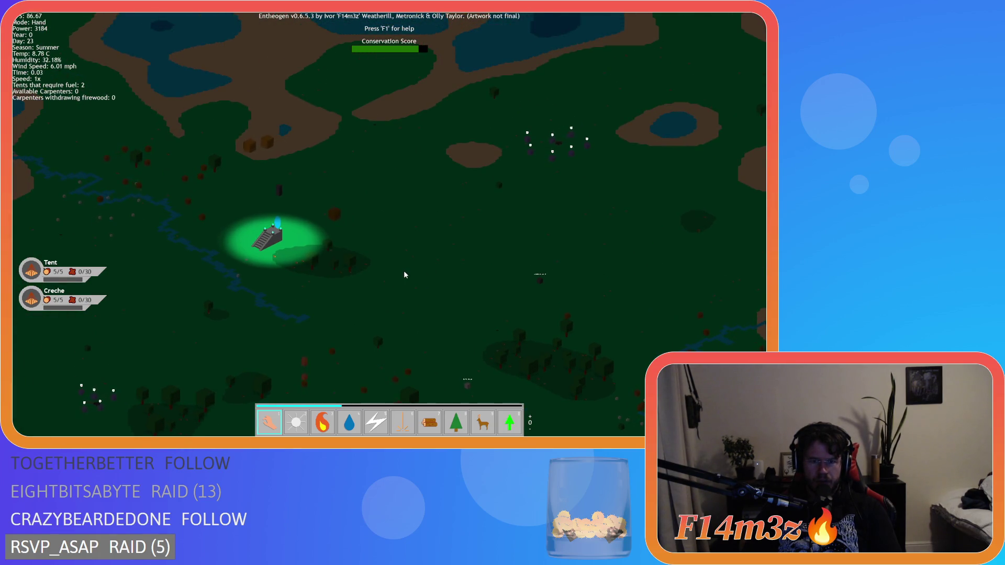
{"action": "key", "text": "d"}
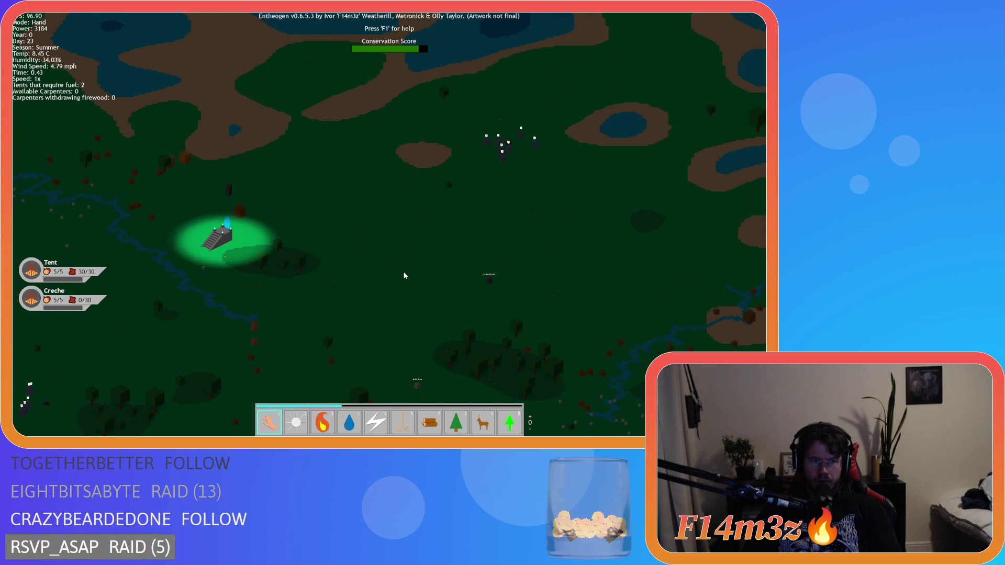
{"action": "key", "text": "Escape"}
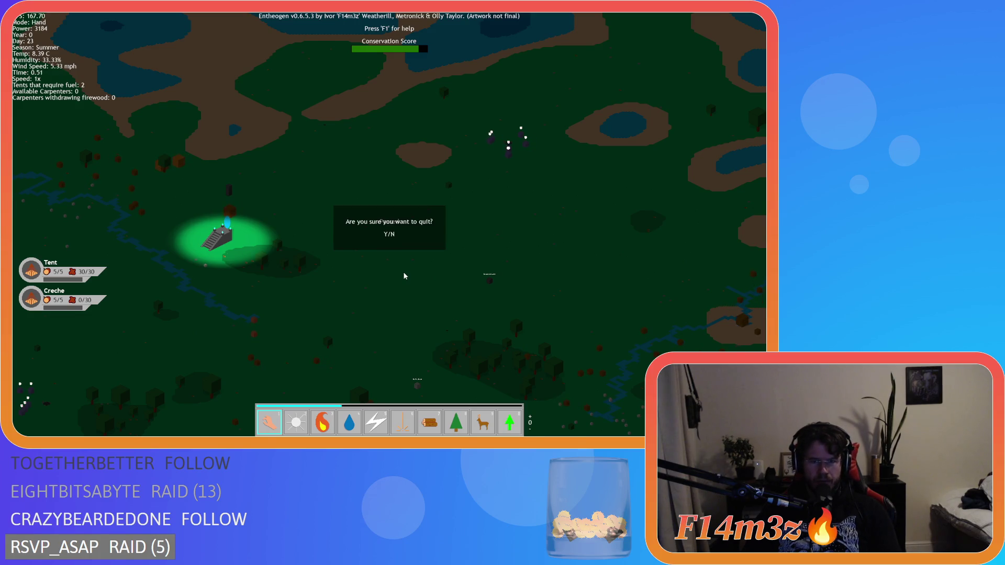
{"action": "key", "text": "y"}
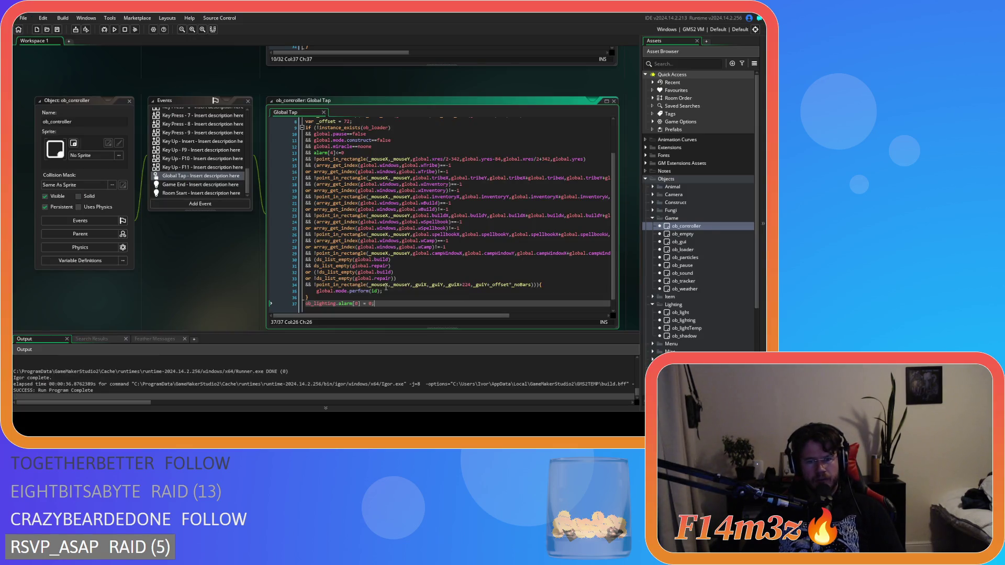
{"action": "type", "text": "1"}
- Finish the alarm line 37 in ob_controller's Global Tap code and save
{"action": "left_click", "coordinate": [372, 304]}
{"action": "left_click", "coordinate": [384, 304]}
{"action": "key", "text": "ctrl+s"}
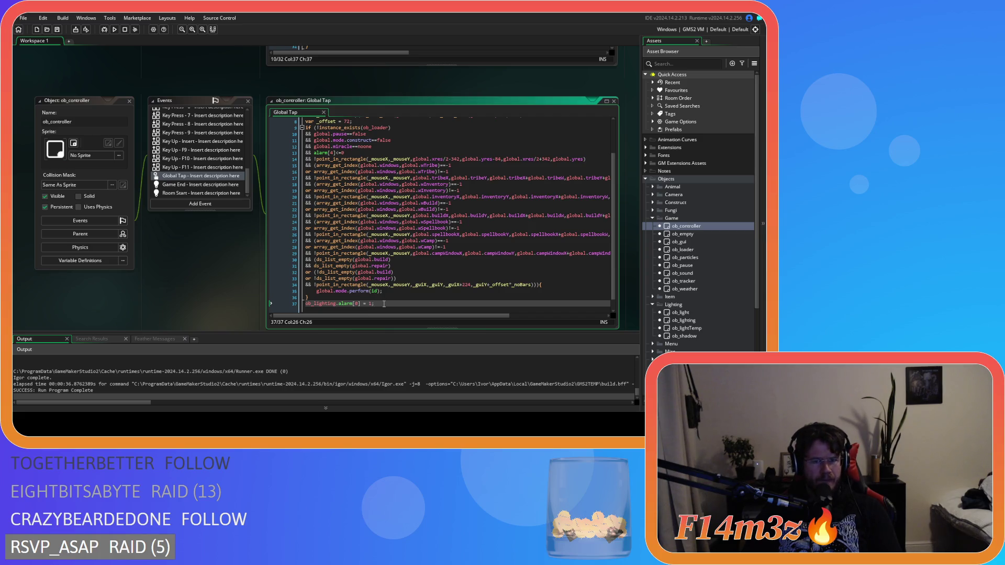
- Bring up ob_lighting's code and look over its Step and Draw events
{"action": "key", "text": "F12"}
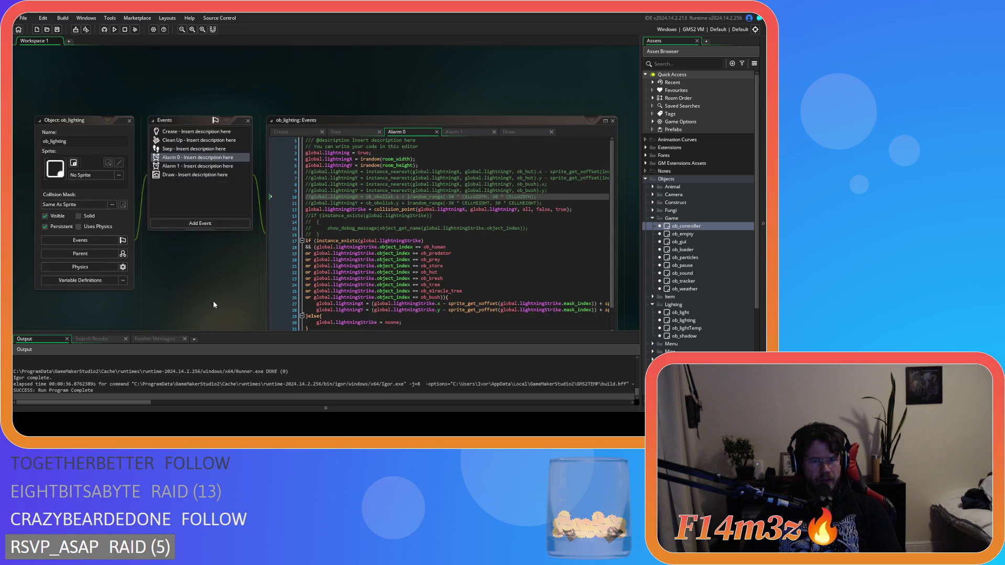
{"action": "scroll", "coordinate": [213, 305], "scroll_direction": "down", "scroll_amount": 2}
{"action": "left_click", "coordinate": [358, 84]}
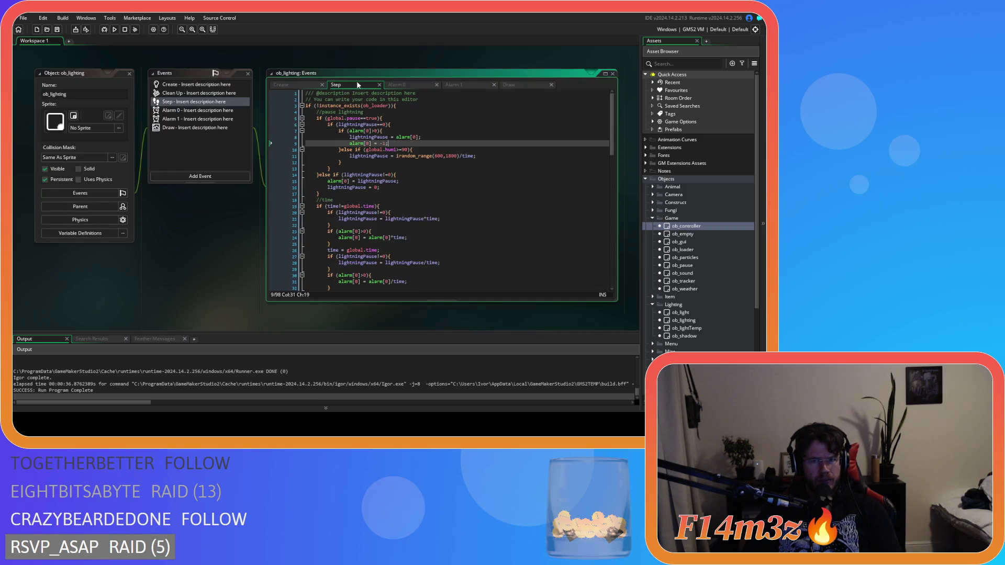
{"action": "left_click", "coordinate": [460, 84]}
{"action": "left_click", "coordinate": [509, 85]}
- Test-run the game with F5, then quit it back to the editor
{"action": "key", "text": "F5"}
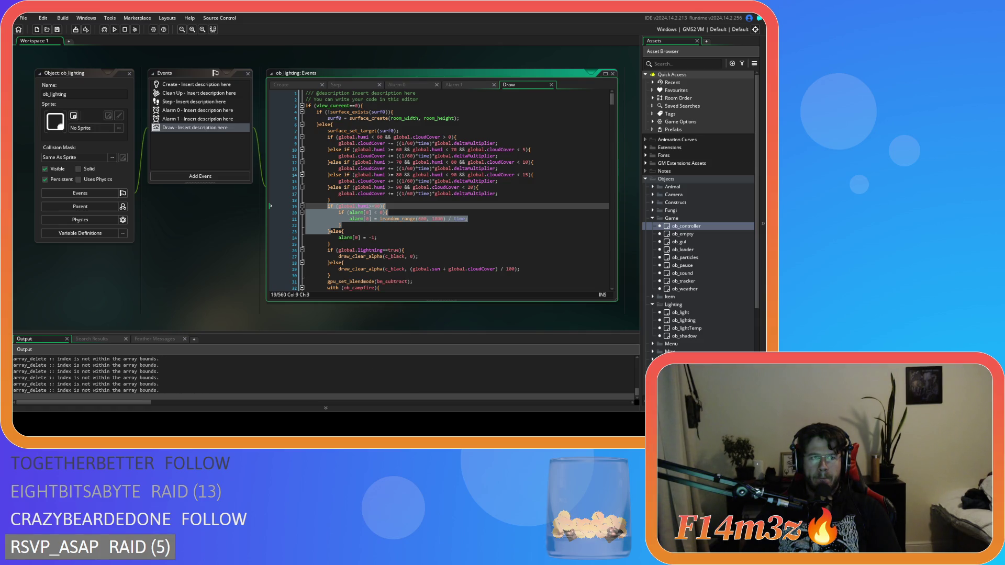
{"action": "scroll", "coordinate": [250, 272], "scroll_direction": "down", "scroll_amount": 5}
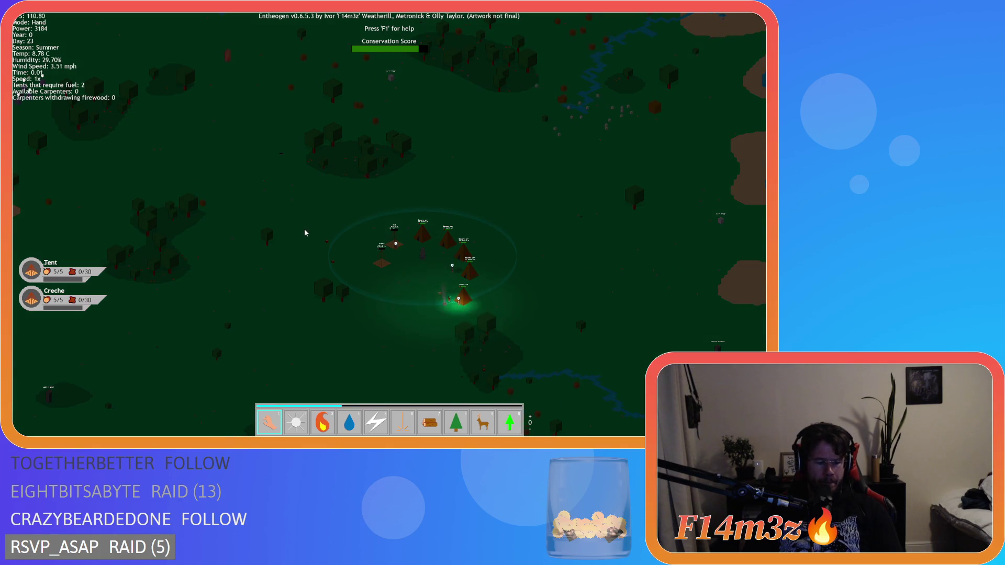
{"action": "key", "text": "Escape"}
{"action": "key", "text": "y"}
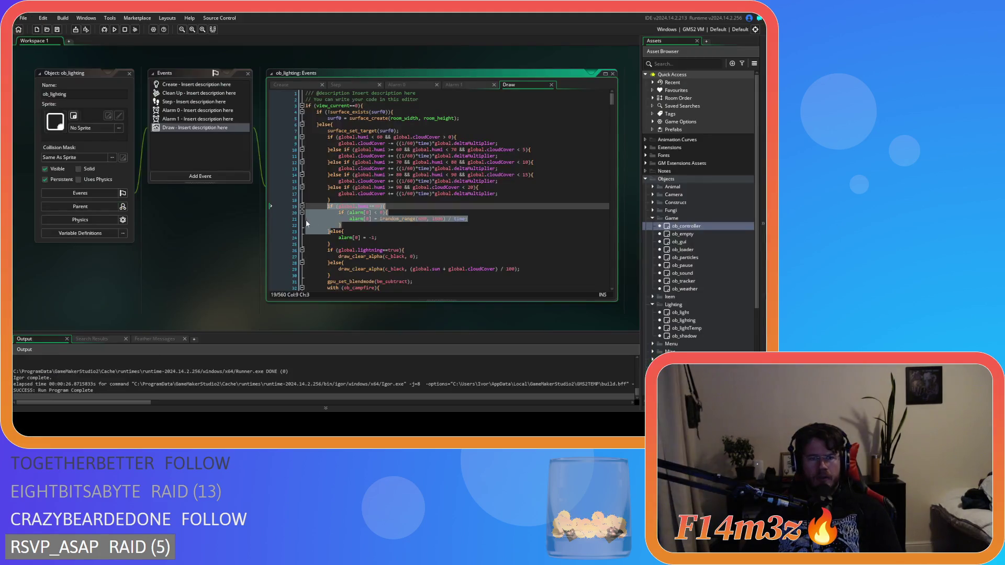
- Change the alarm index on Global Tap line 37 to alarm[0]
{"action": "double_click", "coordinate": [686, 226]}
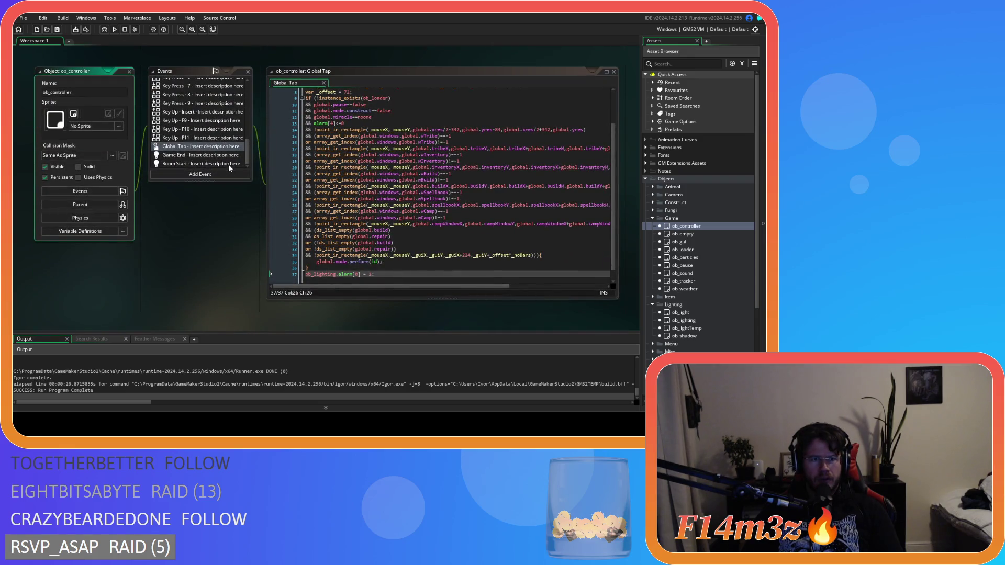
{"action": "double_click", "coordinate": [358, 274]}
{"action": "type", "text": "0"}
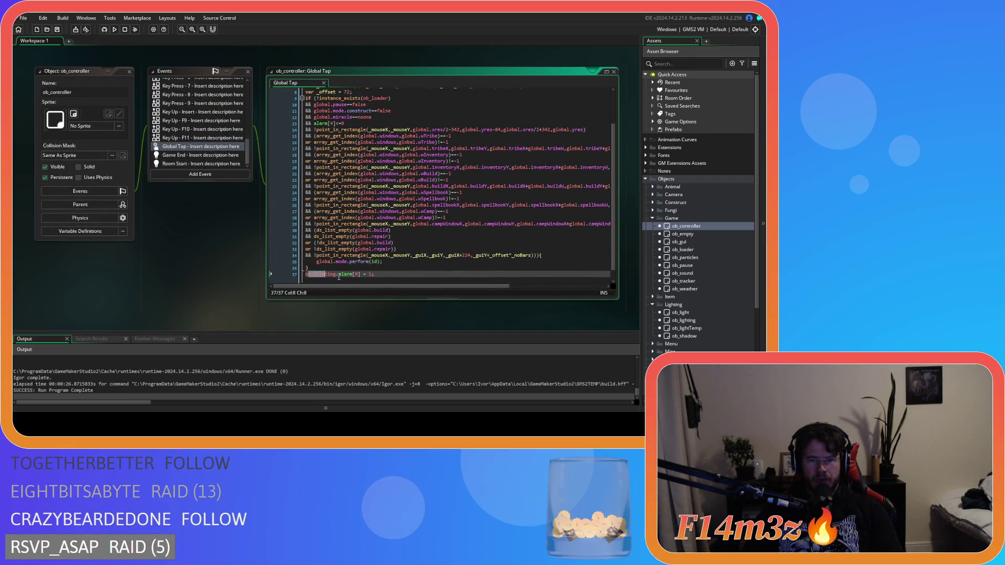
{"action": "left_click", "coordinate": [391, 275]}
{"action": "scroll", "coordinate": [397, 276], "scroll_direction": "up", "scroll_amount": 3}
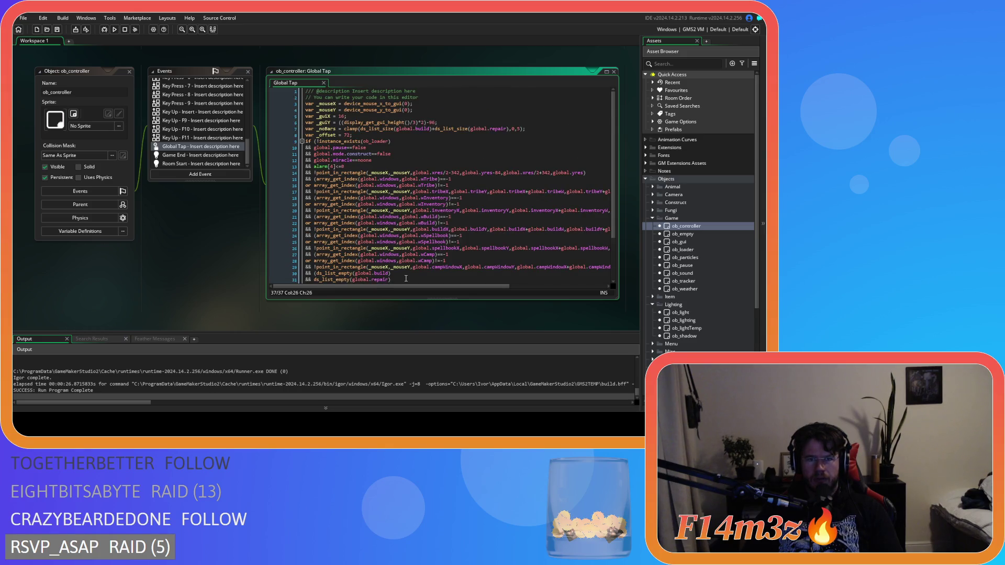
{"action": "scroll", "coordinate": [406, 278], "scroll_direction": "down", "scroll_amount": 3}
{"action": "left_click_drag", "start_coordinate": [386, 272], "coordinate": [288, 278]}
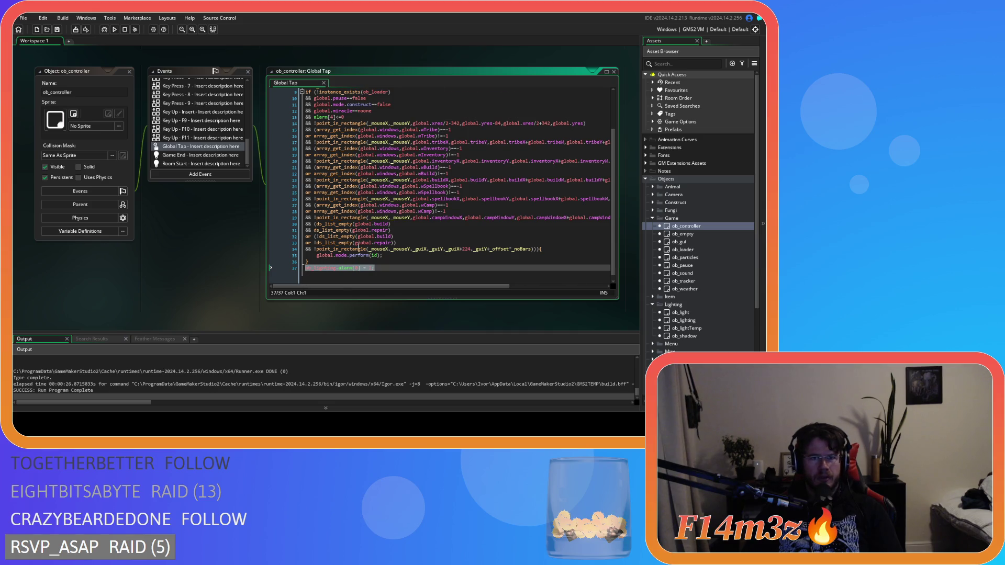
{"action": "scroll", "coordinate": [212, 273], "scroll_direction": "down", "scroll_amount": 2}
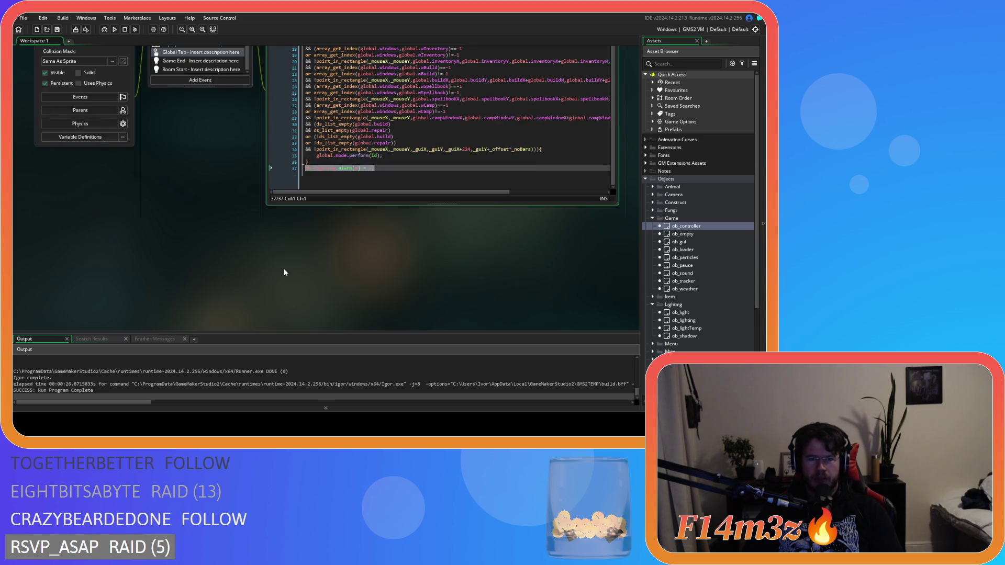
{"action": "scroll", "coordinate": [273, 271], "scroll_direction": "up", "scroll_amount": 2}
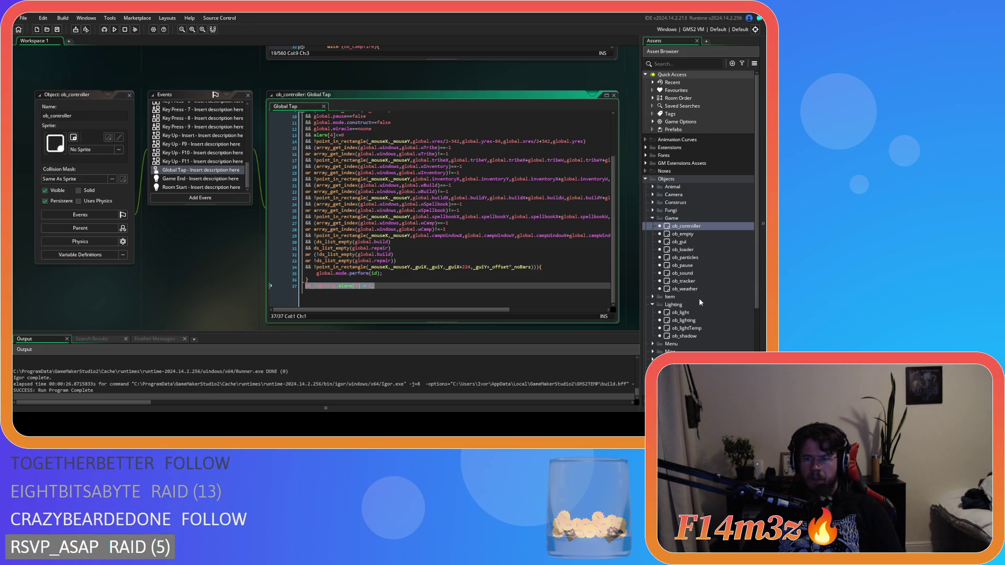
- Comment out alarm[0] = -1 on line 24 of ob_lighting's Draw code and run the game
{"action": "double_click", "coordinate": [705, 321]}
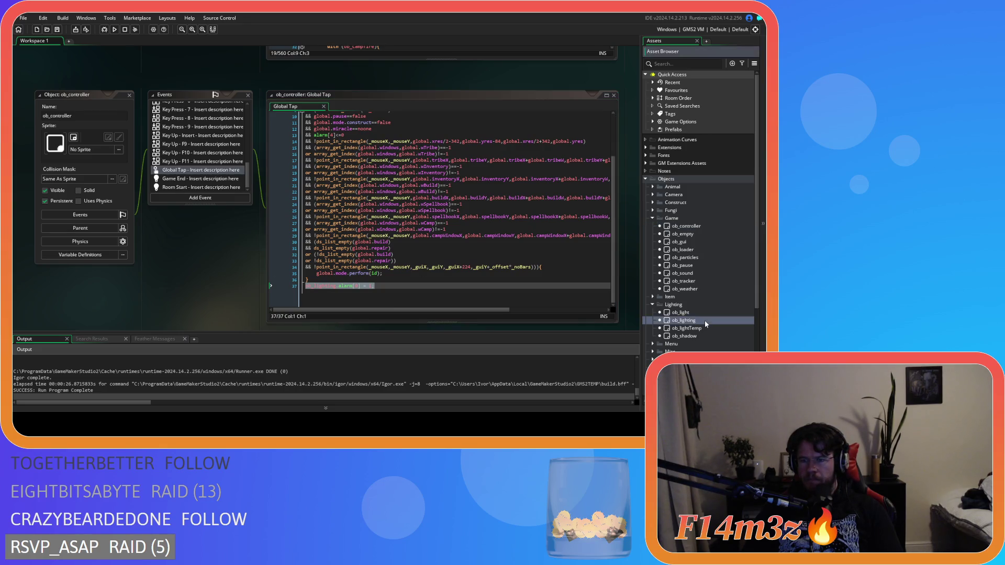
{"action": "left_click", "coordinate": [445, 249]}
{"action": "left_click", "coordinate": [444, 227]}
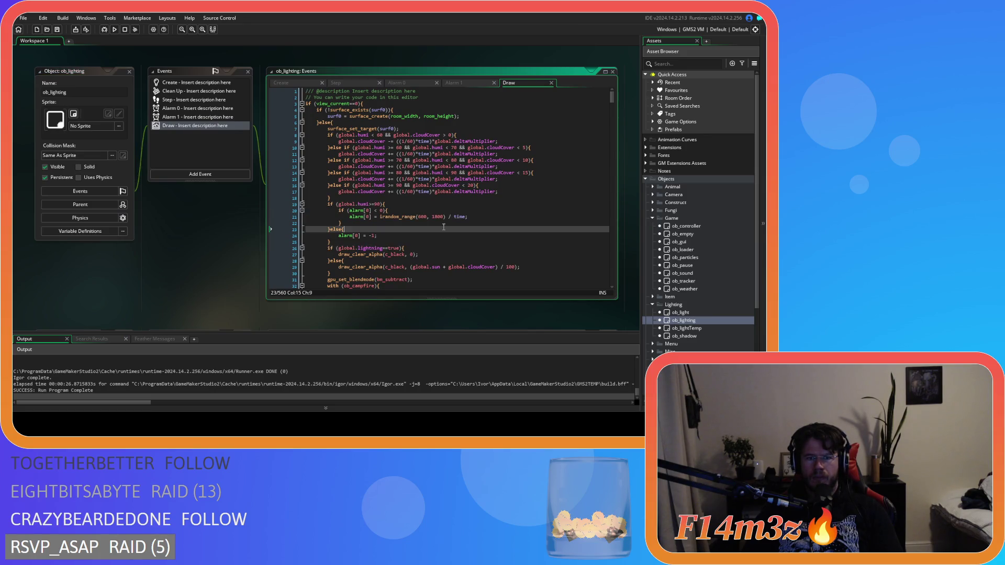
{"action": "left_click_drag", "start_coordinate": [331, 242], "coordinate": [339, 204]}
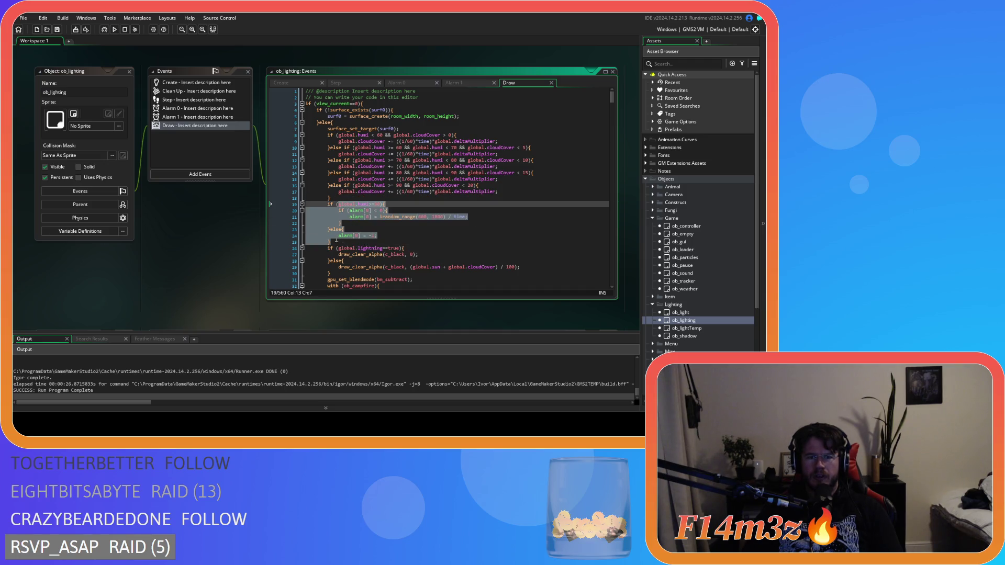
{"action": "left_click", "coordinate": [343, 240]}
{"action": "left_click_drag", "start_coordinate": [377, 236], "coordinate": [327, 236]}
{"action": "left_click", "coordinate": [395, 236]}
{"action": "key", "text": "ctrl+k"}
{"action": "key", "text": "F5"}
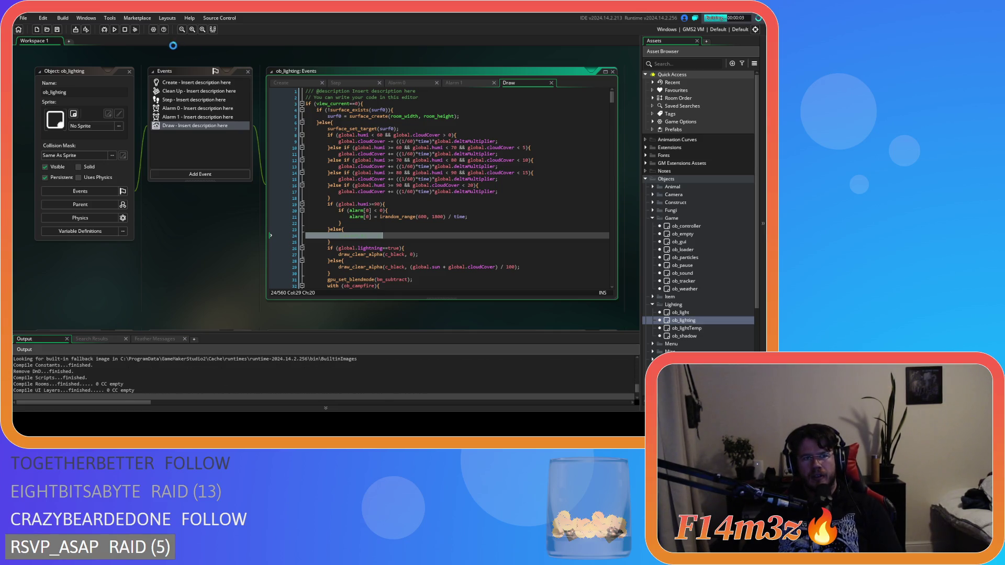
- Reopen ob_controller's Global Tap code and clear the old alarm value on line 37
{"action": "double_click", "coordinate": [709, 226]}
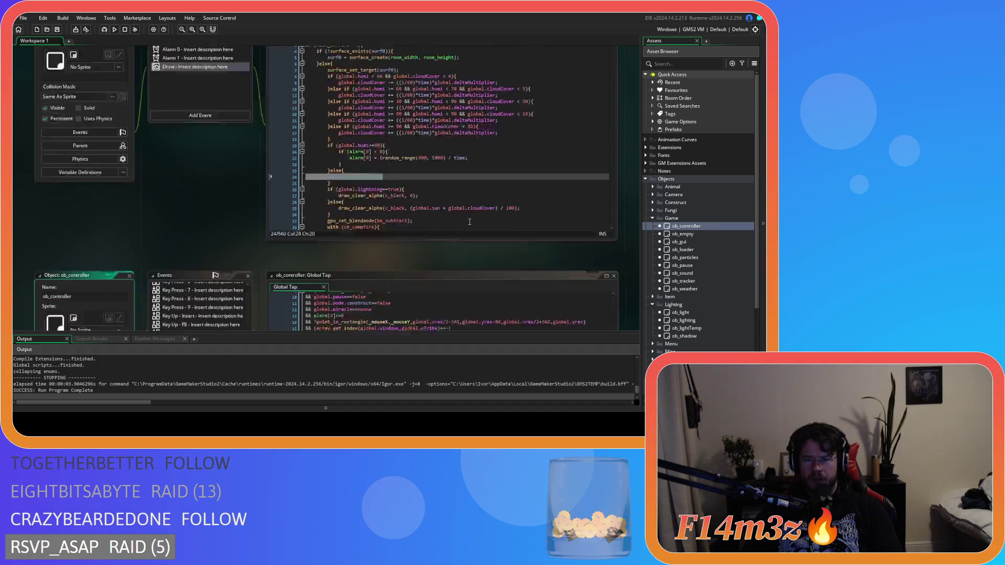
{"action": "left_click", "coordinate": [369, 262]}
{"action": "left_click", "coordinate": [374, 268]}
{"action": "key", "text": "BackSpace"}
{"action": "key", "text": "BackSpace"}
- Enter 0 as the alarm value, test-run the game zoomed out, then quit with Esc and Y
{"action": "type", "text": "0"}
{"action": "key", "text": "F5"}
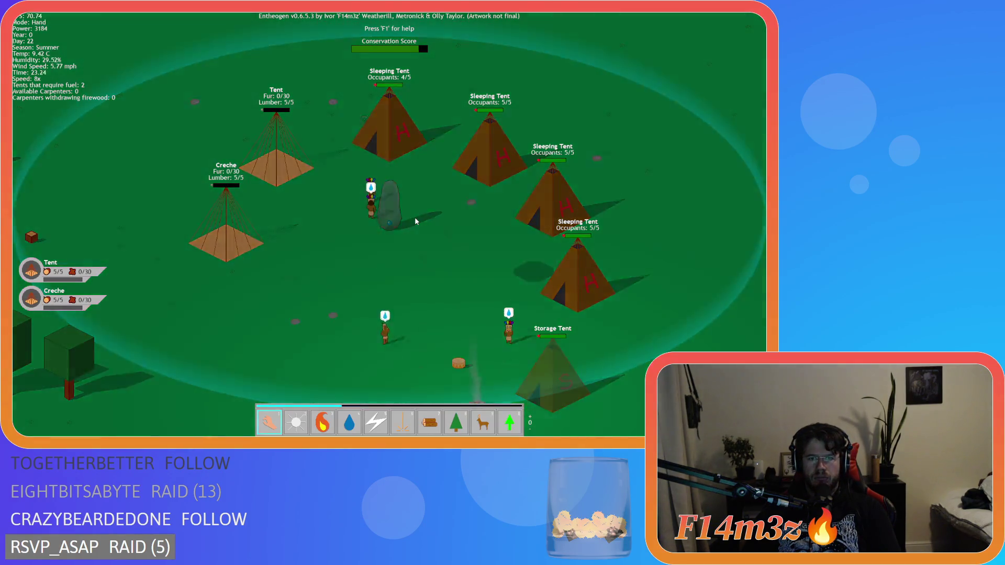
{"action": "scroll", "coordinate": [397, 218], "scroll_direction": "down", "scroll_amount": 5}
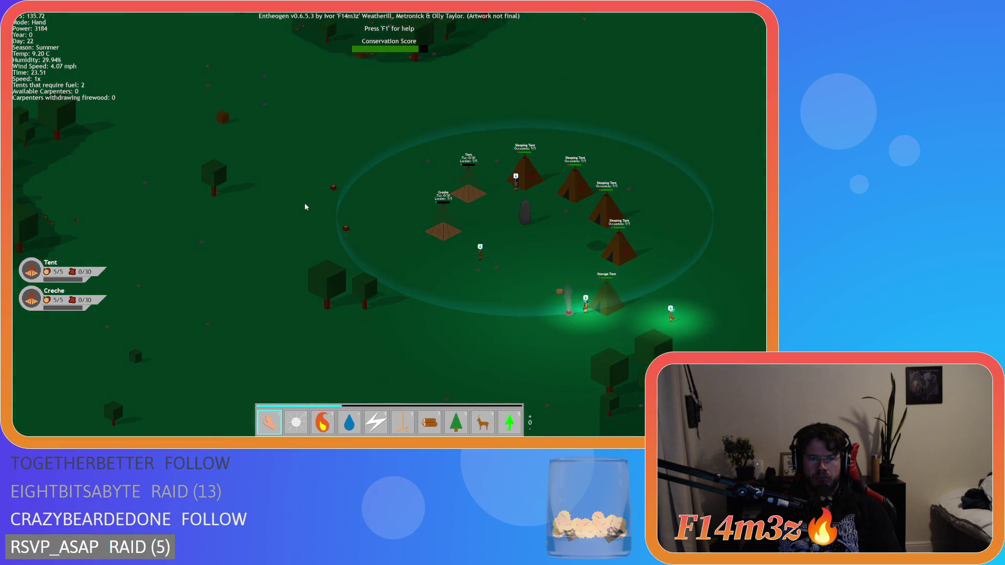
{"action": "scroll", "coordinate": [304, 204], "scroll_direction": "down", "scroll_amount": 5}
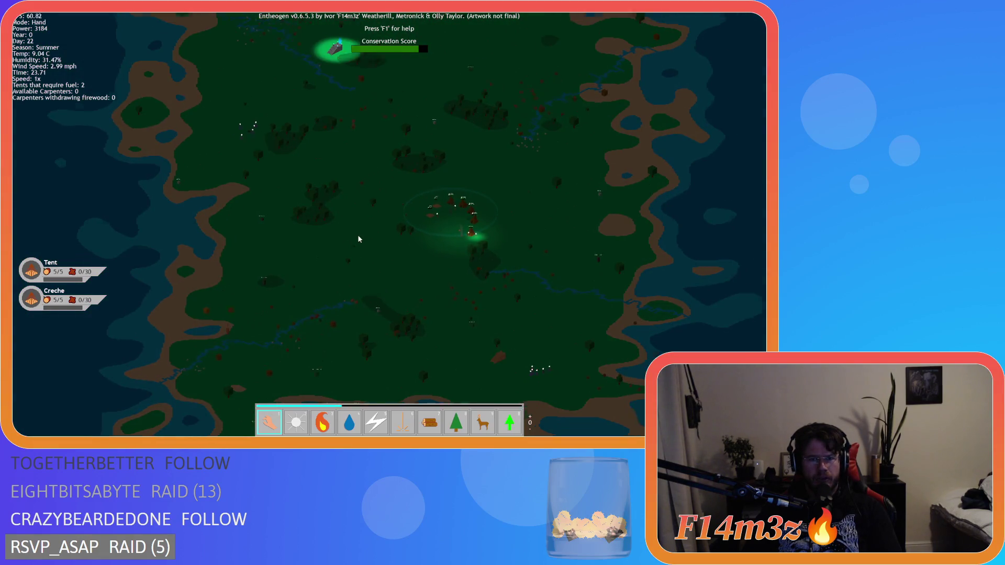
{"action": "key", "text": "w"}
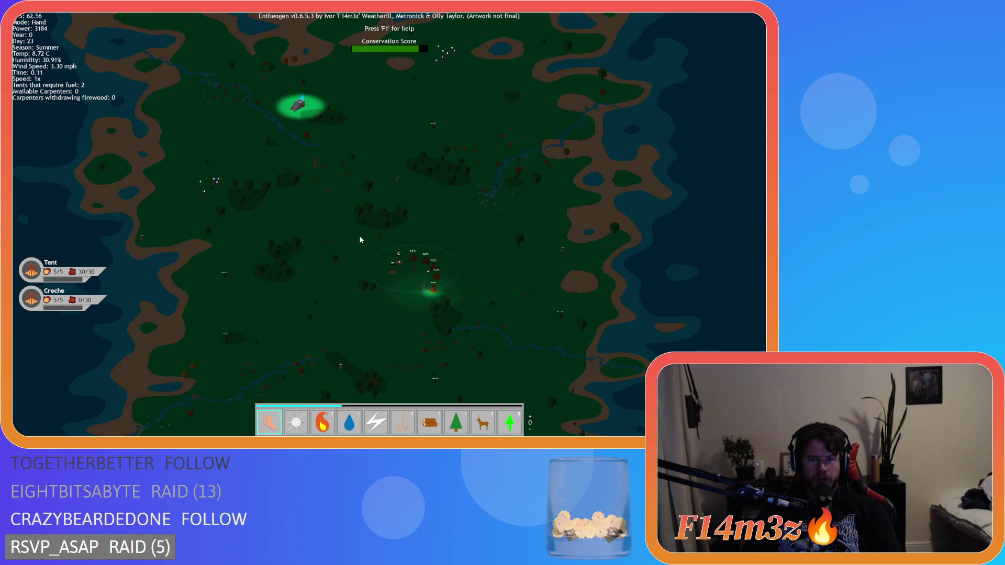
{"action": "key", "text": "Escape"}
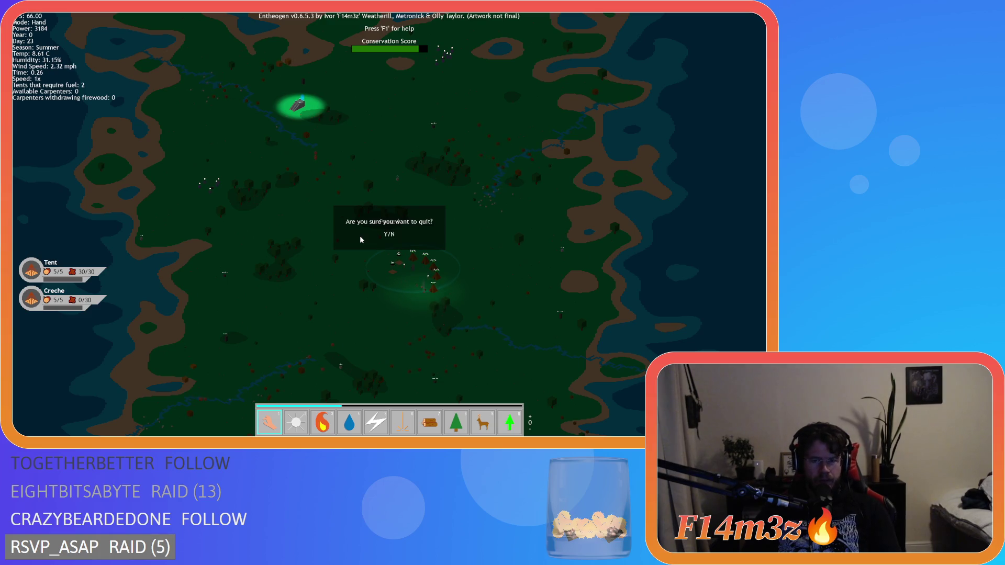
{"action": "key", "text": "y"}
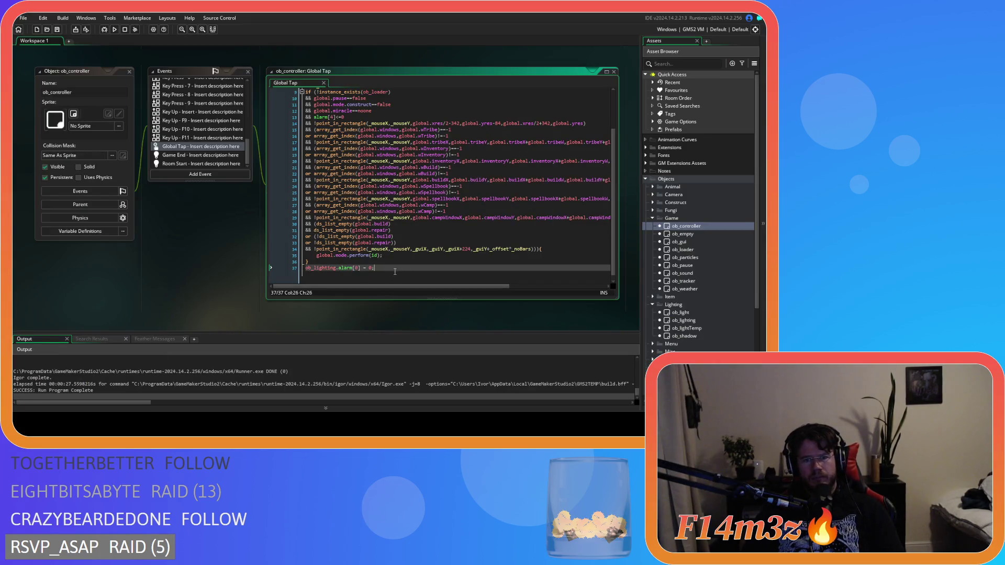
- Rebuild and run the game with F5, loading the quick-saved camp on day 22
{"action": "key", "text": "F5"}
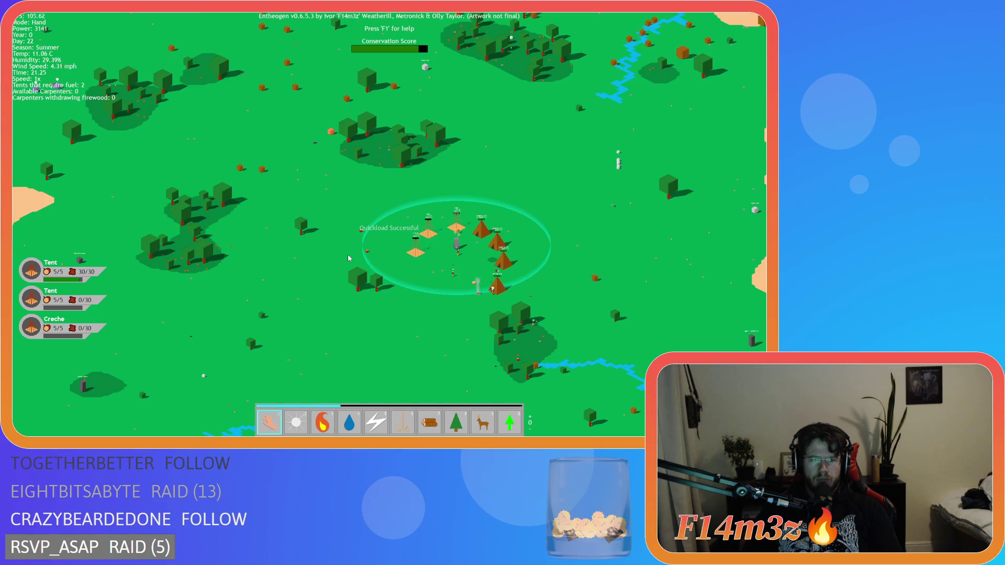
- Speed the game to 8x and back to 1x, pan north and left, and toggle pause repeatedly
{"action": "key", "text": "plus"}
{"action": "key", "text": "plus"}
{"action": "key", "text": "plus"}
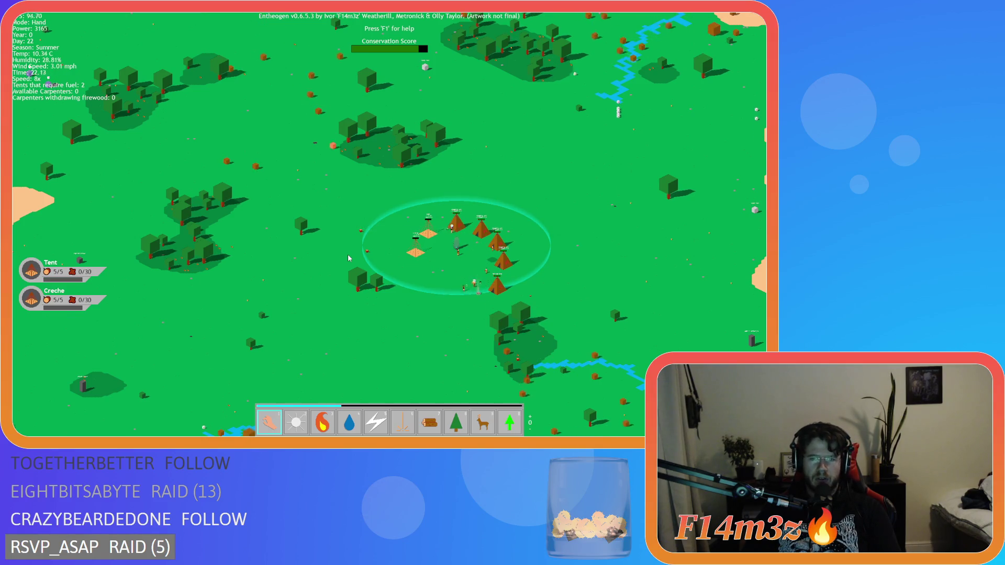
{"action": "key", "text": "minus"}
{"action": "key", "text": "minus"}
{"action": "key", "text": "minus"}
{"action": "key", "text": "w"}
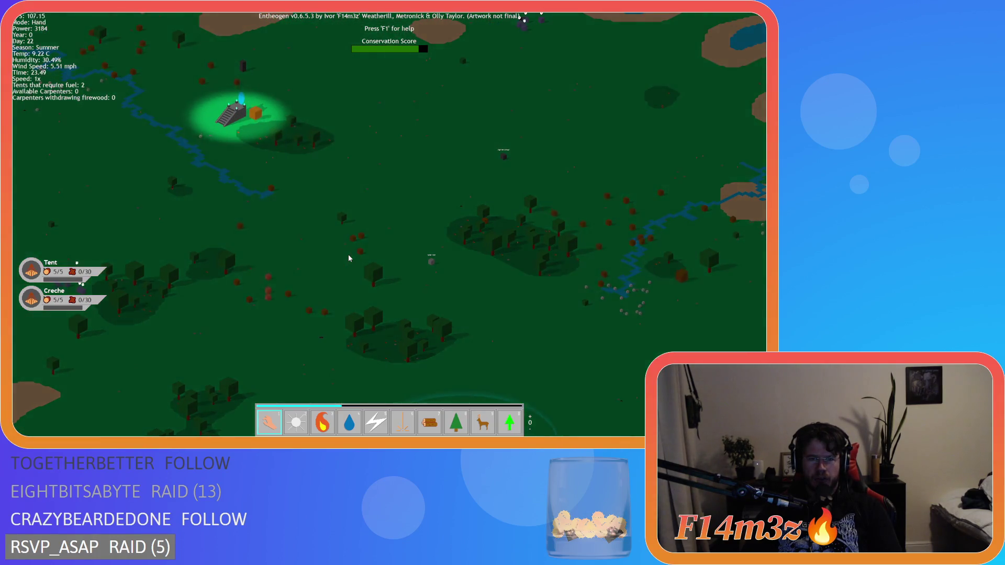
{"action": "key", "text": "a"}
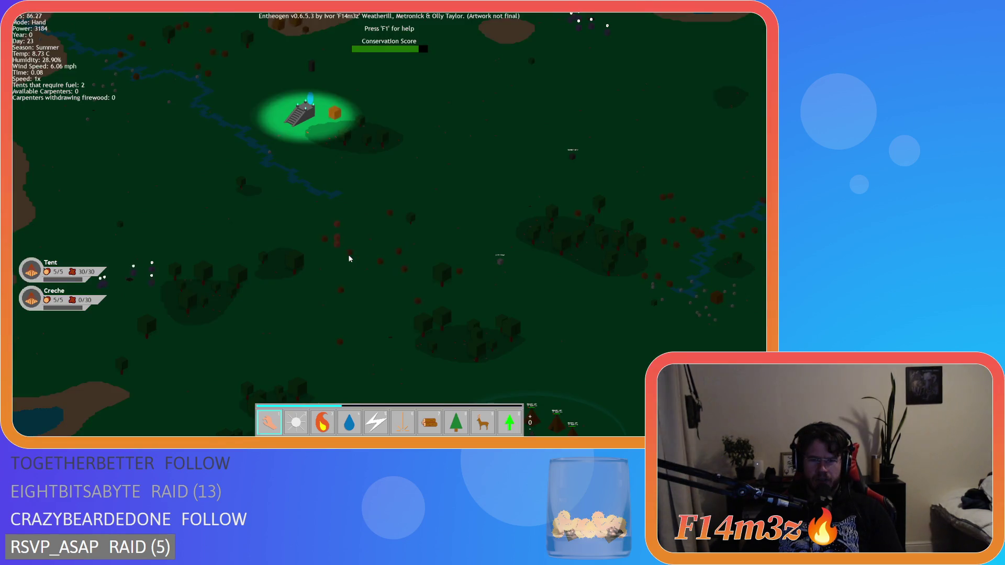
{"action": "key", "text": "space"}
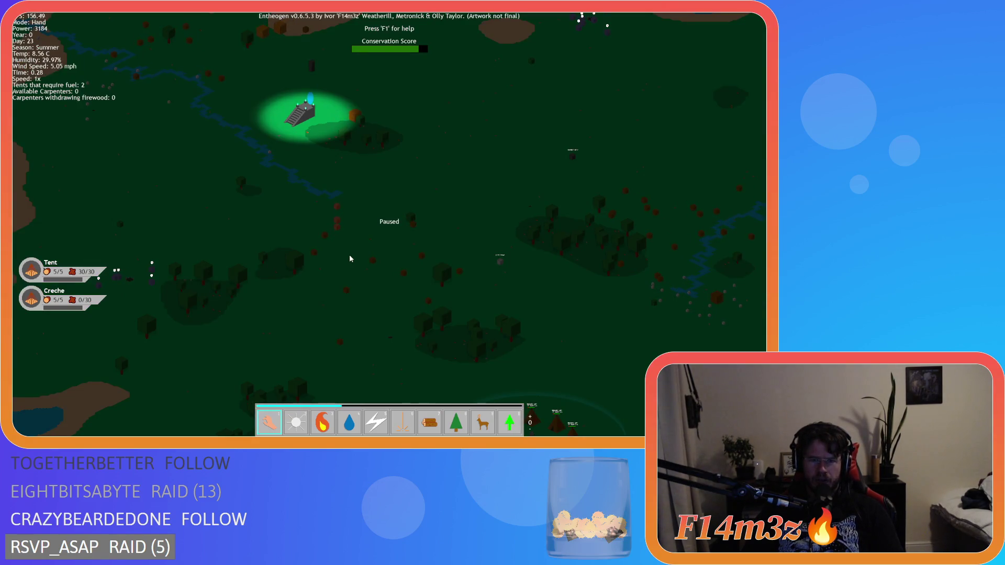
{"action": "key", "text": "space"}
{"action": "key", "text": "space"}
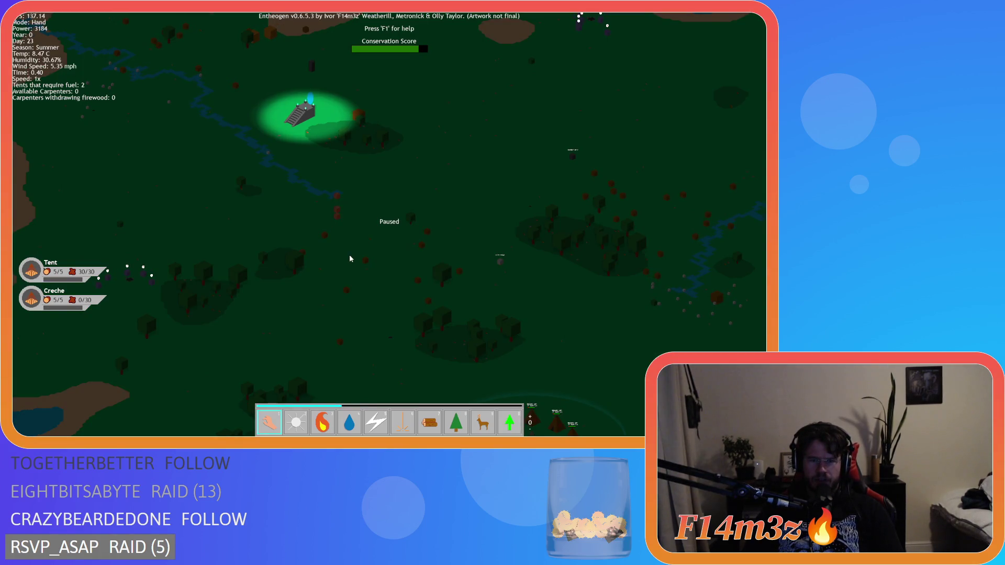
{"action": "key", "text": "space"}
{"action": "key", "text": "space"}
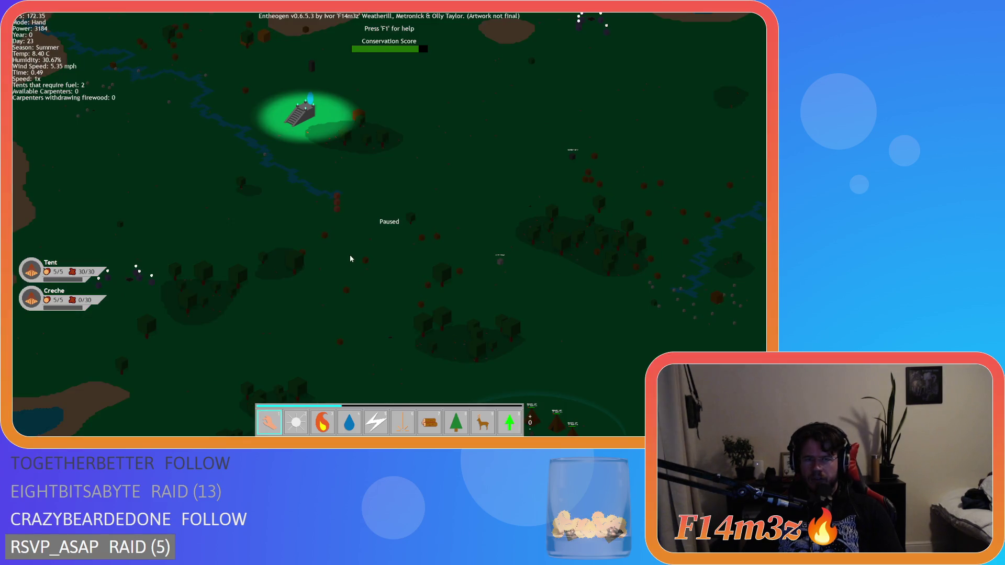
{"action": "key", "text": "space"}
{"action": "key", "text": "space"}
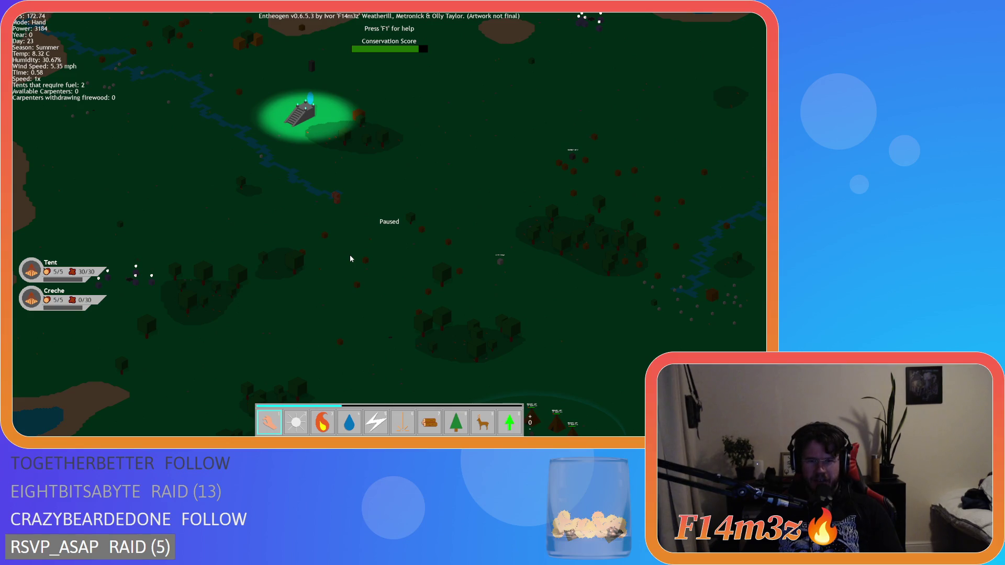
{"action": "key", "text": "space"}
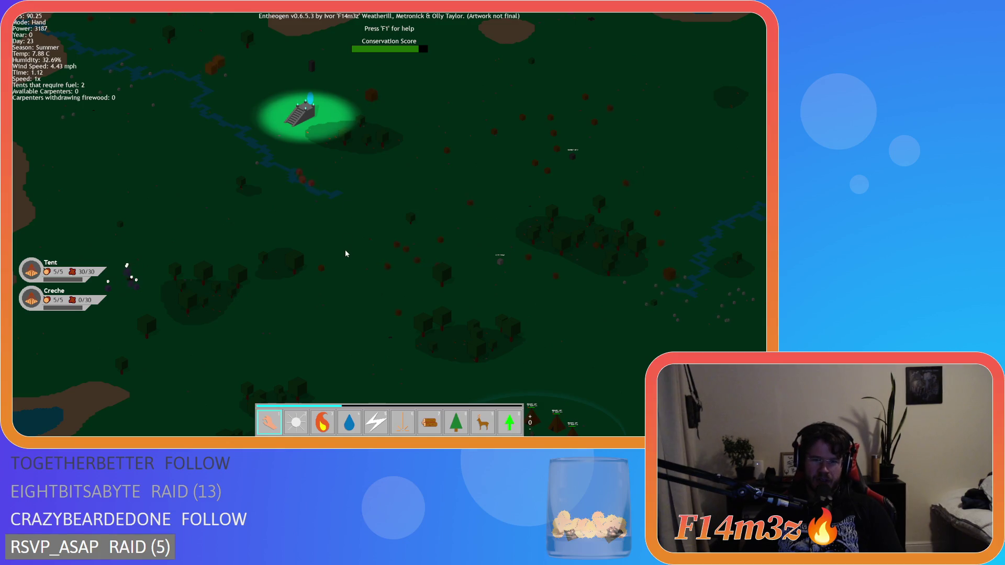
{"action": "key", "text": "space"}
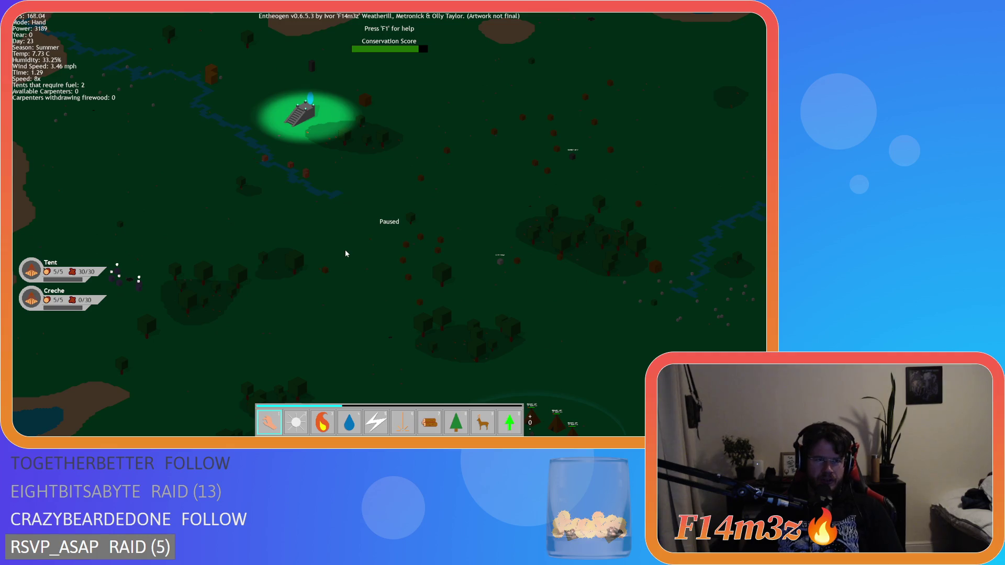
{"action": "key", "text": "space"}
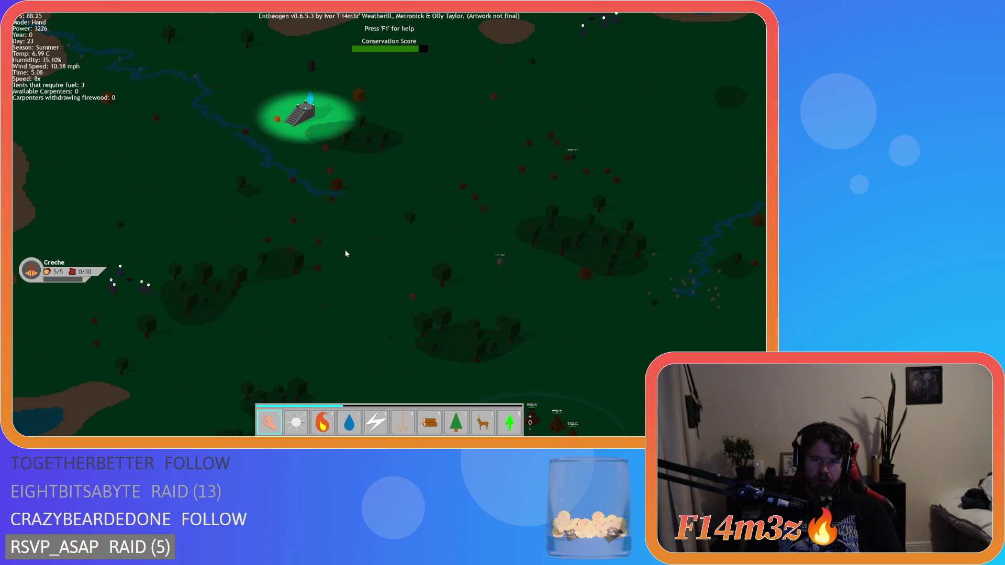
- Switch to Resurrection mode, then quit the test run back to the IDE
{"action": "key", "text": "0"}
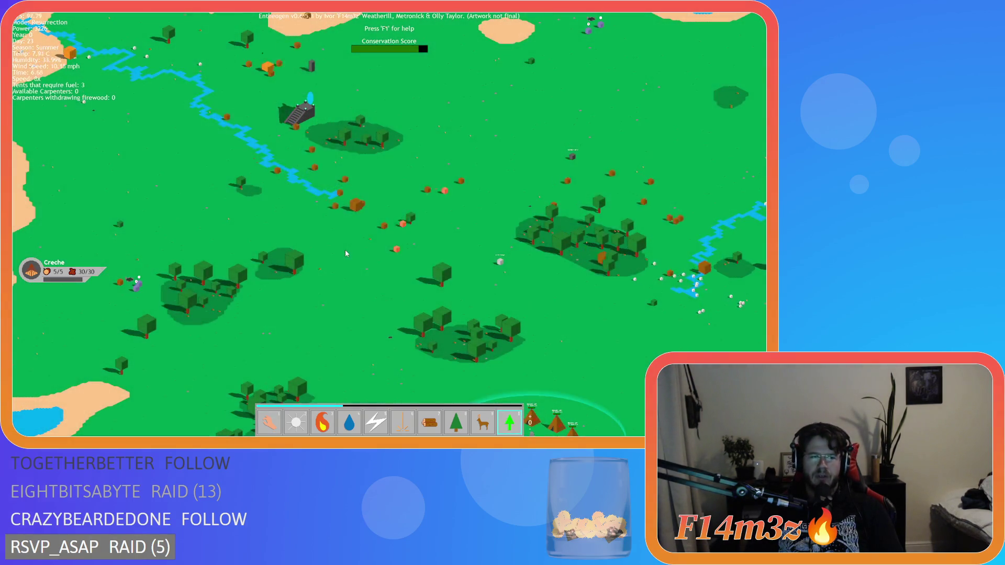
{"action": "key", "text": "1"}
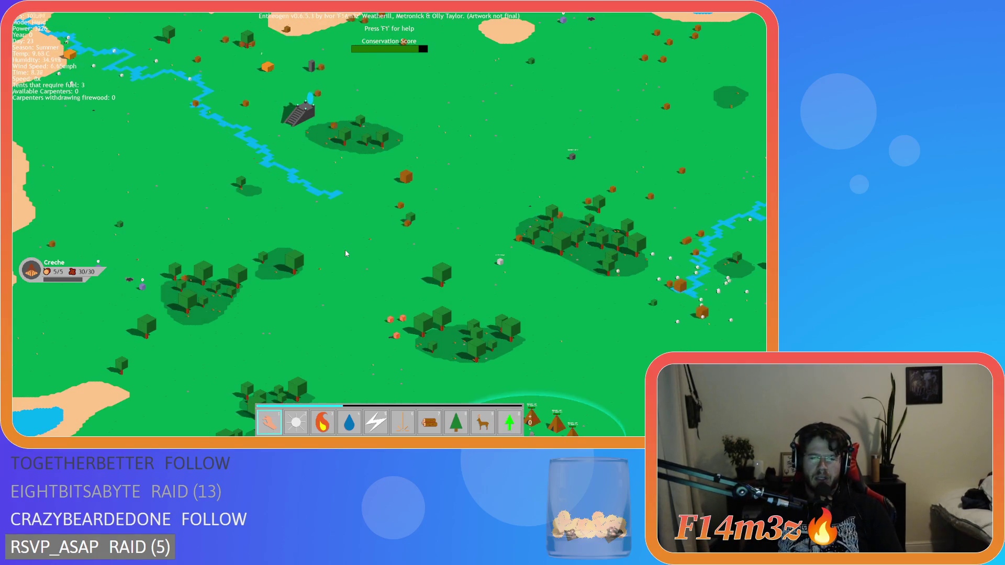
{"action": "key", "text": "Escape"}
{"action": "key", "text": "y"}
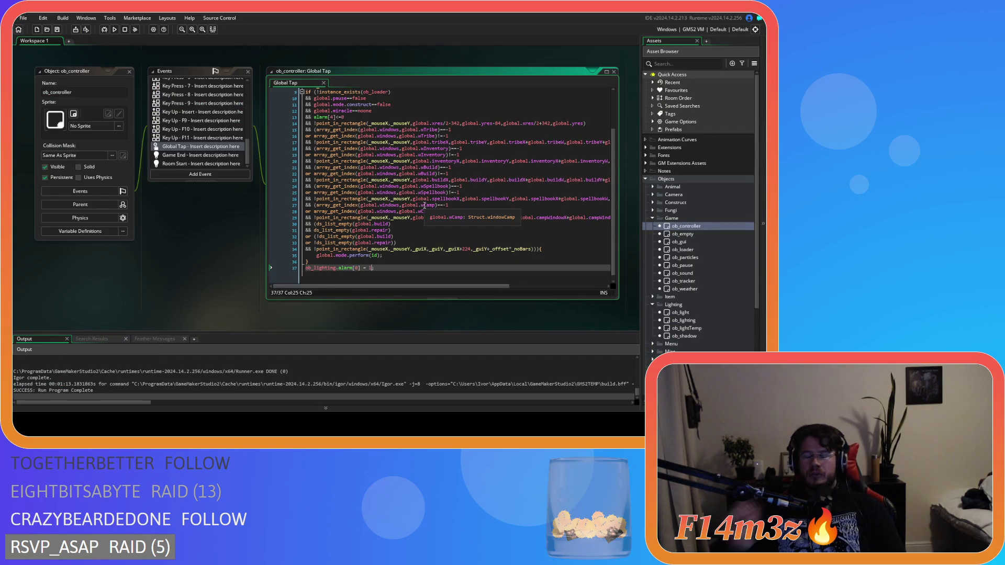
- Run the game again, pan across the camp, quit, and select Global Tap's line 37
{"action": "key", "text": "F5"}
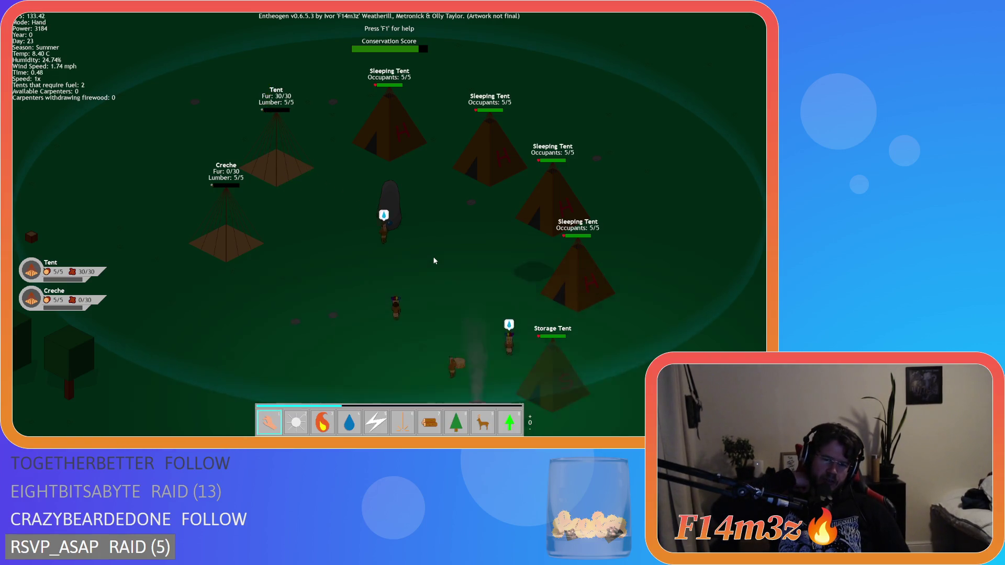
{"action": "key", "text": "a"}
{"action": "key", "text": "a"}
{"action": "key", "text": "d"}
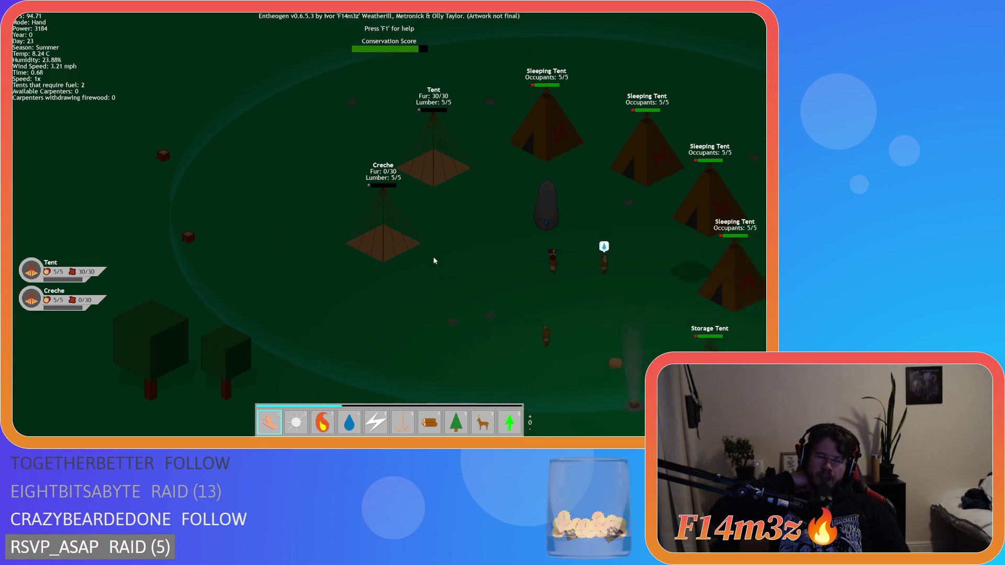
{"action": "key", "text": "d"}
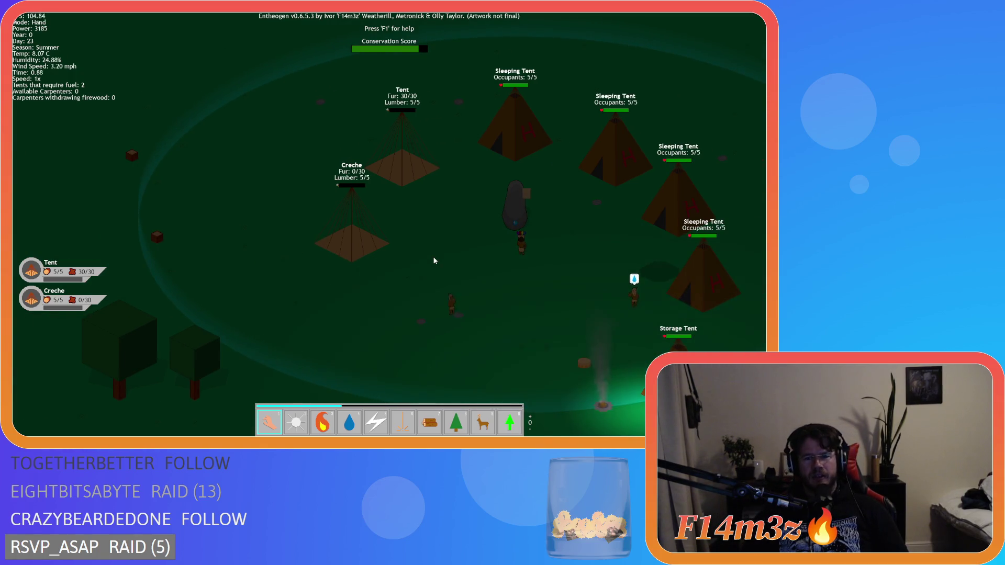
{"action": "key", "text": "Escape"}
{"action": "key", "text": "y"}
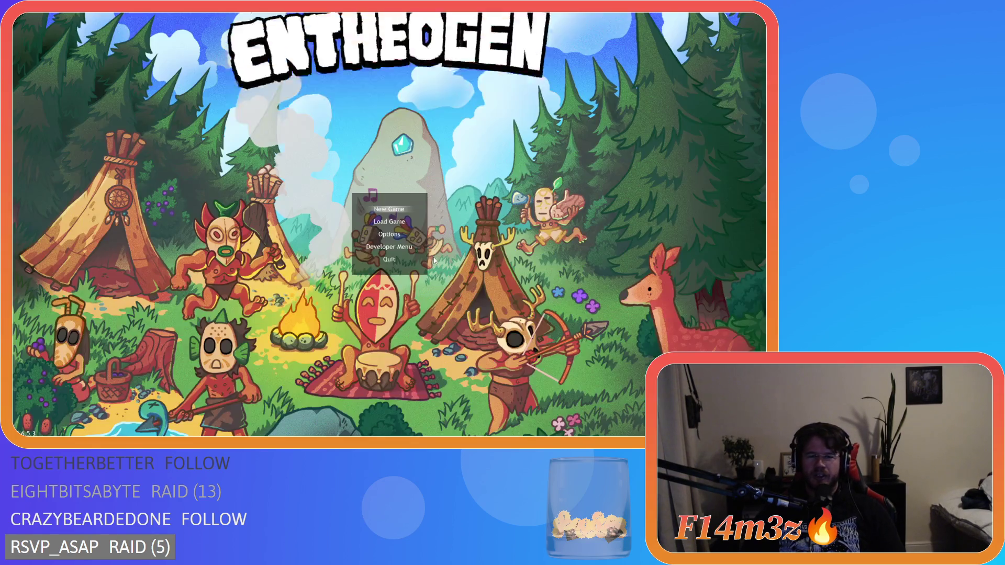
{"action": "key", "text": "shift+Home"}
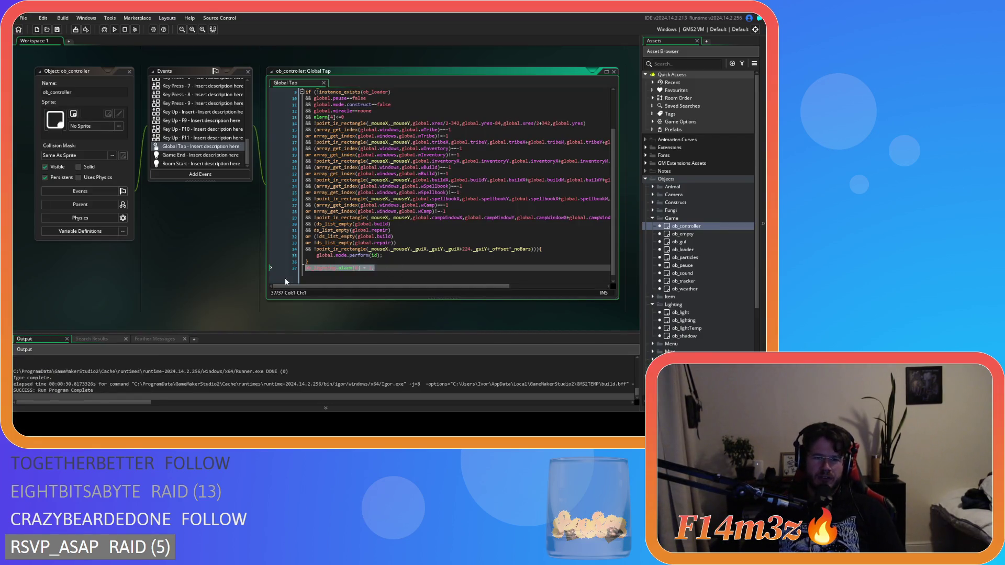
- Delete Global Tap's ob_lighting.alarm[0] line 37 and paste it into ob_lighting's code
{"action": "key", "text": "BackSpace"}
{"action": "key", "text": "BackSpace"}
{"action": "scroll", "coordinate": [216, 266], "scroll_direction": "up", "scroll_amount": 6}
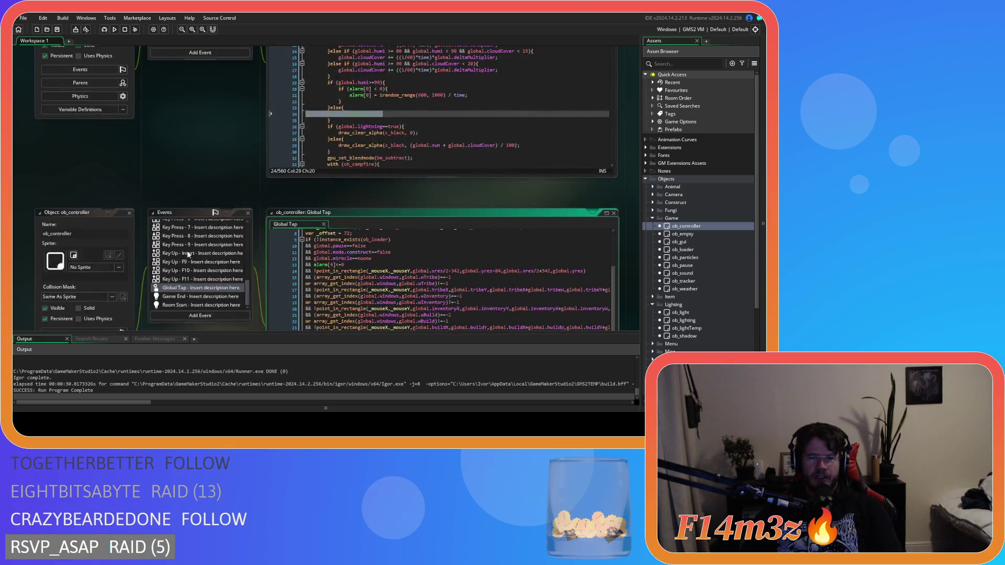
{"action": "scroll", "coordinate": [251, 246], "scroll_direction": "down", "scroll_amount": 4}
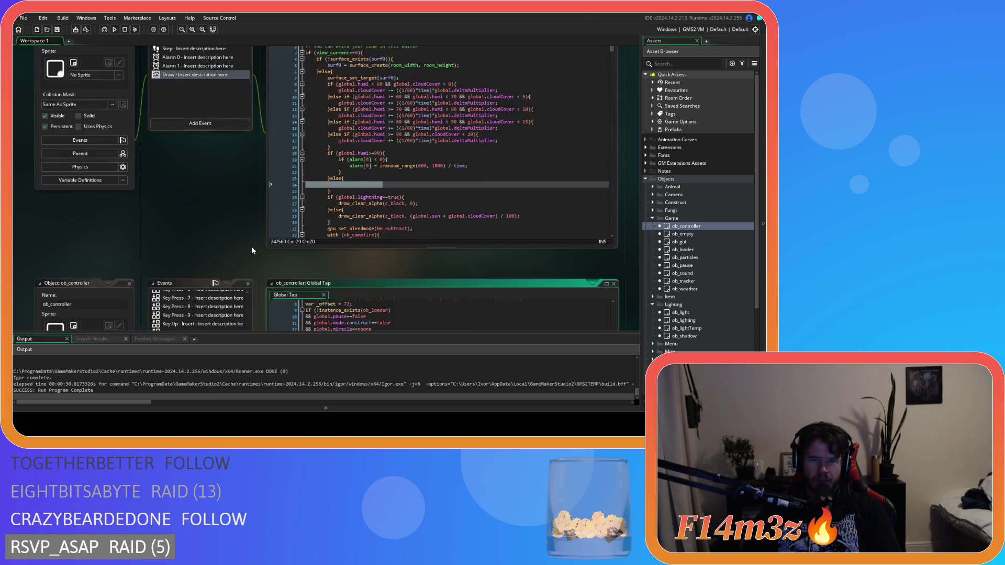
{"action": "scroll", "coordinate": [252, 246], "scroll_direction": "up", "scroll_amount": 2}
{"action": "left_click", "coordinate": [386, 277]}
{"action": "key", "text": "ctrl+v"}
- Inspect ob_lighting's Step code and select the alarm[0] = -1 statement on line 9
{"action": "left_click", "coordinate": [407, 126]}
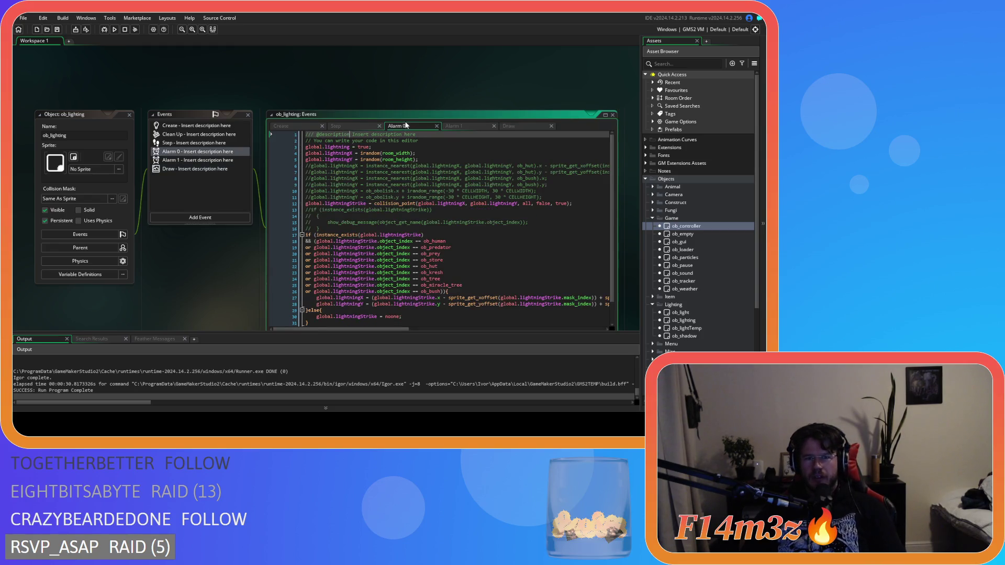
{"action": "left_click", "coordinate": [349, 126]}
{"action": "left_click", "coordinate": [418, 219]}
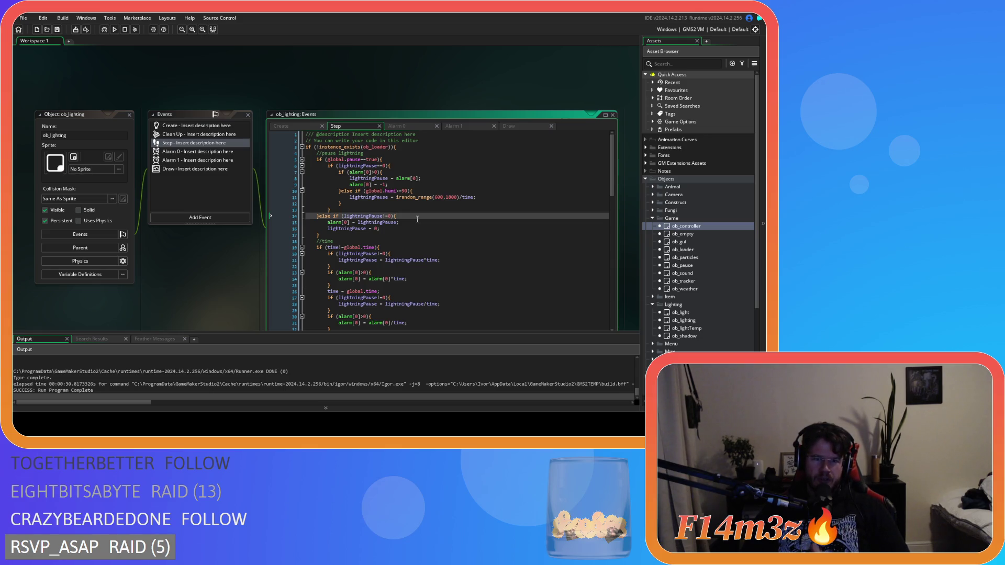
{"action": "left_click", "coordinate": [407, 161]}
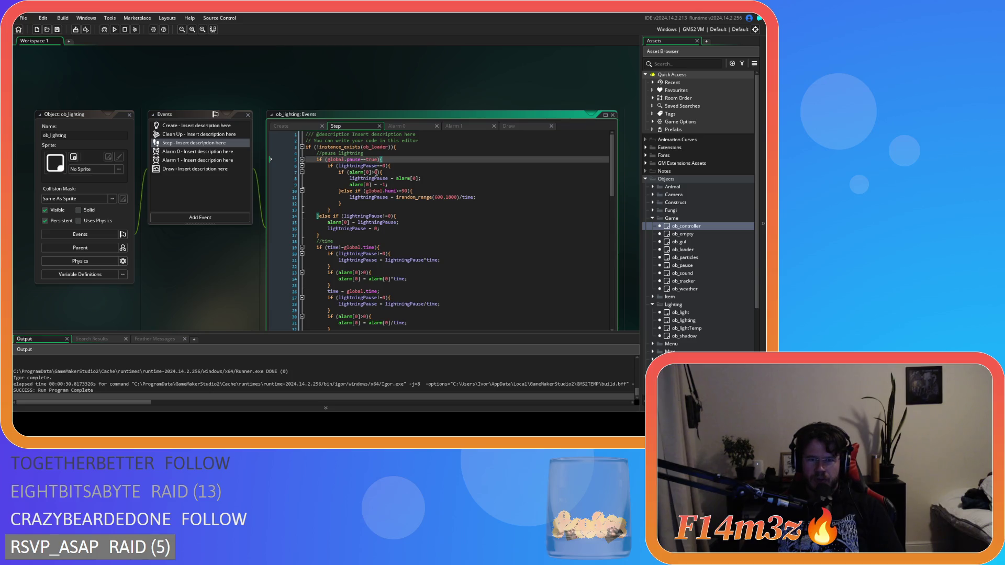
{"action": "left_click", "coordinate": [397, 172]}
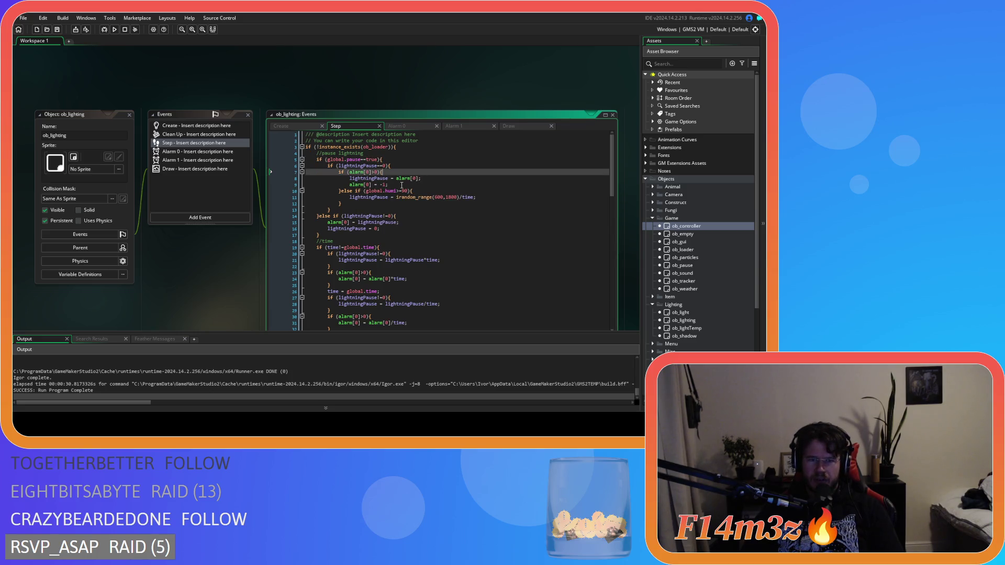
{"action": "left_click_drag", "start_coordinate": [338, 178], "coordinate": [388, 184]}
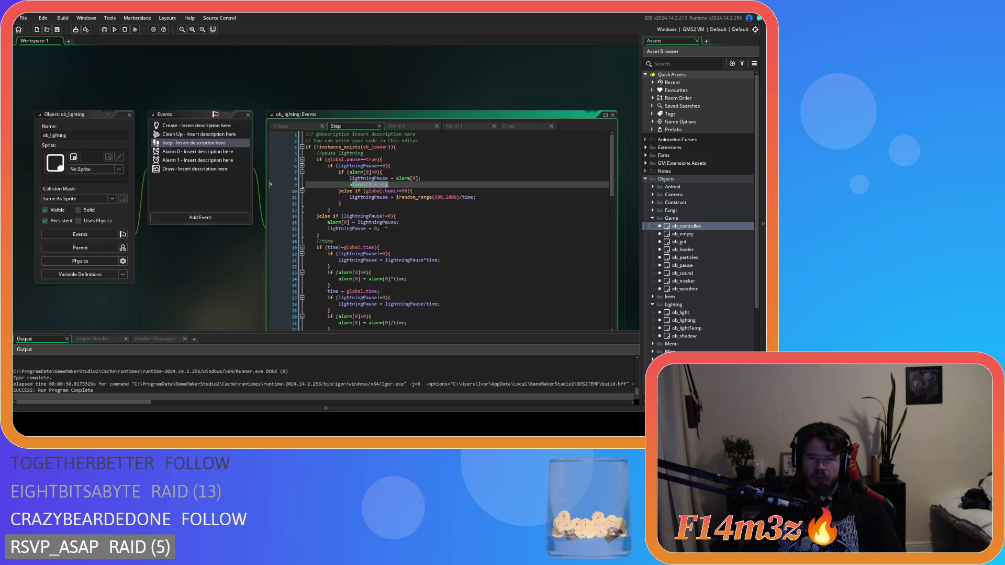
{"action": "left_click", "coordinate": [432, 191]}
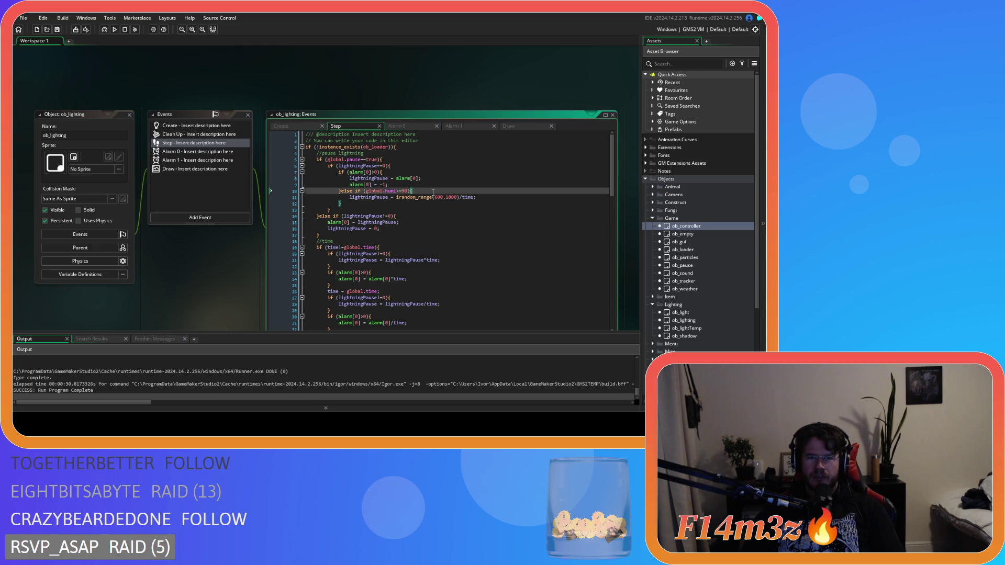
{"action": "left_click_drag", "start_coordinate": [388, 185], "coordinate": [349, 185]}
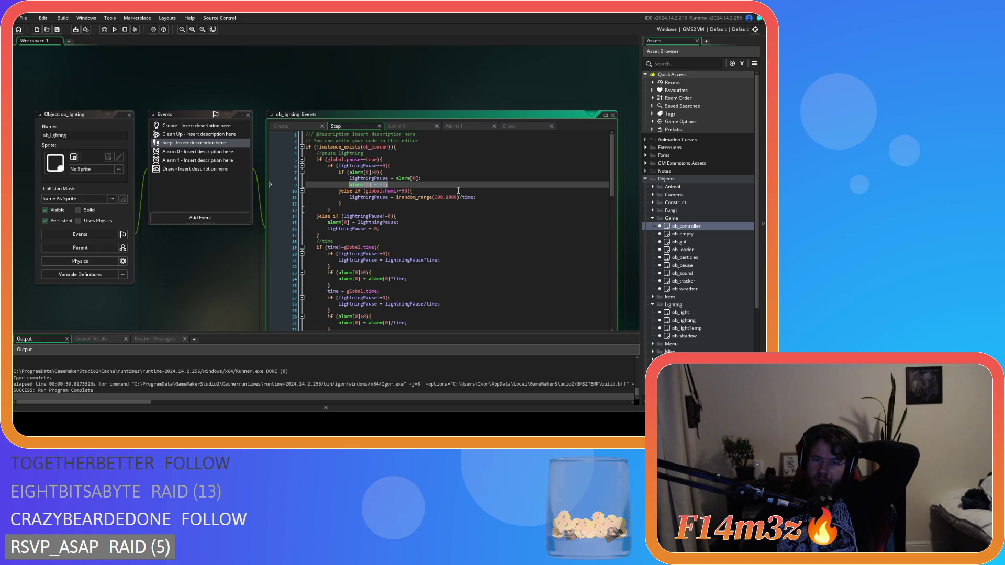
- Change ob_lighting's Step line 7 check from alarm[0]>0 to alarm[0]>=0
{"action": "left_click", "coordinate": [496, 126]}
{"action": "left_click", "coordinate": [518, 126]}
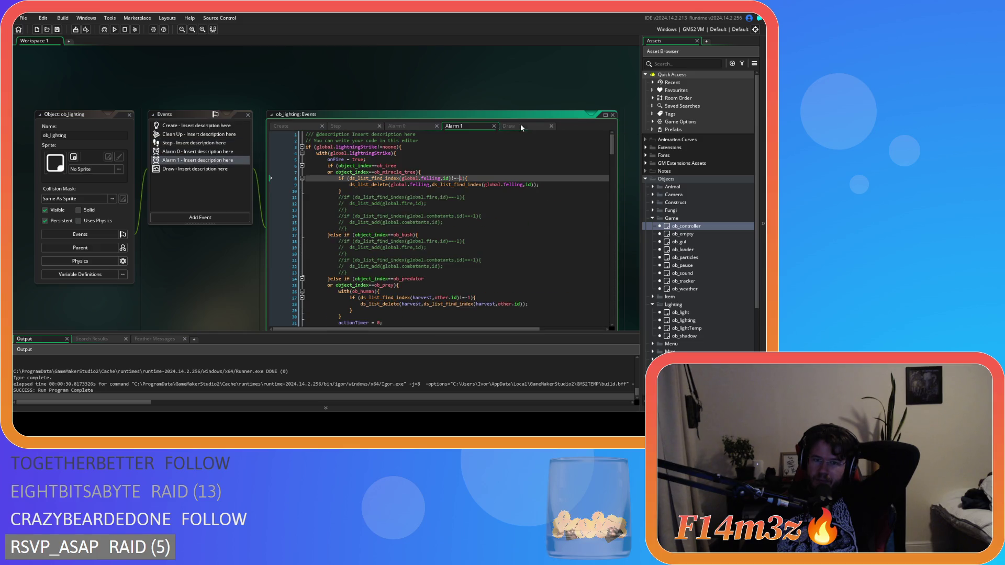
{"action": "scroll", "coordinate": [449, 223], "scroll_direction": "down", "scroll_amount": 2}
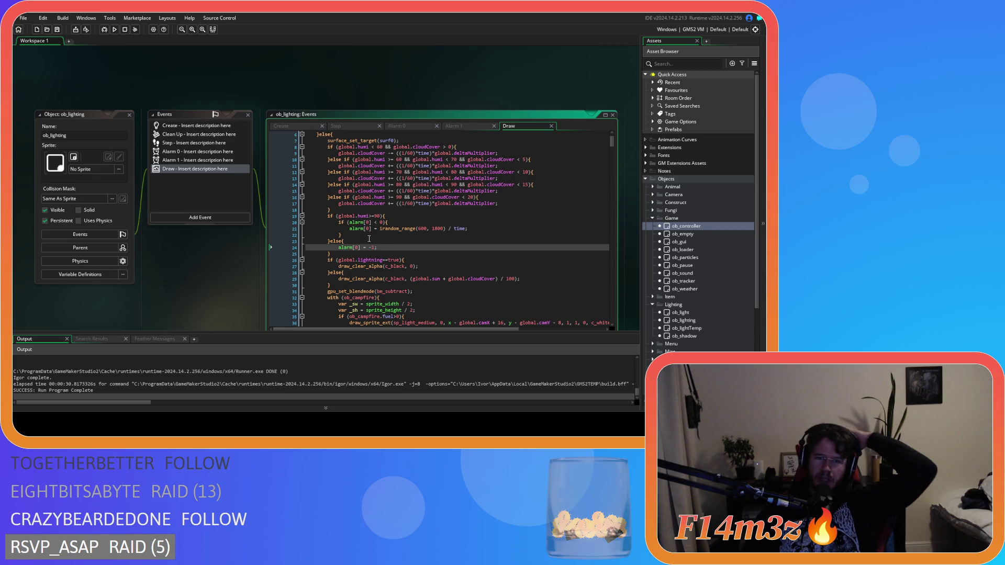
{"action": "left_click", "coordinate": [395, 125]}
{"action": "left_click", "coordinate": [338, 126]}
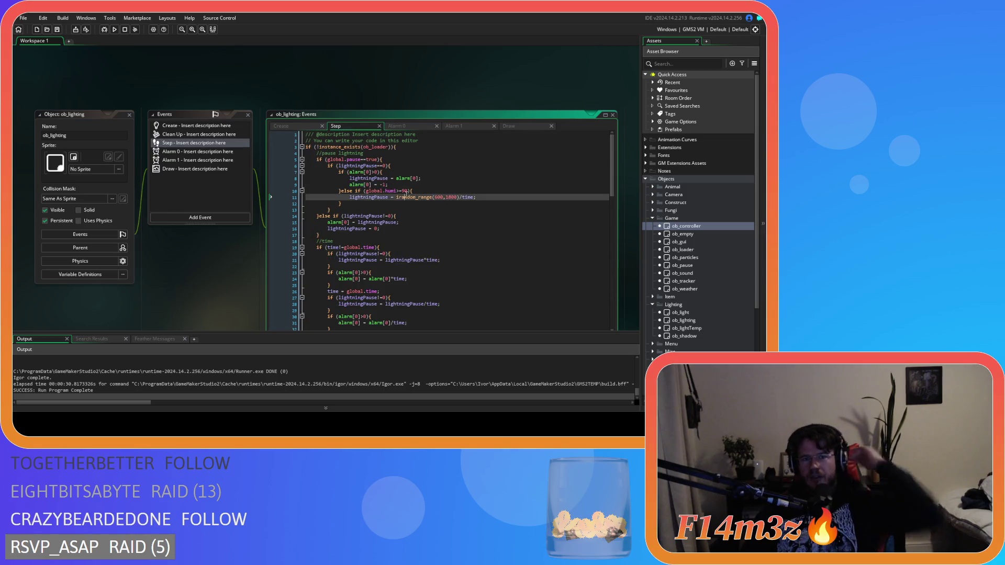
{"action": "left_click", "coordinate": [382, 172]}
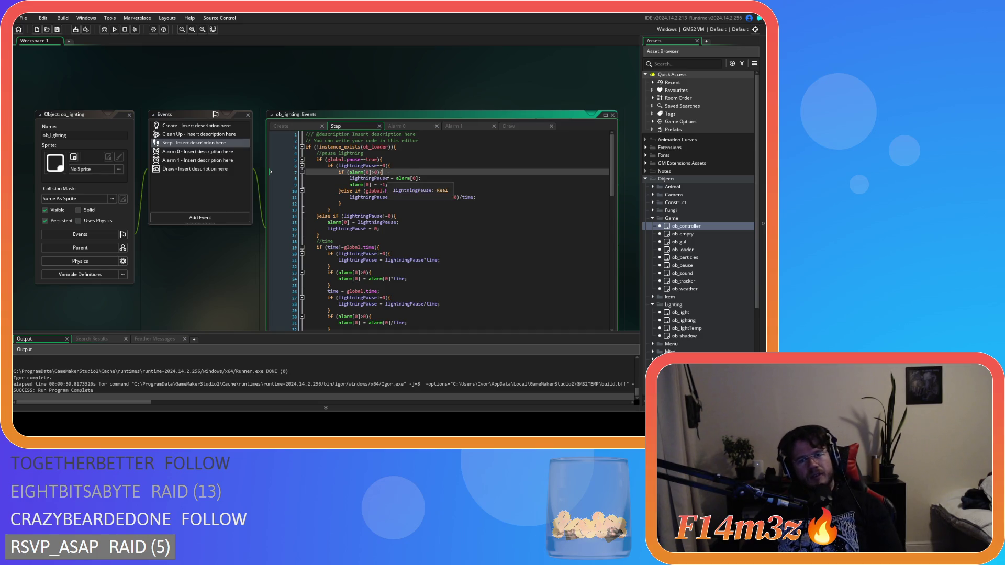
{"action": "mouse_move", "coordinate": [410, 178]}
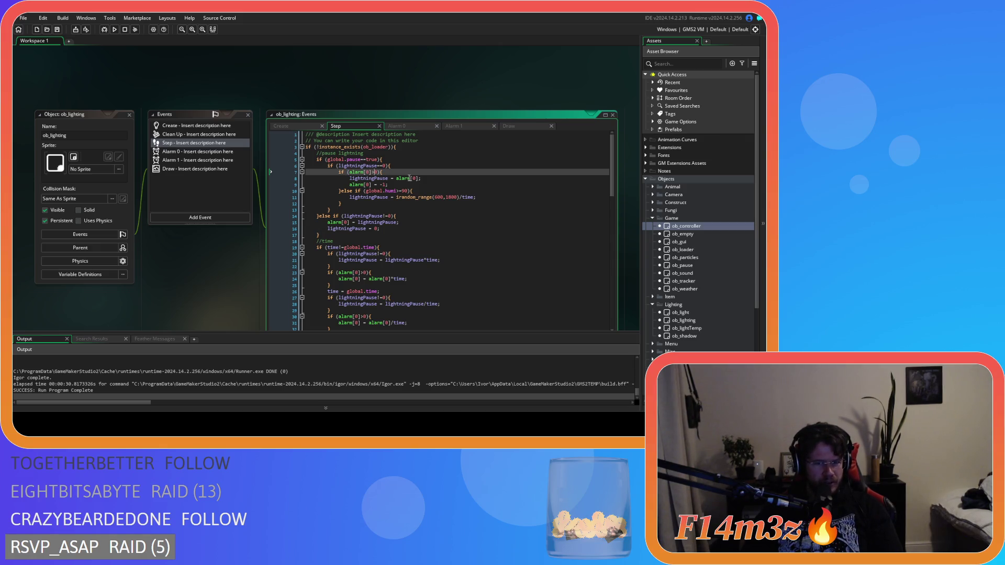
{"action": "type", "text": "="}
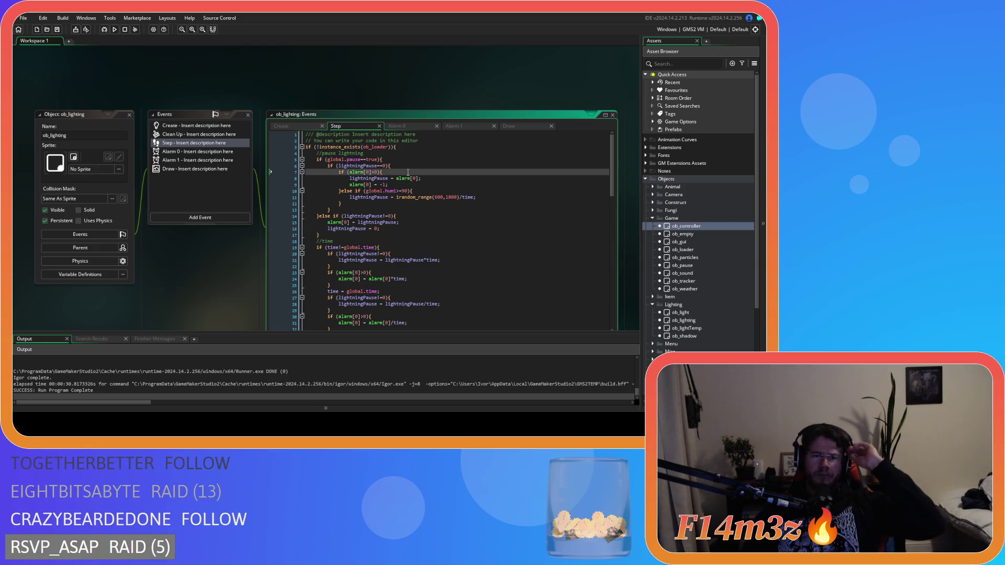
{"action": "double_click", "coordinate": [383, 185]}
{"action": "key", "text": "shift+Home"}
{"action": "key", "text": "BackSpace"}
{"action": "left_click_drag", "start_coordinate": [350, 184], "coordinate": [273, 181]}
{"action": "key", "text": "BackSpace"}
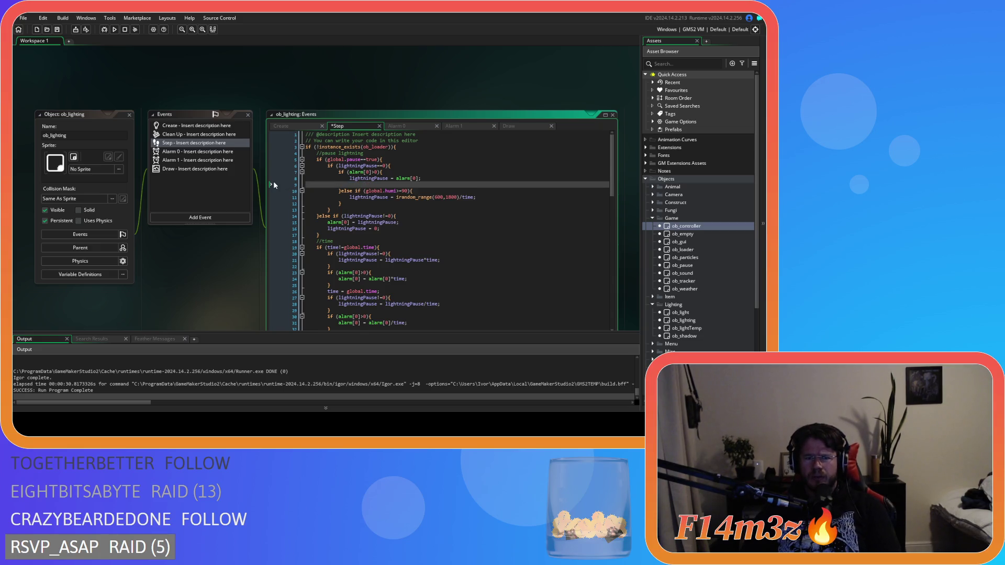
{"action": "key", "text": "BackSpace"}
{"action": "left_click", "coordinate": [351, 198]}
{"action": "key", "text": "Return"}
{"action": "type", "text": "alarm[0] = -1;"}
{"action": "left_click_drag", "start_coordinate": [364, 172], "coordinate": [383, 172]}
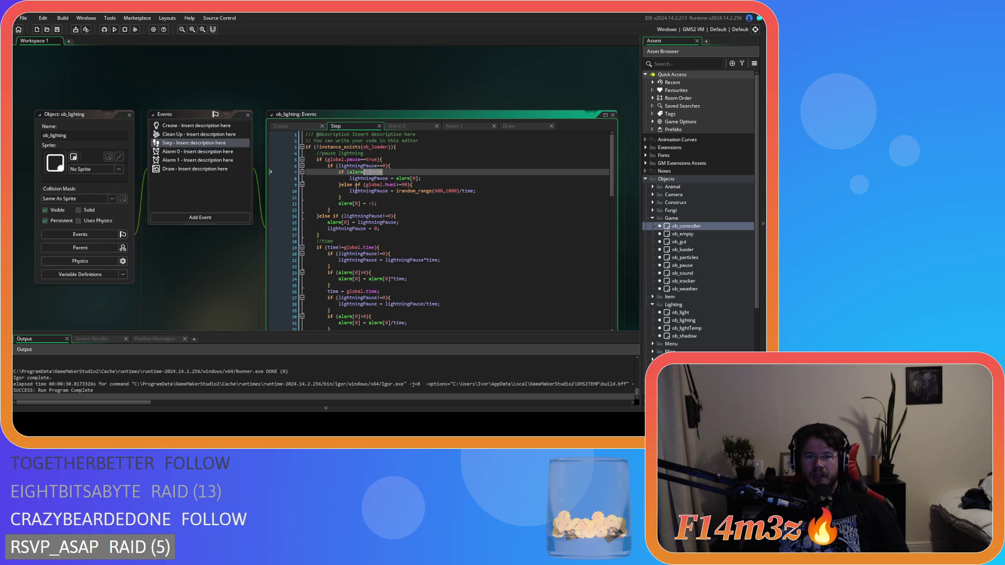
{"action": "left_click_drag", "start_coordinate": [355, 191], "coordinate": [483, 191]}
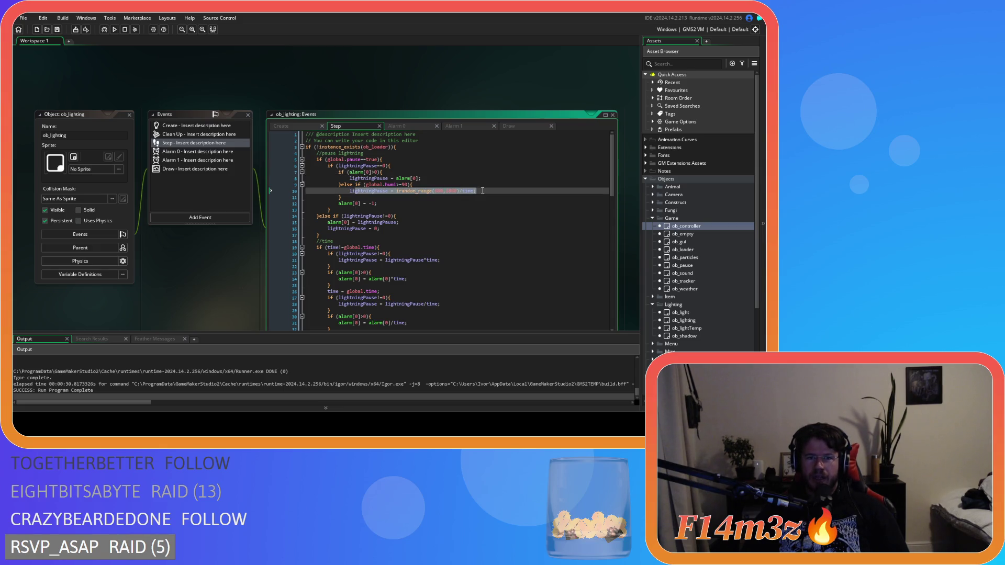
{"action": "left_click_drag", "start_coordinate": [338, 203], "coordinate": [421, 205]}
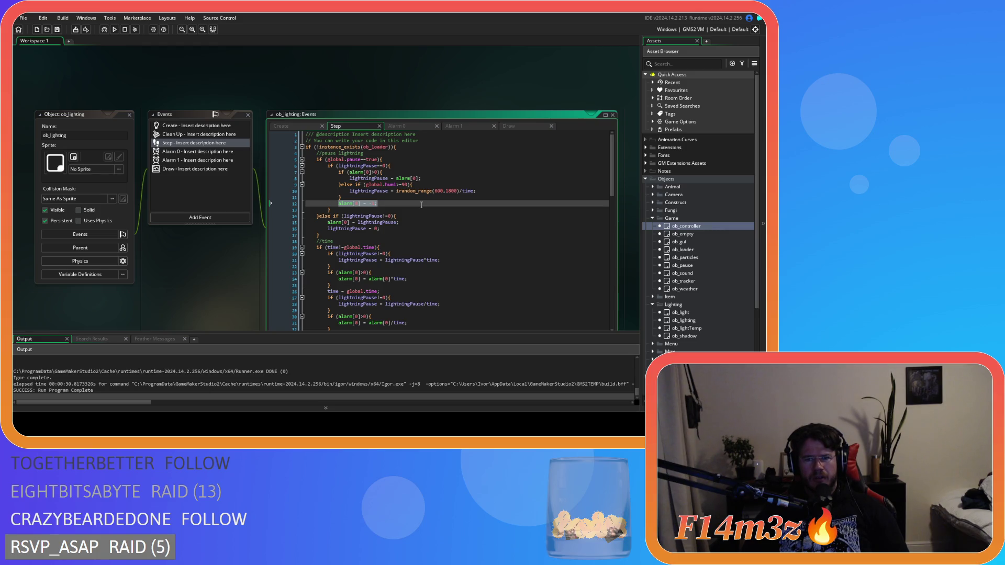
{"action": "double_click", "coordinate": [357, 192]}
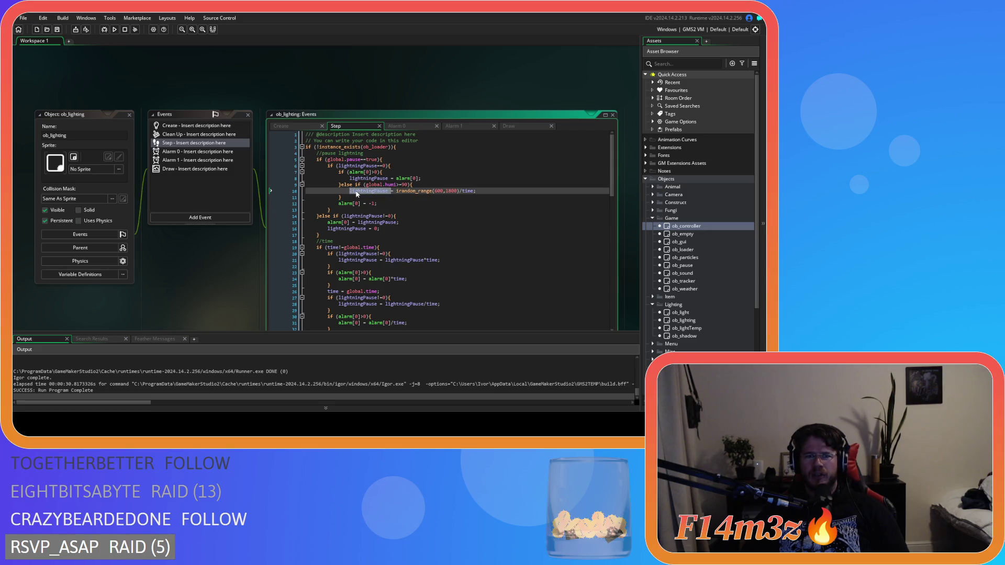
{"action": "mouse_move", "coordinate": [338, 203]}
{"action": "left_mouse_down"}
{"action": "mouse_move", "coordinate": [396, 191]}
{"action": "mouse_move", "coordinate": [341, 223]}
{"action": "left_mouse_up"}
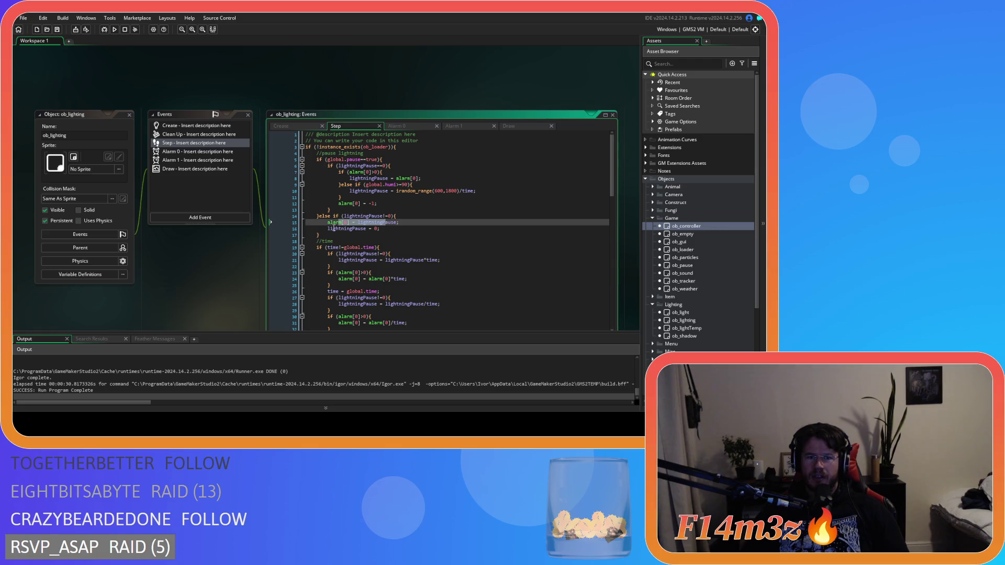
{"action": "left_click", "coordinate": [397, 229]}
{"action": "left_click", "coordinate": [397, 204]}
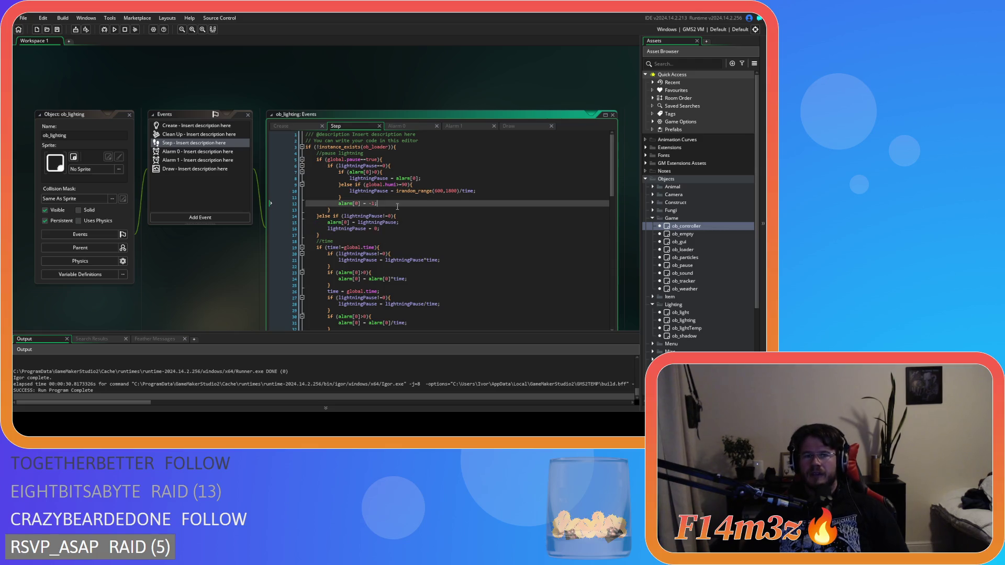
{"action": "left_click_drag", "start_coordinate": [339, 204], "coordinate": [399, 204]}
{"action": "left_click", "coordinate": [376, 173]}
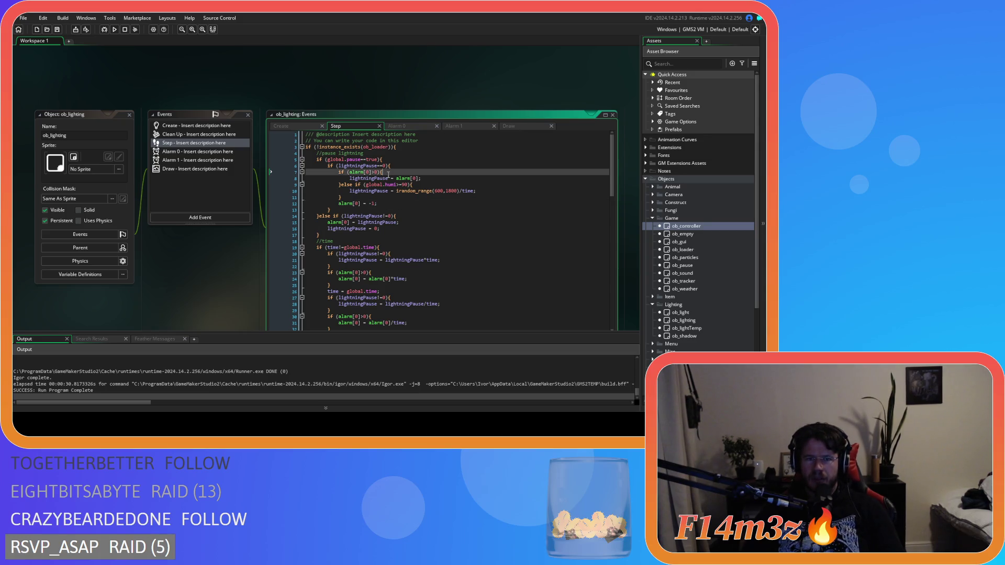
{"action": "left_click", "coordinate": [391, 174]}
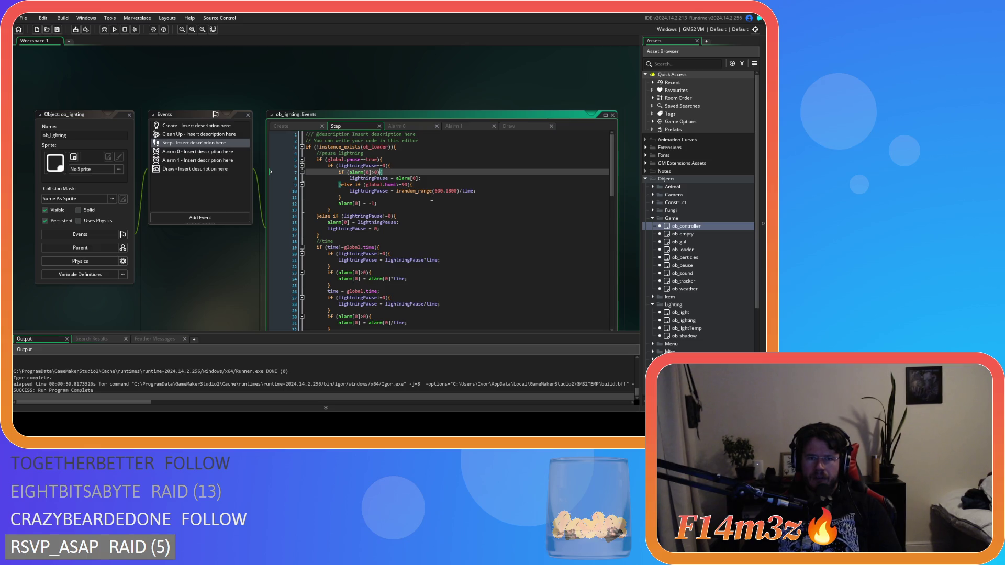
{"action": "left_click", "coordinate": [431, 198]}
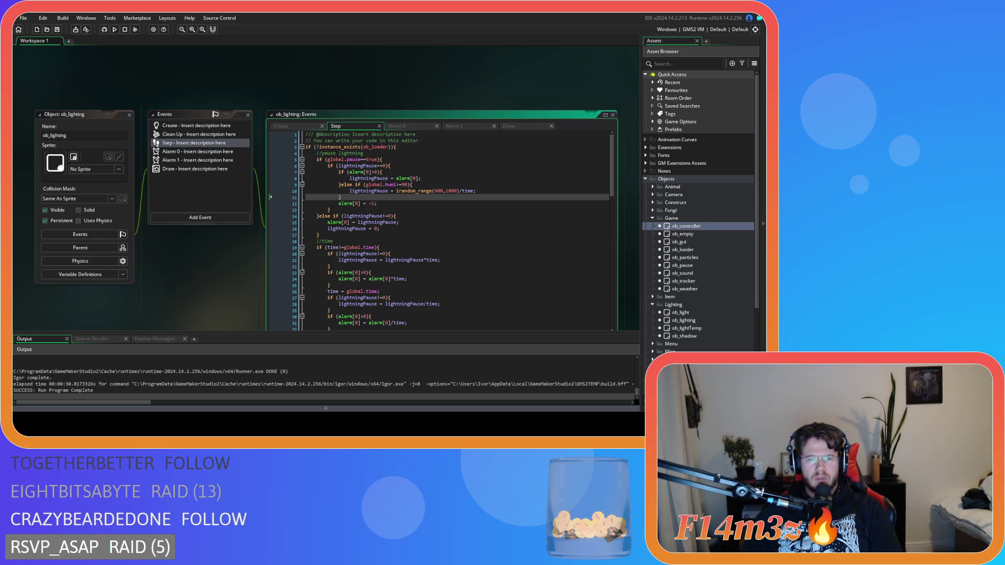
{"action": "left_click", "coordinate": [278, 273]}
{"action": "right_click", "coordinate": [156, 304]}
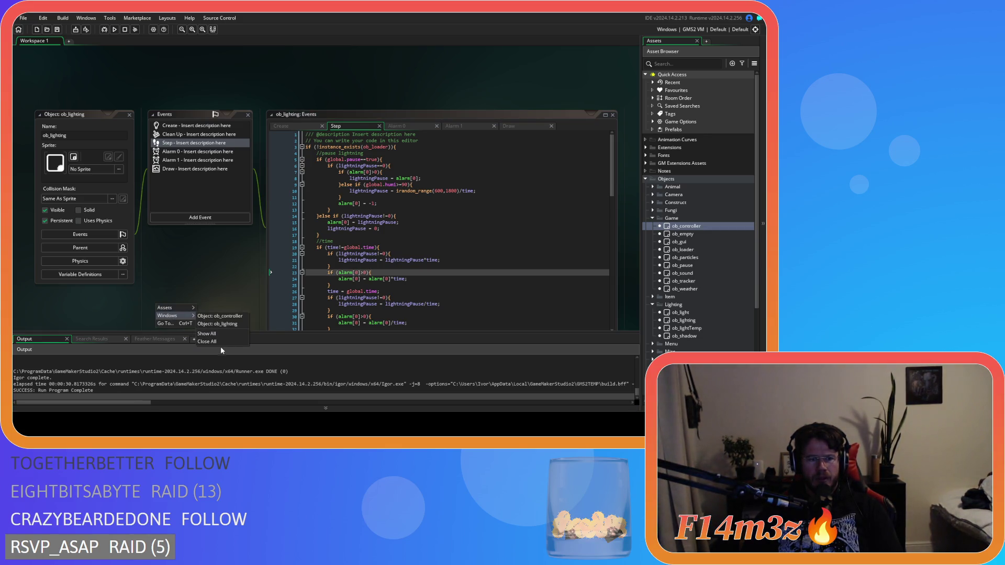
- Close all workspace windows and open sc_internalTemp from Scripts > Construct
{"action": "left_click", "coordinate": [222, 347]}
{"action": "left_click", "coordinate": [651, 219]}
{"action": "left_click", "coordinate": [652, 234]}
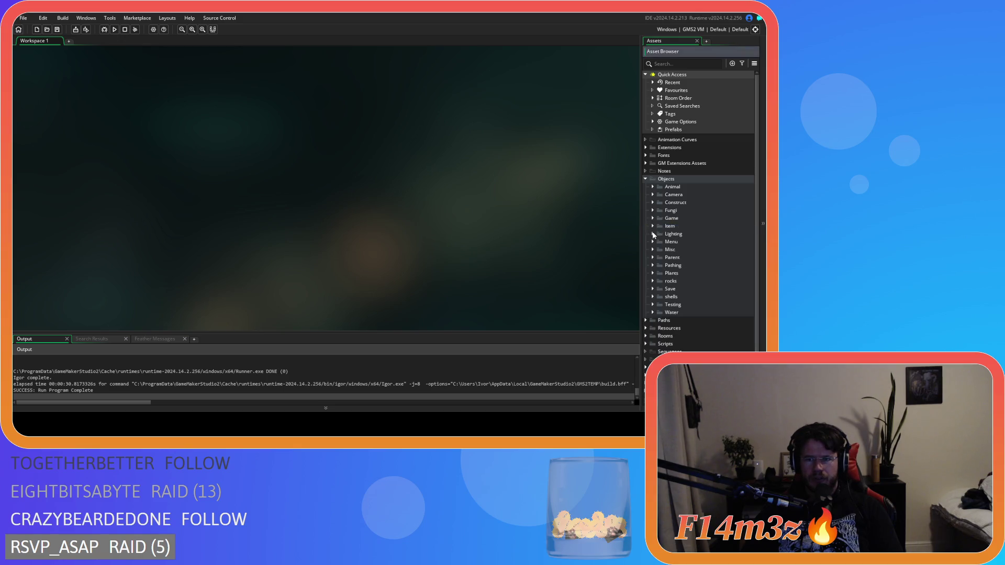
{"action": "left_click", "coordinate": [646, 180]}
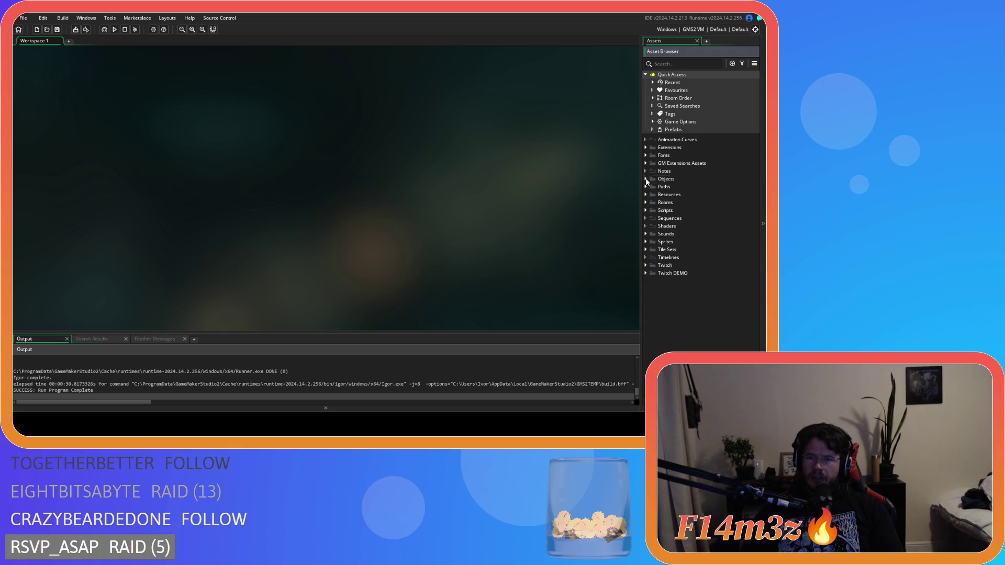
{"action": "left_click", "coordinate": [645, 211]}
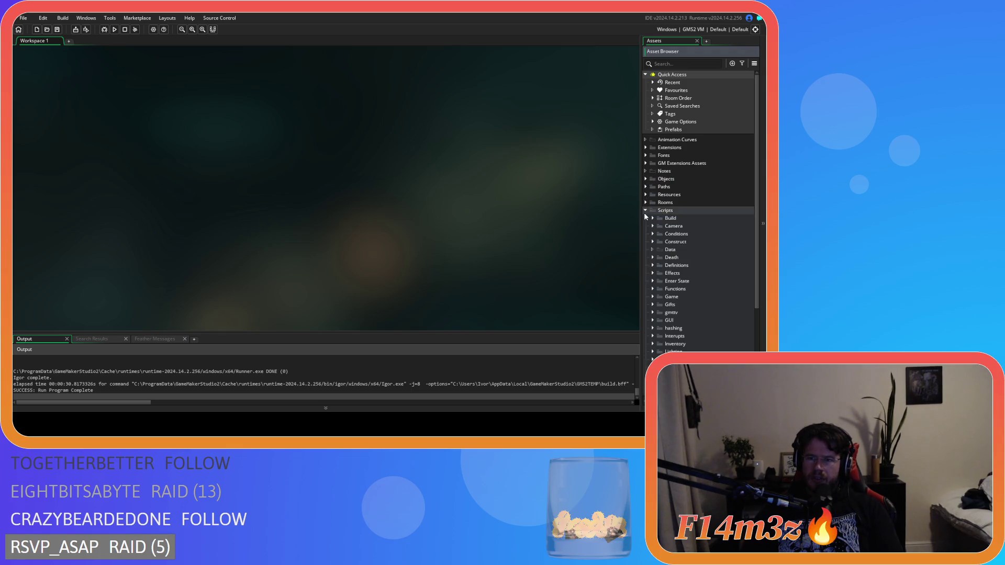
{"action": "left_click", "coordinate": [654, 242]}
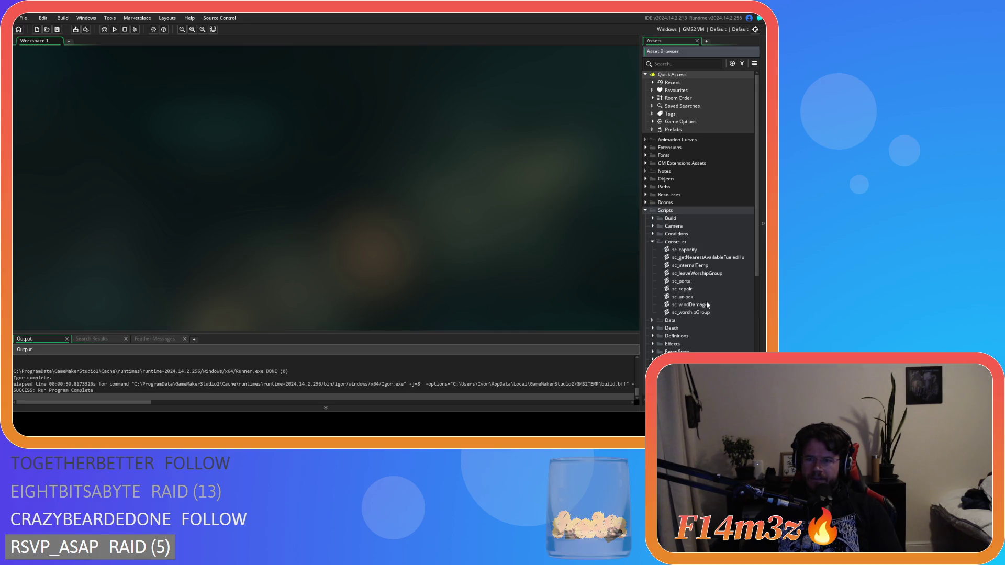
{"action": "double_click", "coordinate": [694, 265]}
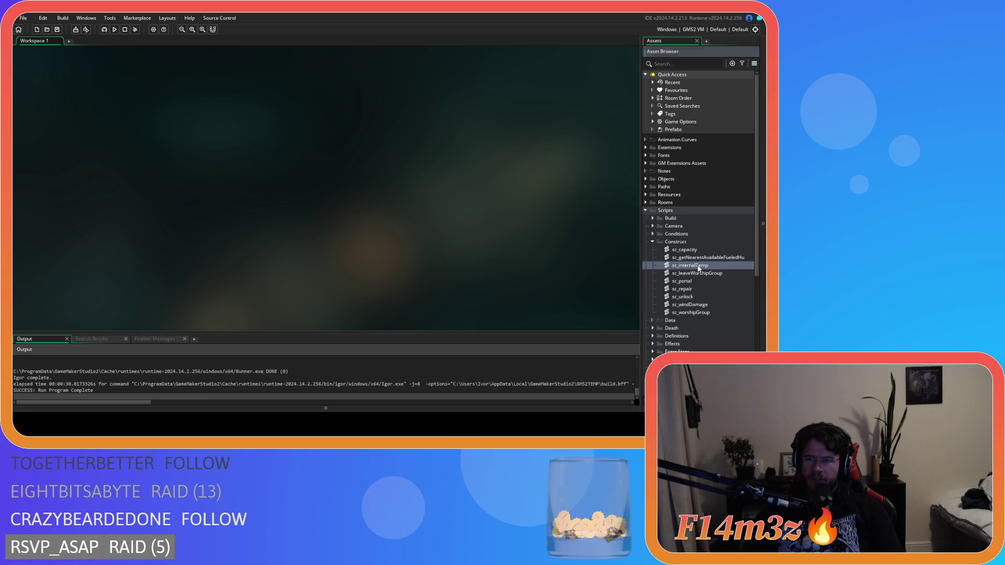
- Look through sc_internalTemp, checking the lines near 75 and lines 16–18
{"action": "left_click_drag", "start_coordinate": [382, 133], "coordinate": [382, 250]}
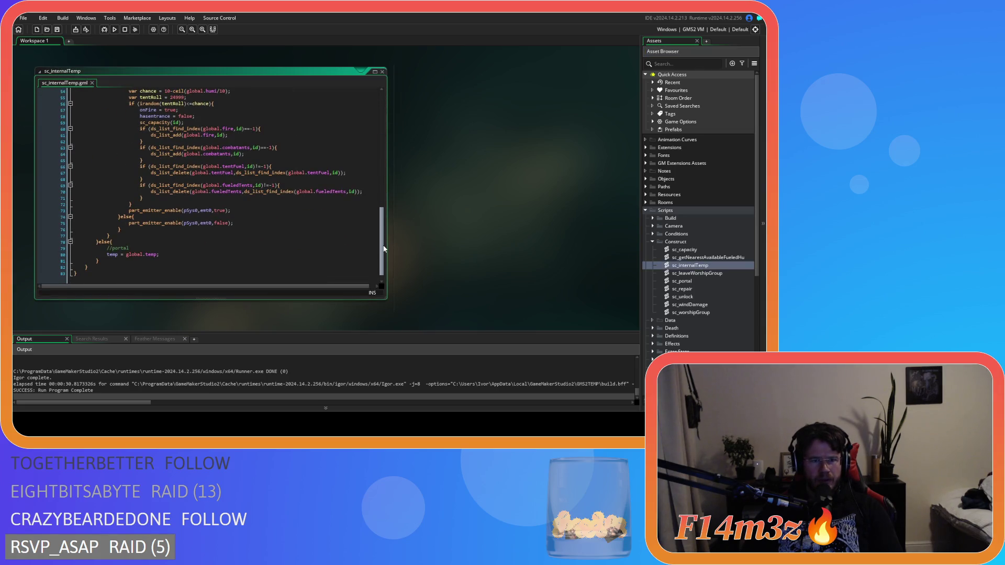
{"action": "left_click", "coordinate": [248, 243]}
{"action": "left_click", "coordinate": [261, 223]}
{"action": "left_click", "coordinate": [261, 210]}
{"action": "left_click", "coordinate": [265, 223]}
{"action": "left_click_drag", "start_coordinate": [384, 246], "coordinate": [384, 179]}
{"action": "scroll", "coordinate": [372, 164], "scroll_direction": "down", "scroll_amount": 10}
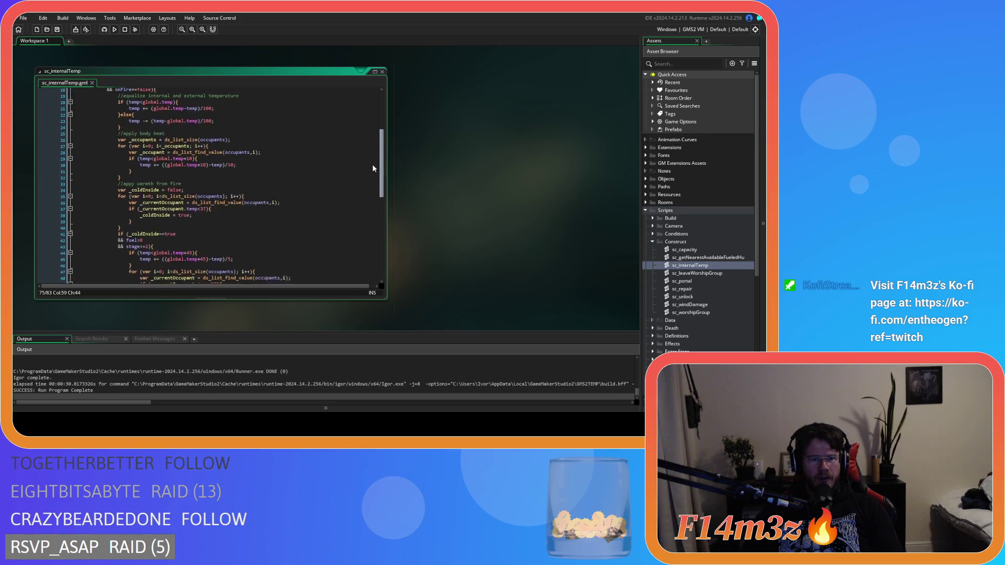
{"action": "scroll", "coordinate": [362, 251], "scroll_direction": "up", "scroll_amount": 9}
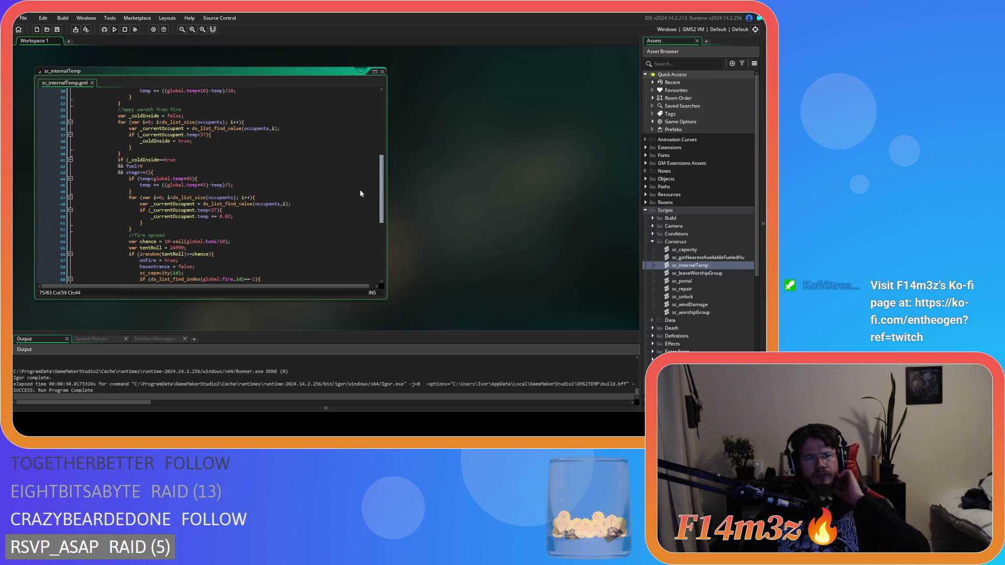
{"action": "scroll", "coordinate": [239, 153], "scroll_direction": "up", "scroll_amount": 2}
{"action": "scroll", "coordinate": [239, 153], "scroll_direction": "up", "scroll_amount": 5}
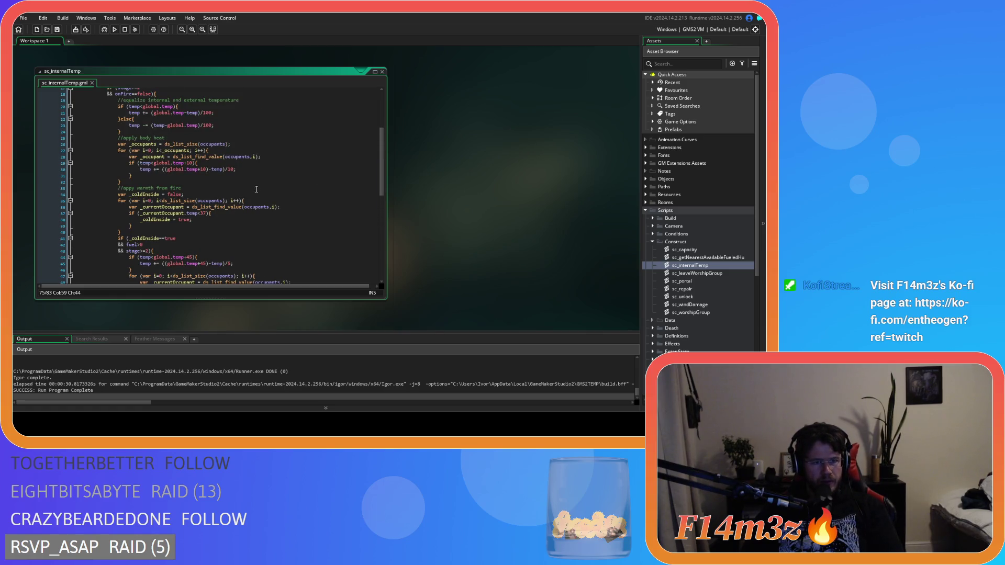
{"action": "left_click", "coordinate": [207, 130]}
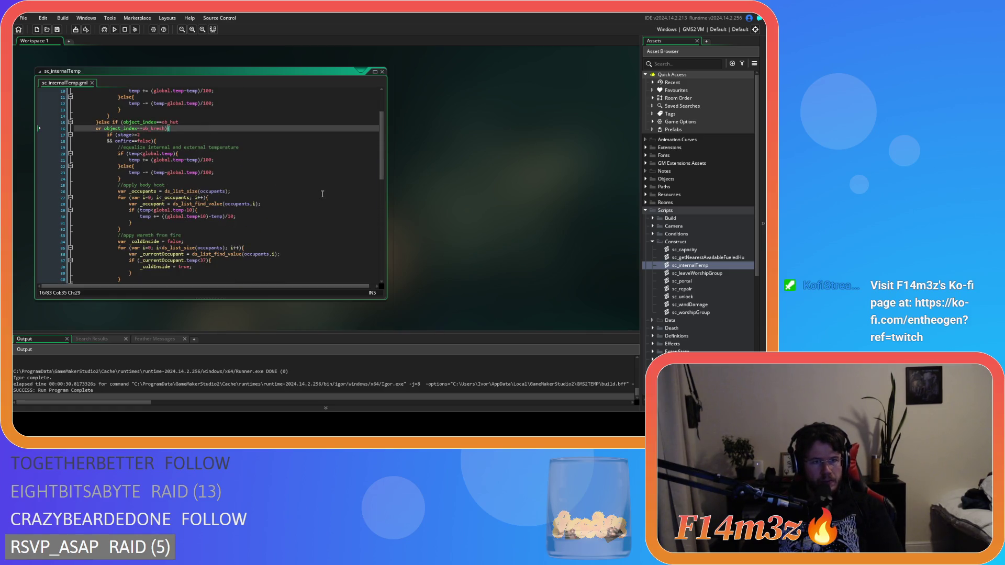
{"action": "mouse_move", "coordinate": [383, 155]}
{"action": "left_mouse_down"}
{"action": "mouse_move", "coordinate": [388, 255]}
{"action": "mouse_move", "coordinate": [385, 151]}
{"action": "left_mouse_up"}
{"action": "left_click", "coordinate": [212, 146]}
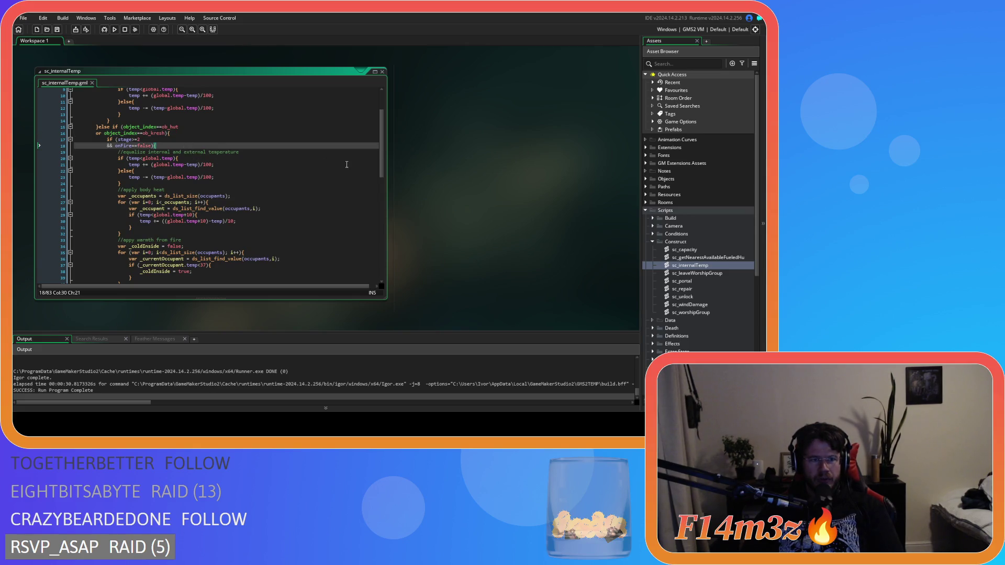
{"action": "mouse_move", "coordinate": [381, 181]}
{"action": "left_mouse_down"}
{"action": "mouse_move", "coordinate": [391, 275]}
{"action": "mouse_move", "coordinate": [384, 169]}
{"action": "left_mouse_up"}
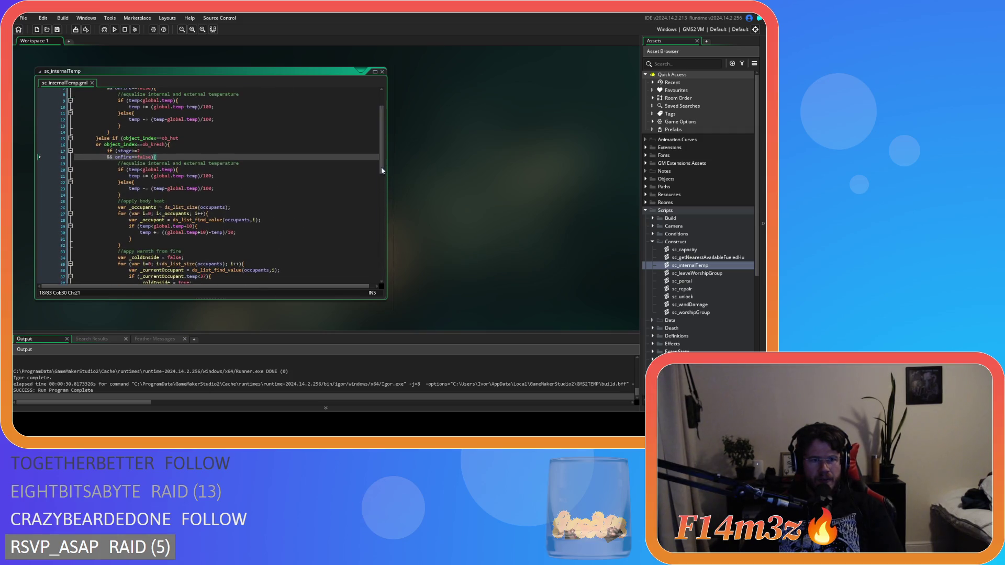
- Delete the '&& stage>=2' condition from line 43
{"action": "scroll", "coordinate": [236, 186], "scroll_direction": "down", "scroll_amount": 4}
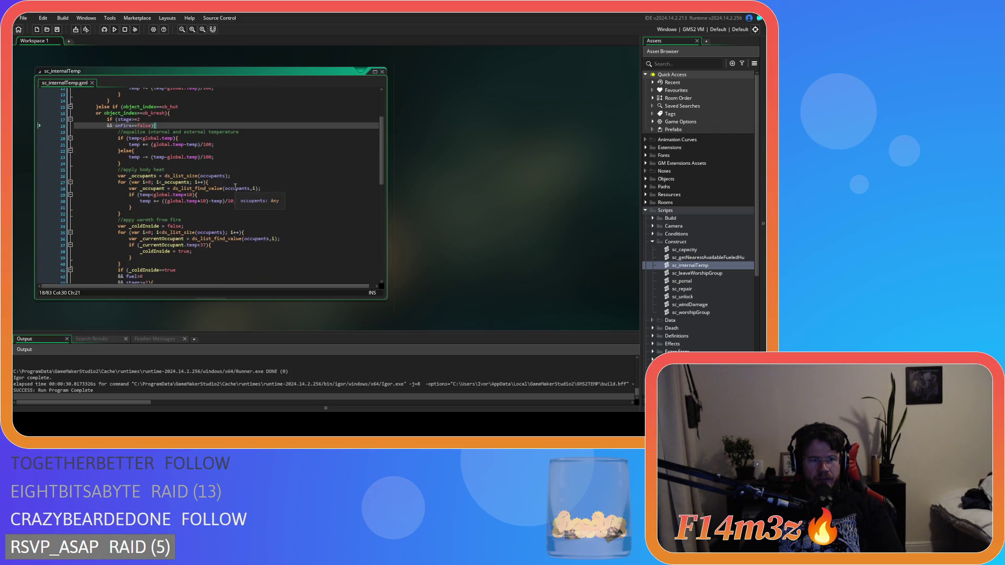
{"action": "scroll", "coordinate": [236, 186], "scroll_direction": "down", "scroll_amount": 4}
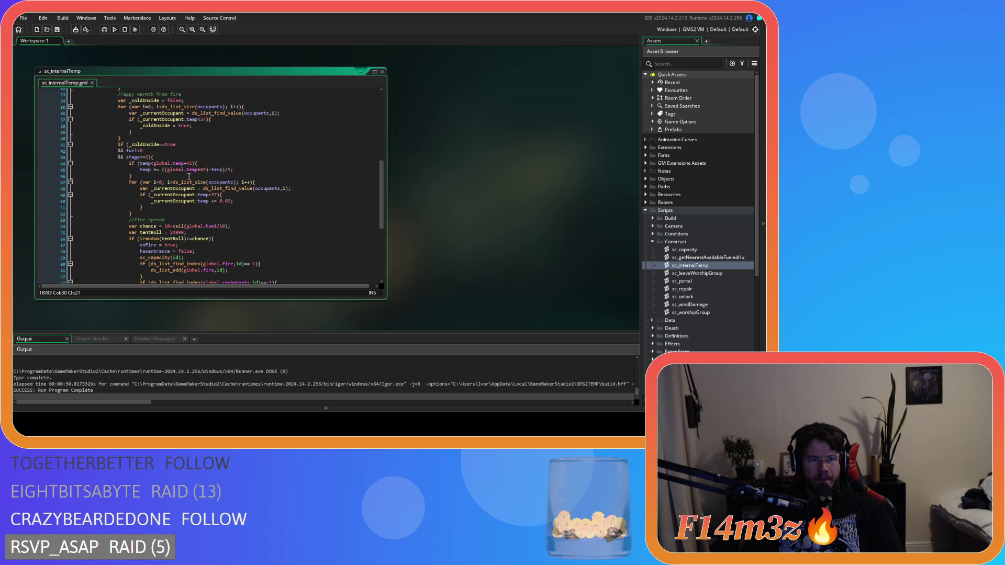
{"action": "left_click", "coordinate": [173, 157]}
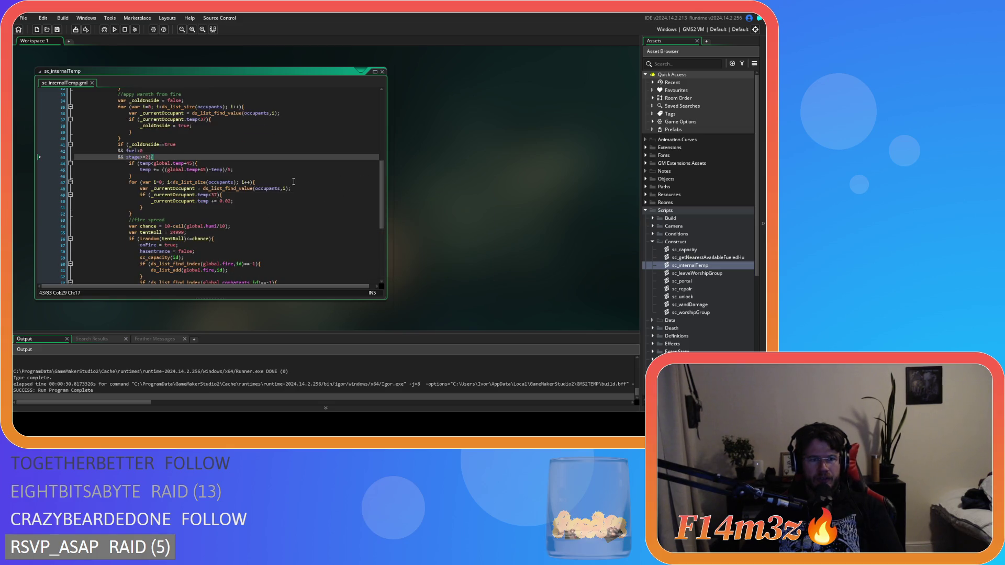
{"action": "scroll", "coordinate": [359, 210], "scroll_direction": "up", "scroll_amount": 4}
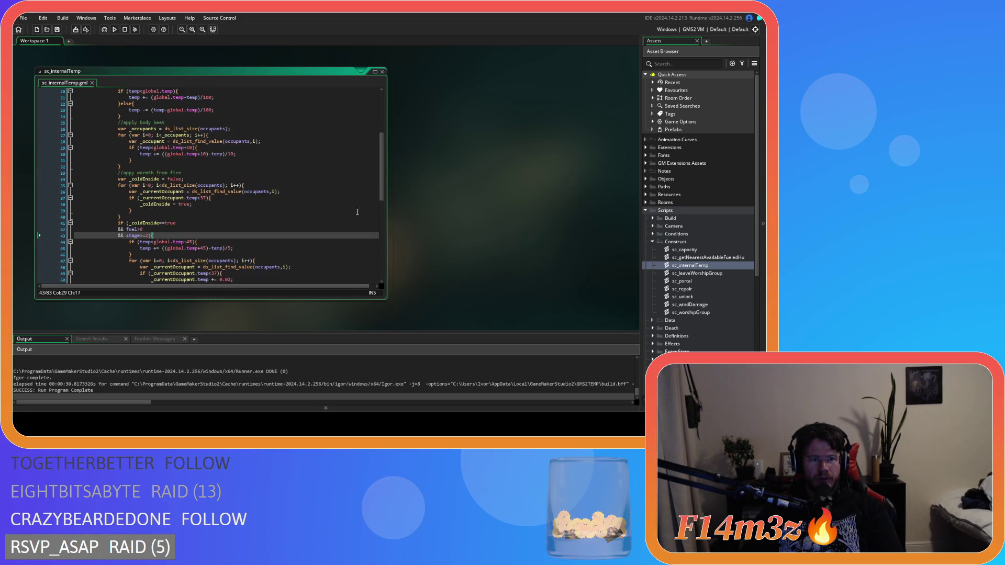
{"action": "scroll", "coordinate": [152, 209], "scroll_direction": "up", "scroll_amount": 3}
{"action": "left_click", "coordinate": [164, 139]}
{"action": "left_click", "coordinate": [139, 135]}
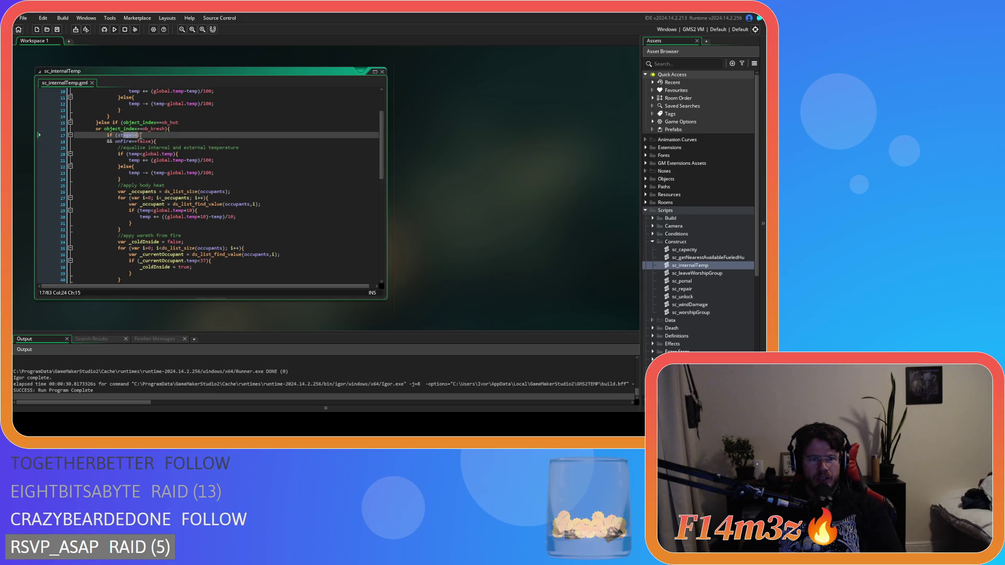
{"action": "scroll", "coordinate": [146, 240], "scroll_direction": "down", "scroll_amount": 3}
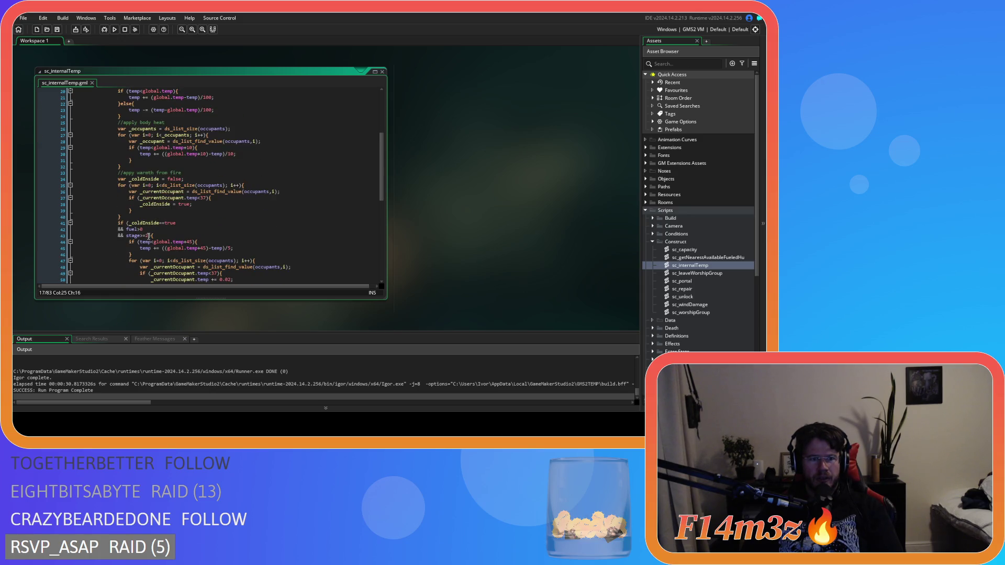
{"action": "scroll", "coordinate": [141, 246], "scroll_direction": "up", "scroll_amount": 2}
{"action": "left_click_drag", "start_coordinate": [148, 267], "coordinate": [58, 270]}
{"action": "key", "text": "BackSpace"}
{"action": "key", "text": "BackSpace"}
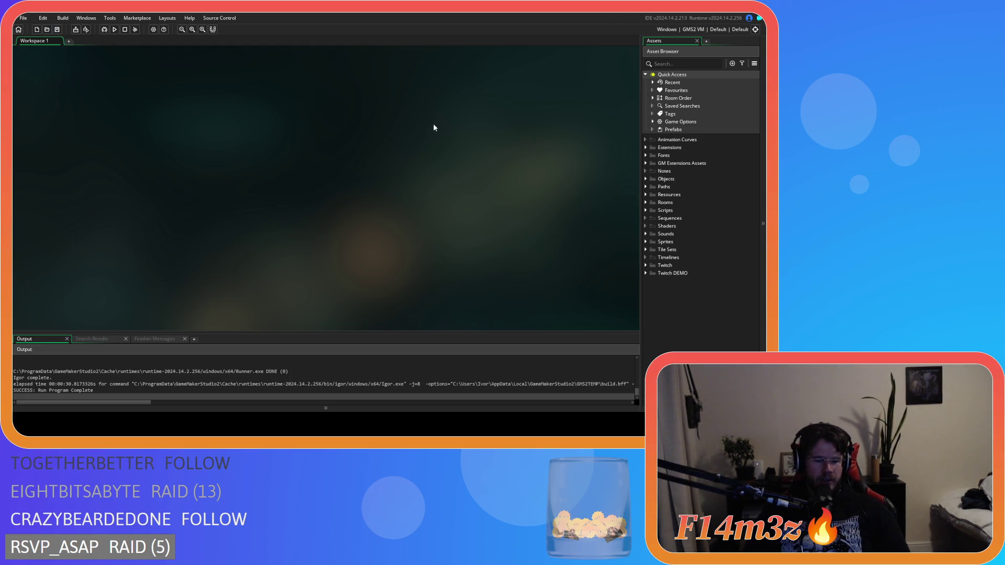
- Test-run the game with the edited script, then return to the asset list after it fails
{"action": "key", "text": "F5"}
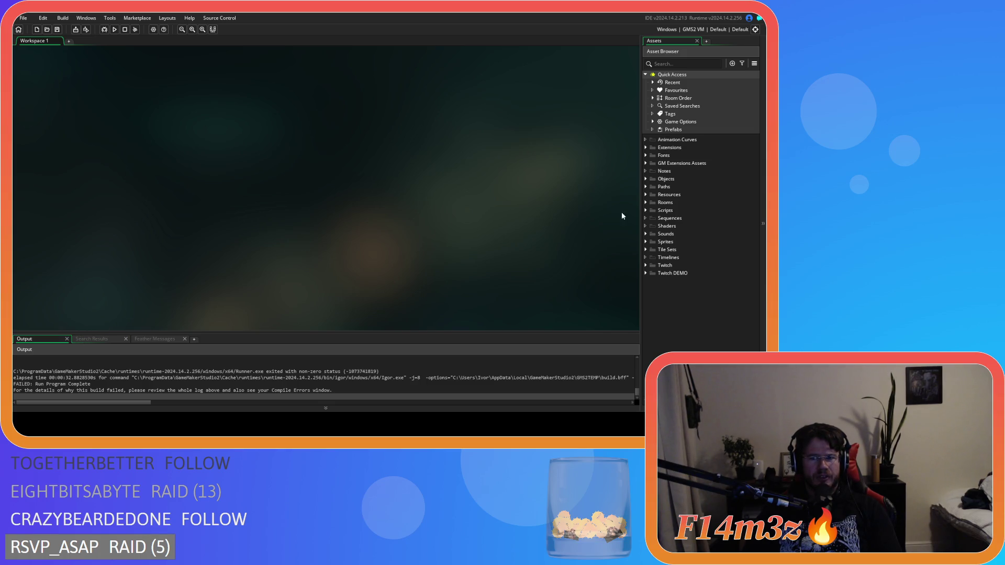
{"action": "left_click", "coordinate": [647, 218]}
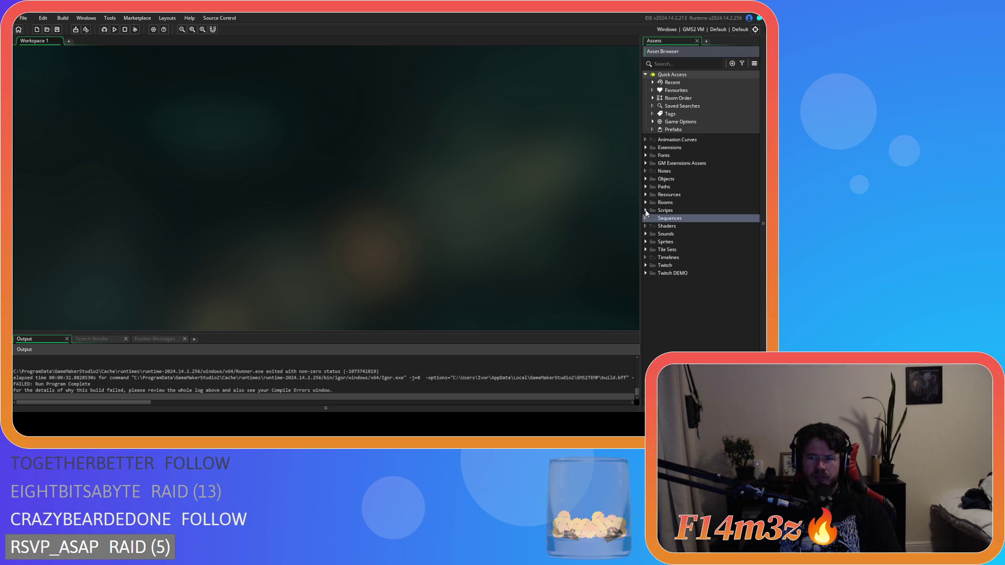
- Open sc_internalTemp from Scripts > Construct and go to the part_system_clear call on line 75
{"action": "left_click", "coordinate": [646, 211]}
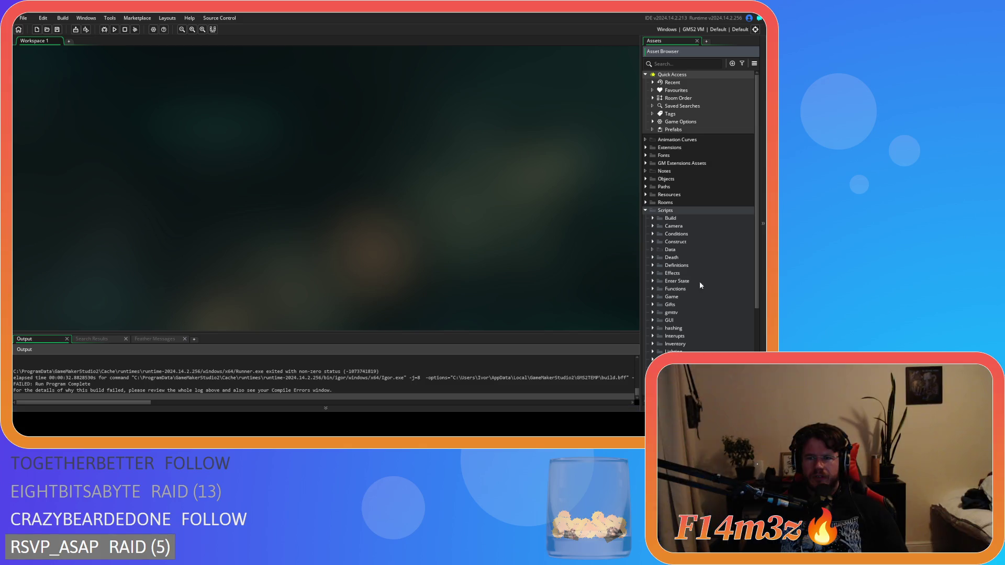
{"action": "scroll", "coordinate": [652, 262], "scroll_direction": "down", "scroll_amount": 3}
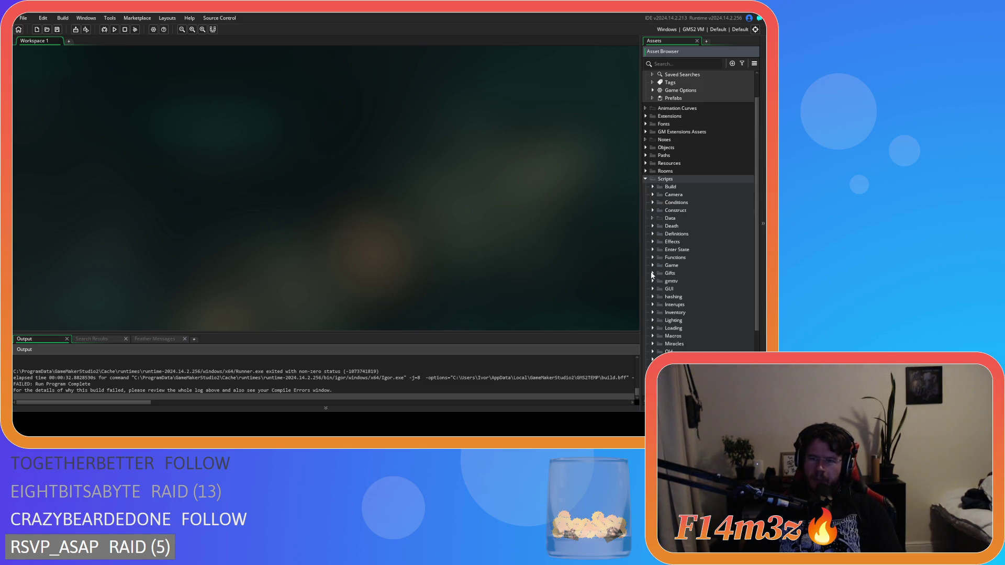
{"action": "scroll", "coordinate": [653, 275], "scroll_direction": "down", "scroll_amount": 5}
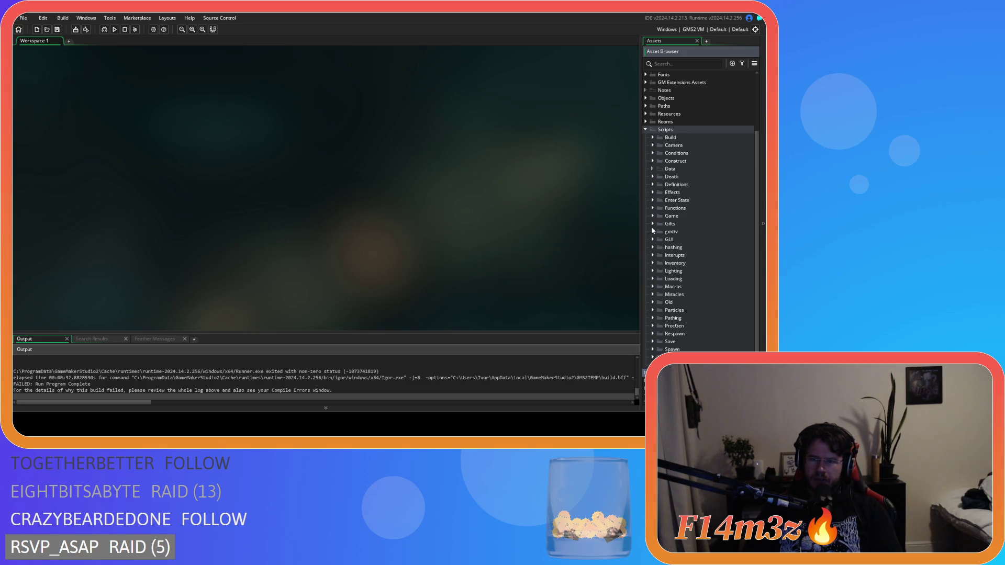
{"action": "left_click", "coordinate": [652, 160]}
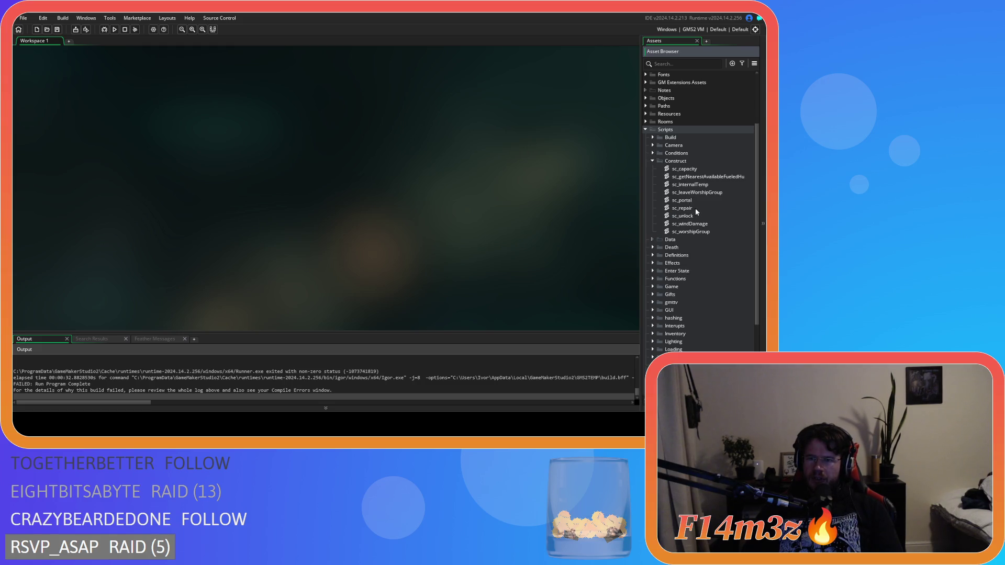
{"action": "double_click", "coordinate": [690, 185]}
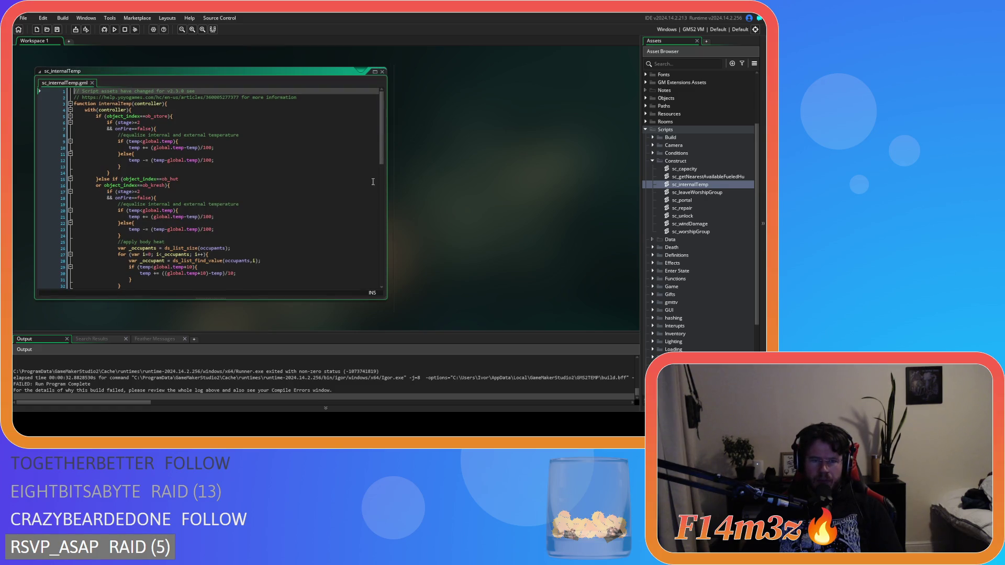
{"action": "scroll", "coordinate": [371, 187], "scroll_direction": "down", "scroll_amount": 15}
{"action": "left_click", "coordinate": [141, 217]}
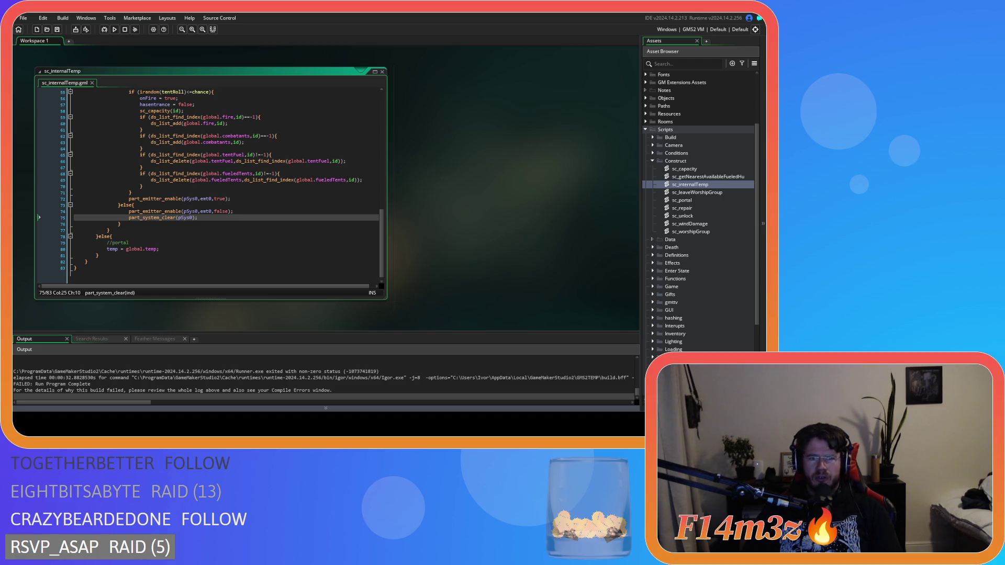
- Replace part_system_clear on line 75 with part_particles_clear from the suggestions
{"action": "left_click", "coordinate": [181, 223]}
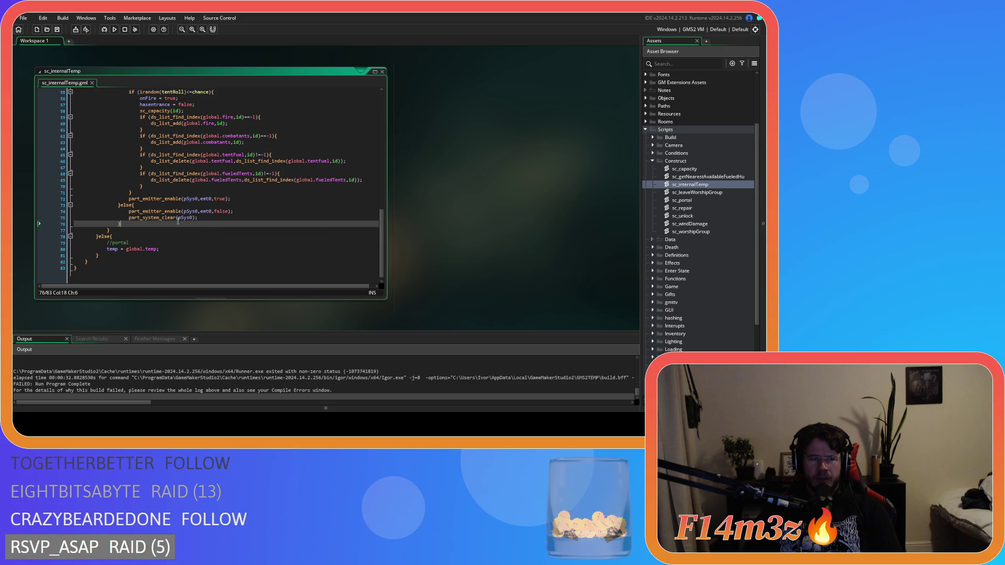
{"action": "left_click", "coordinate": [204, 217]}
{"action": "key", "text": "BackSpace"}
{"action": "key", "text": "BackSpace"}
{"action": "key", "text": "BackSpace"}
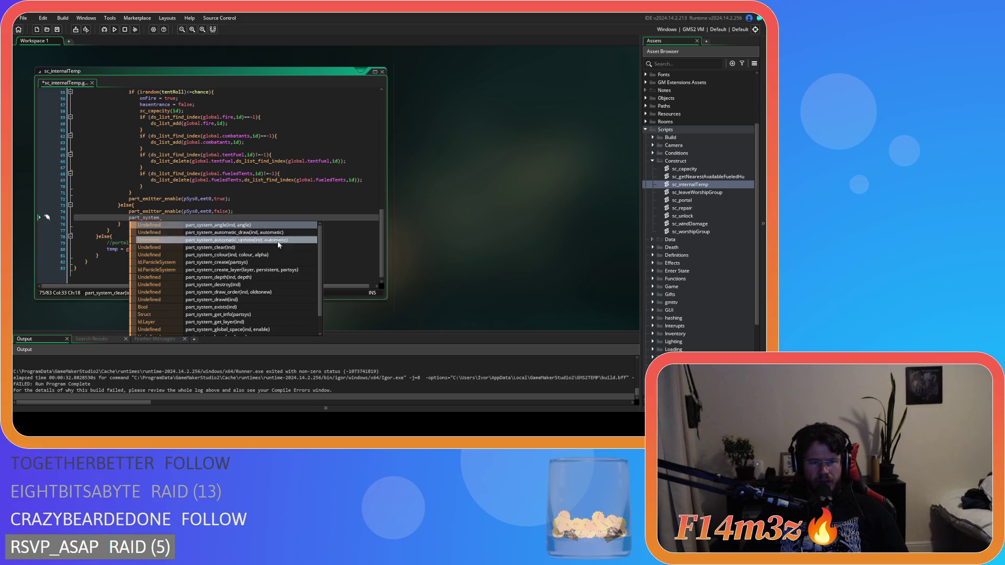
{"action": "type", "text": "de"}
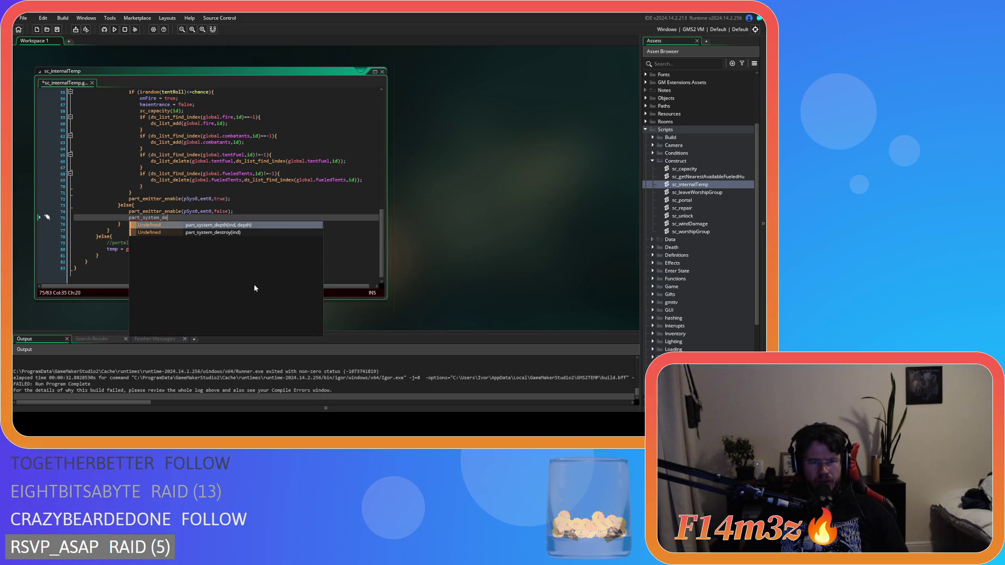
{"action": "left_click", "coordinate": [235, 233]}
{"action": "mouse_move", "coordinate": [159, 216]}
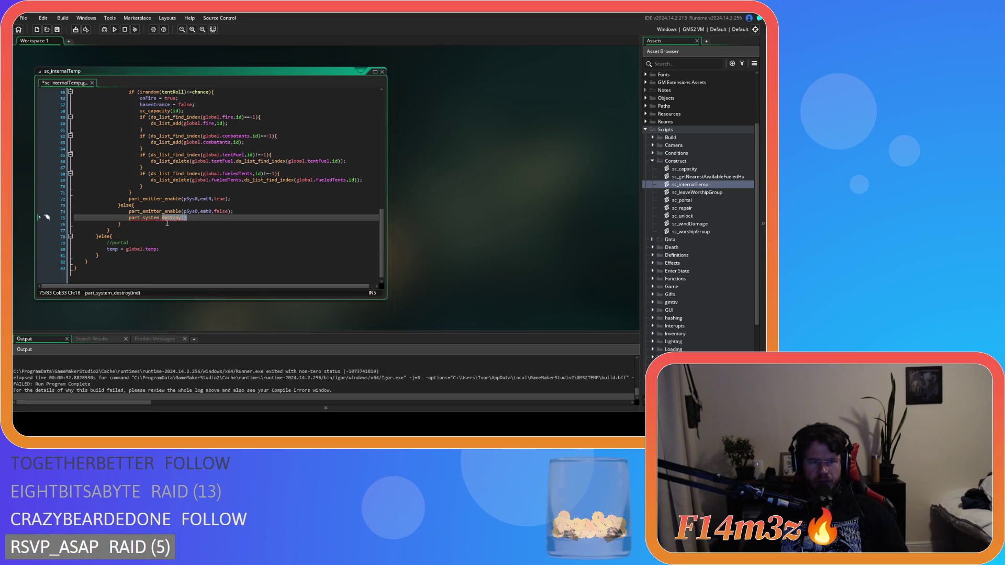
{"action": "left_click", "coordinate": [144, 218]}
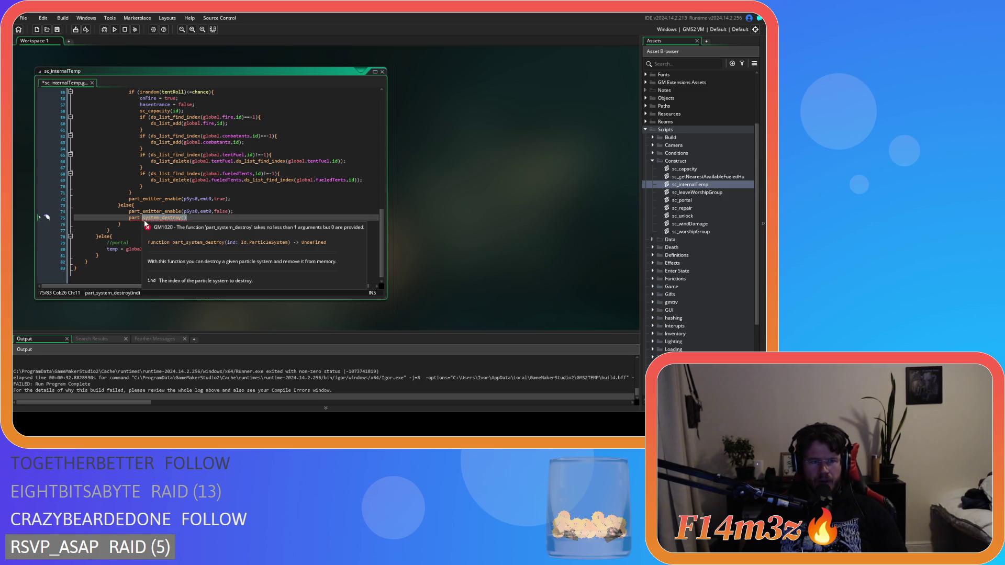
{"action": "type", "text": "partic"}
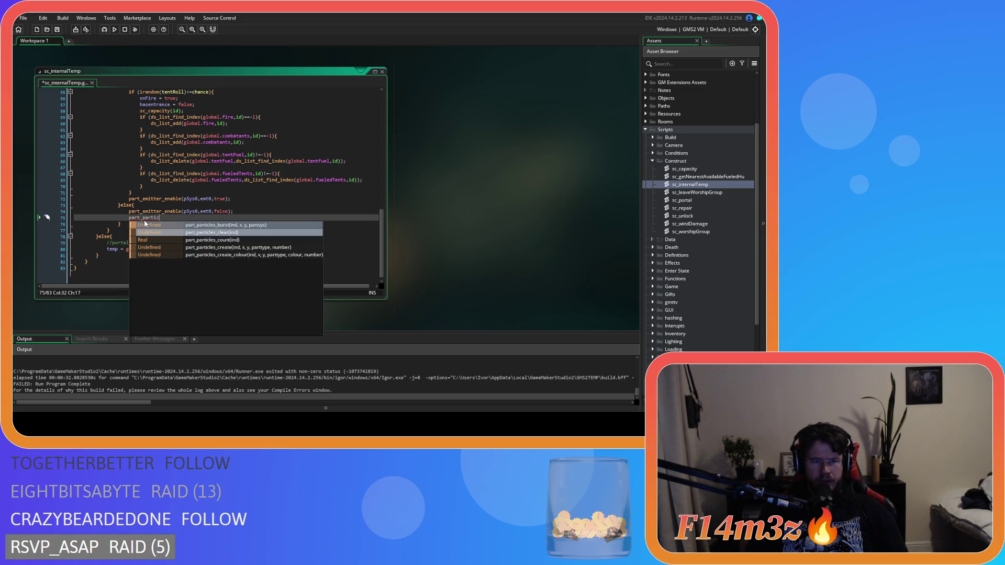
{"action": "left_click", "coordinate": [239, 232]}
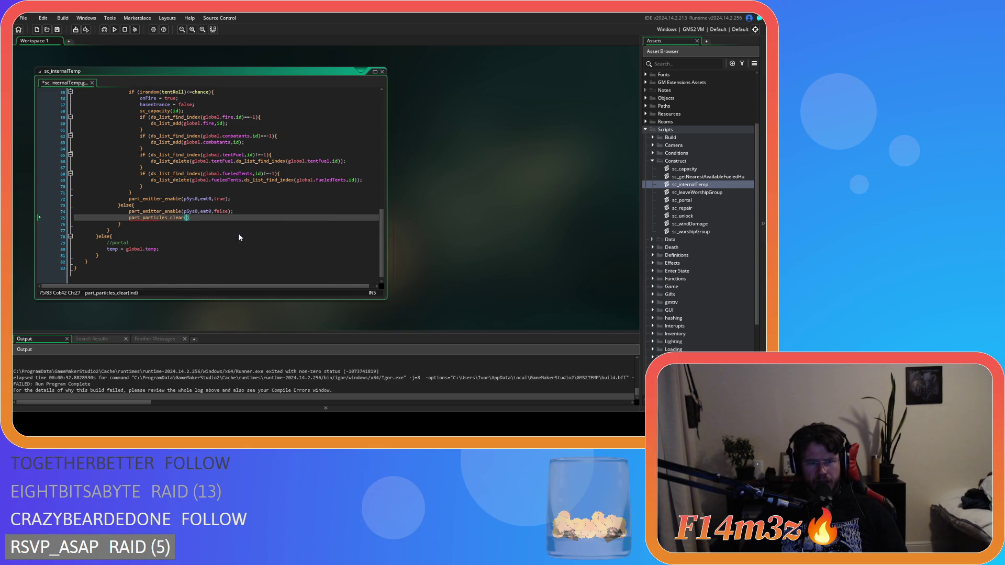
- Complete the line as part_particles_clear(pSys0); and launch a test run with F5
{"action": "mouse_move", "coordinate": [154, 218]}
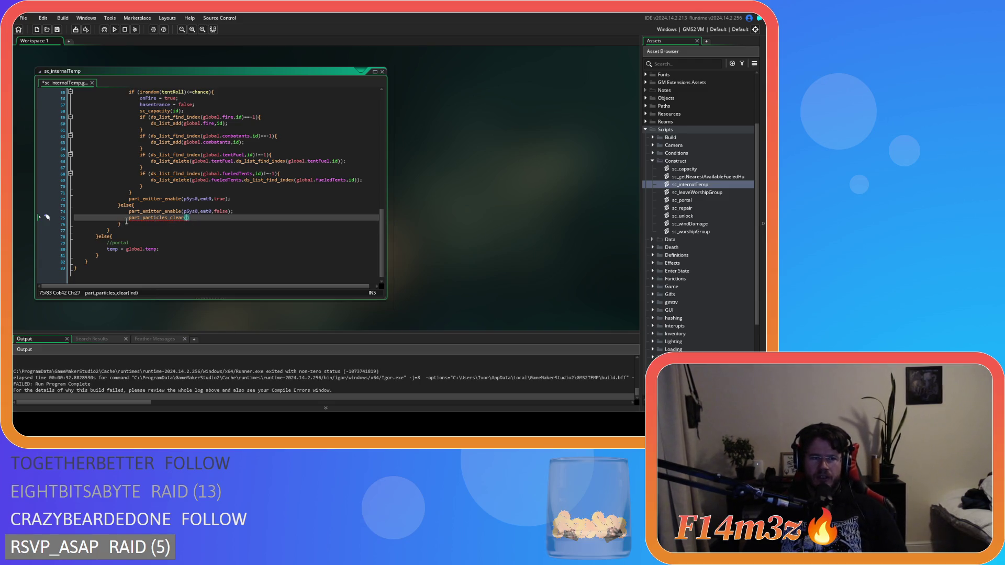
{"action": "key", "text": "Left"}
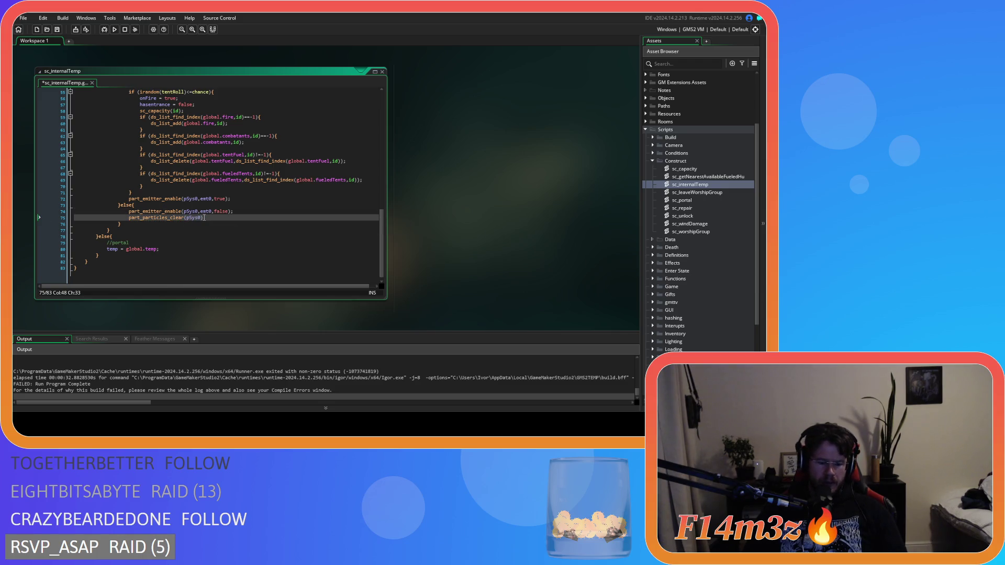
{"action": "type", "text": ";"}
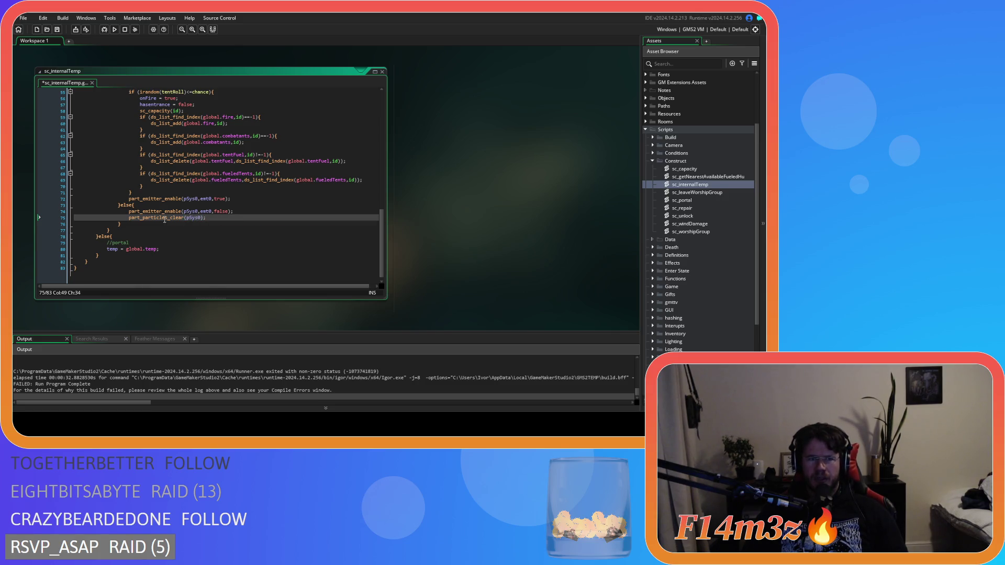
{"action": "left_click", "coordinate": [176, 219]}
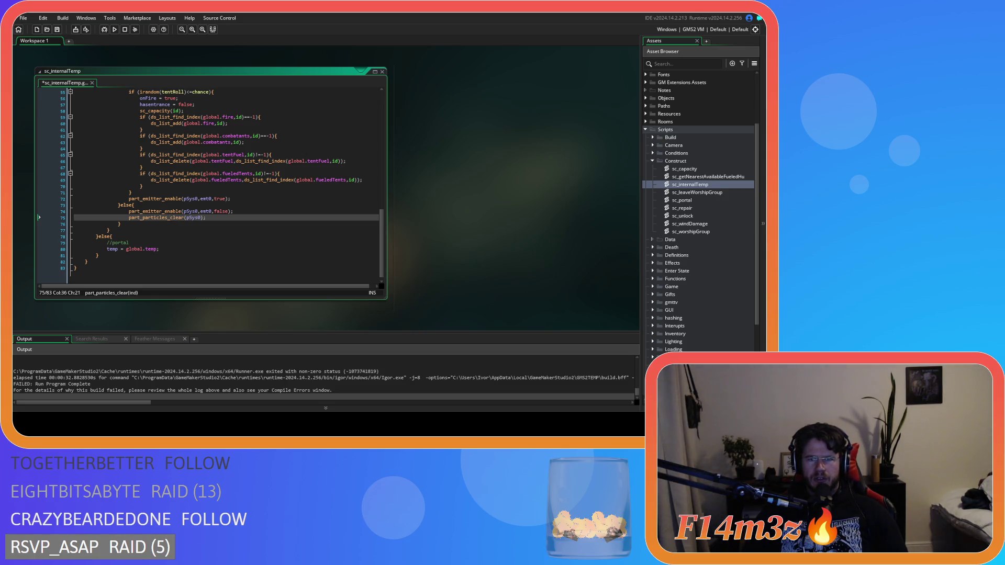
{"action": "left_click", "coordinate": [283, 231]}
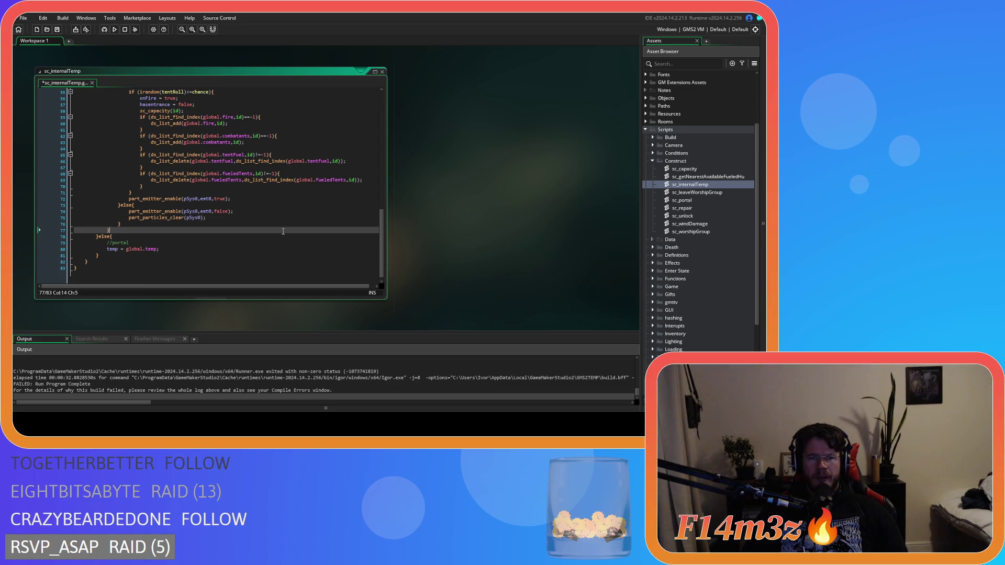
{"action": "key", "text": "F5"}
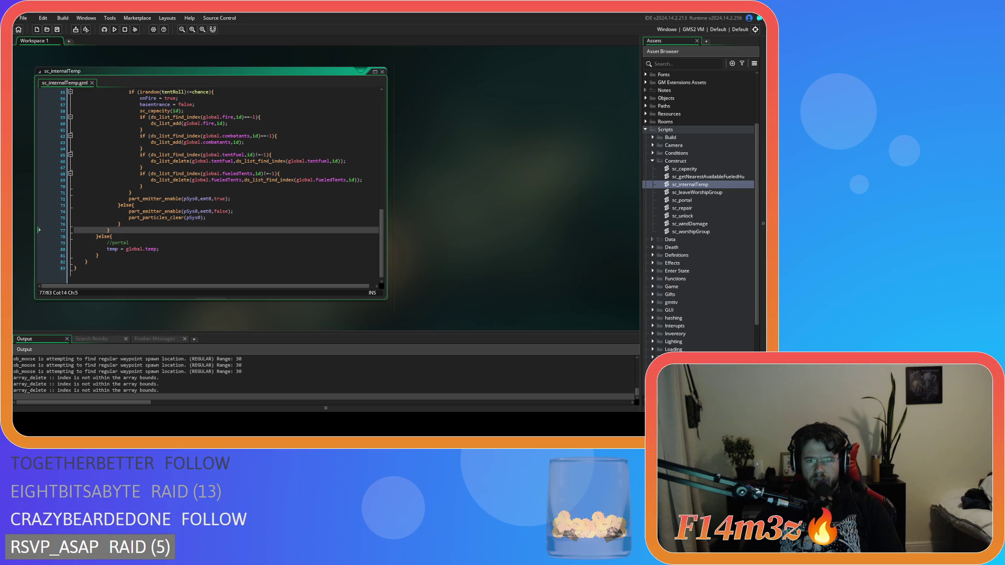
- Bring the running Entheogen game window to the front
{"action": "key", "text": "alt+Tab"}
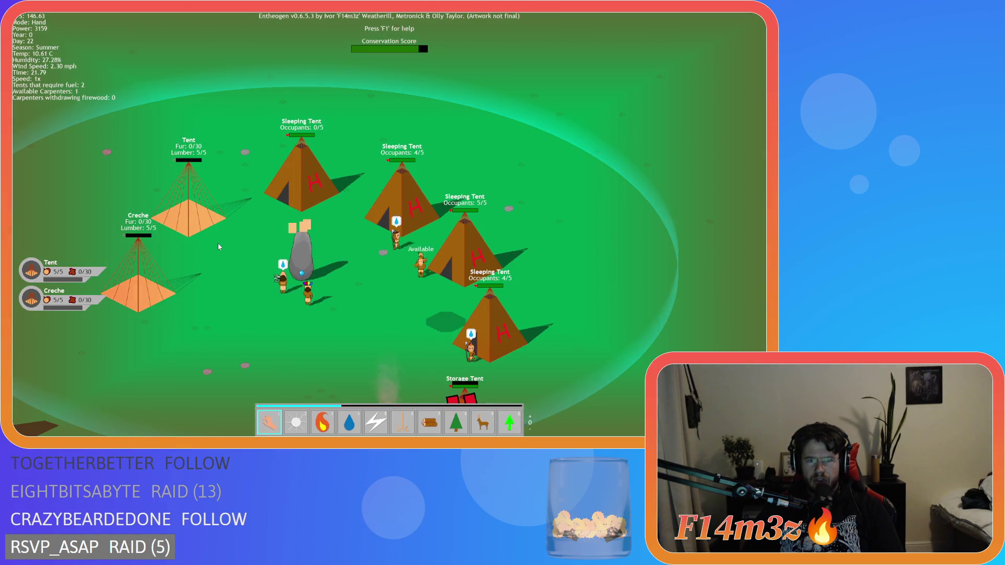
- Pan around the camp to the storage tent fire with the water power selected
{"action": "key", "text": "s"}
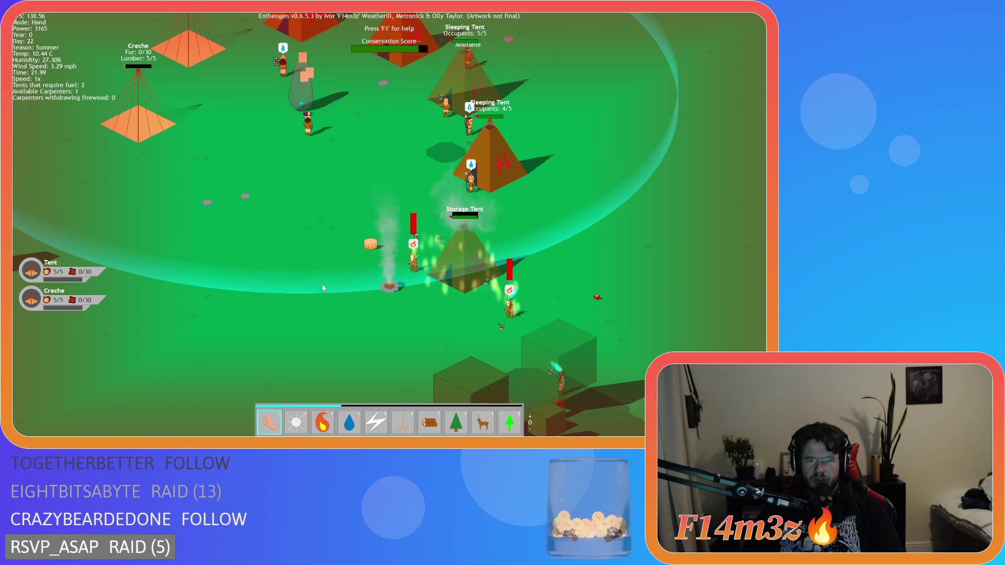
{"action": "key", "text": "w"}
{"action": "key", "text": "d"}
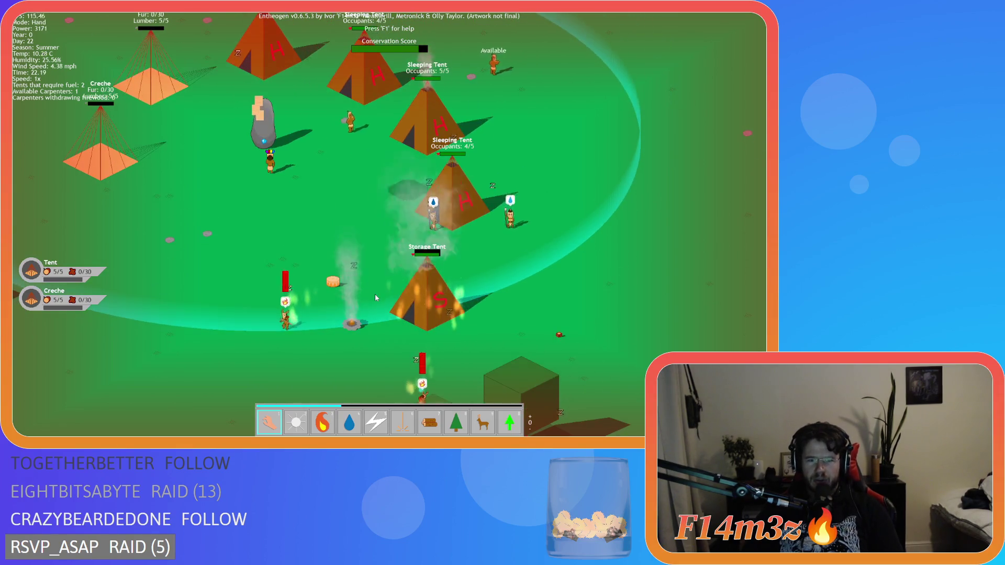
{"action": "key", "text": "4"}
{"action": "key", "text": "w"}
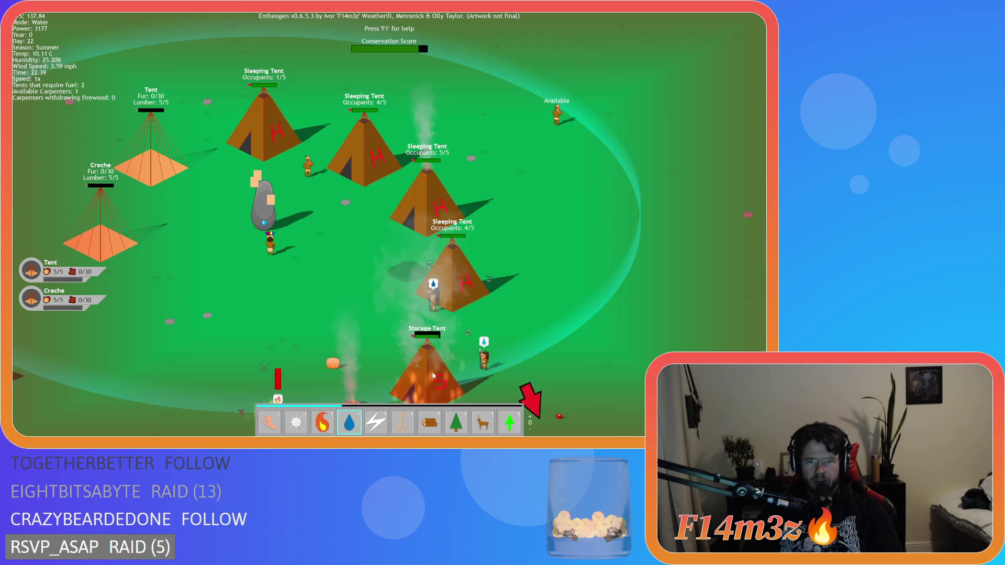
{"action": "key", "text": "s"}
{"action": "key", "text": "s"}
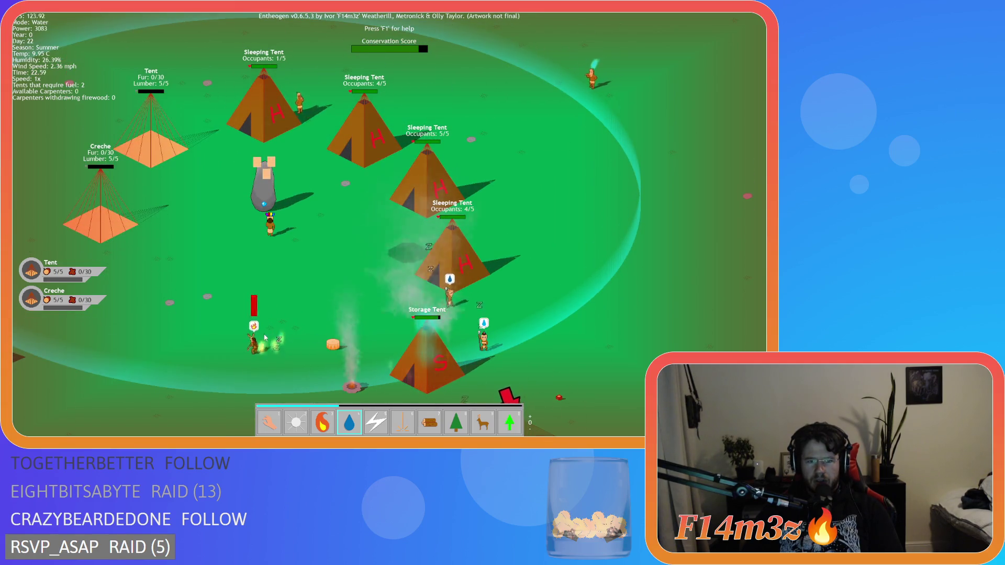
{"action": "mouse_move", "coordinate": [265, 338]}
{"action": "left_mouse_down"}
{"action": "mouse_move", "coordinate": [246, 329]}
{"action": "mouse_move", "coordinate": [349, 298]}
{"action": "mouse_move", "coordinate": [360, 278]}
{"action": "left_mouse_up"}
{"action": "key", "text": "s"}
{"action": "key", "text": "d"}
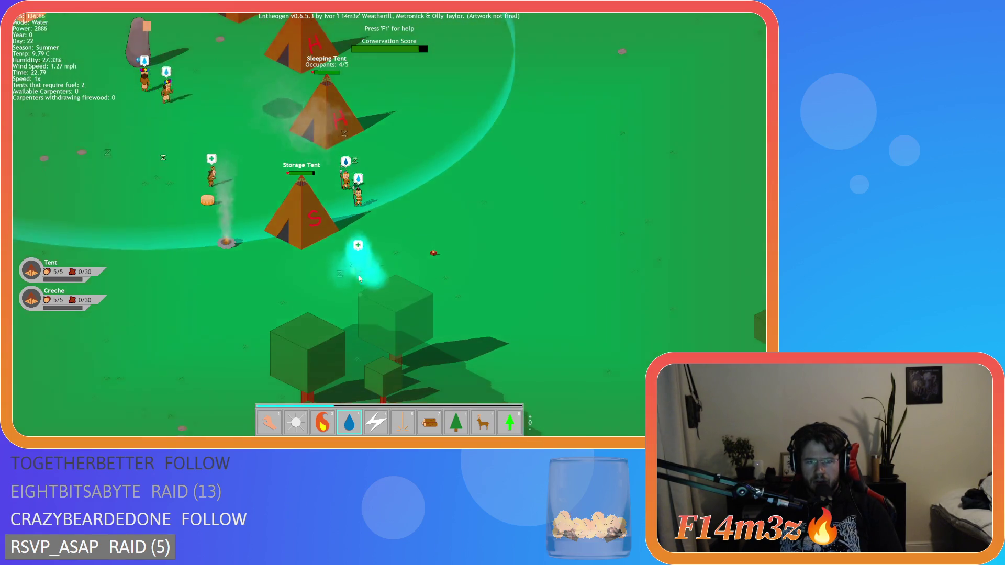
- Pan back toward the sleeping tents, switching between hand and light powers as the fire burns out
{"action": "key", "text": "w"}
{"action": "key", "text": "a"}
{"action": "key", "text": "w"}
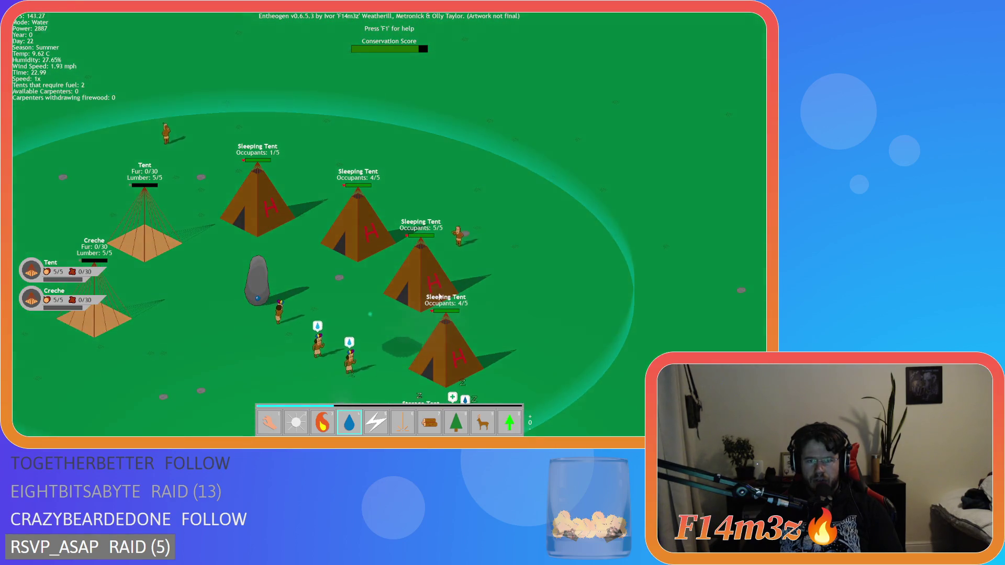
{"action": "key", "text": "1"}
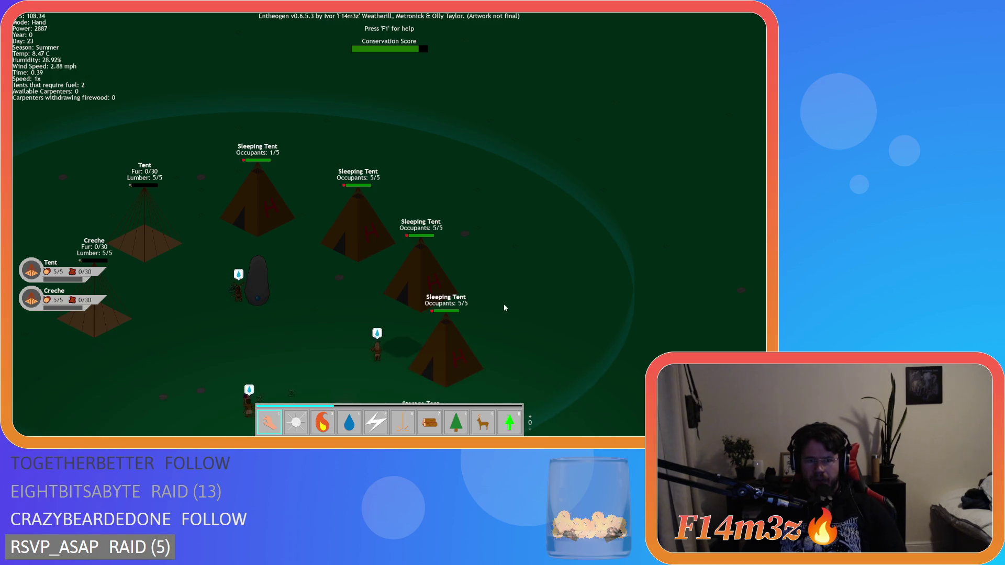
{"action": "key", "text": "2"}
{"action": "key", "text": "1"}
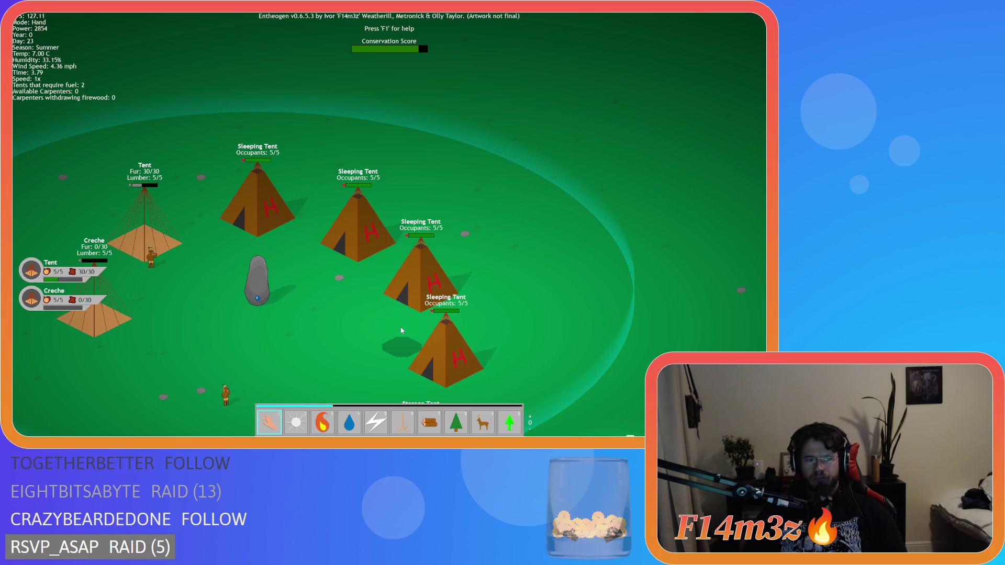
{"action": "key", "text": "Left"}
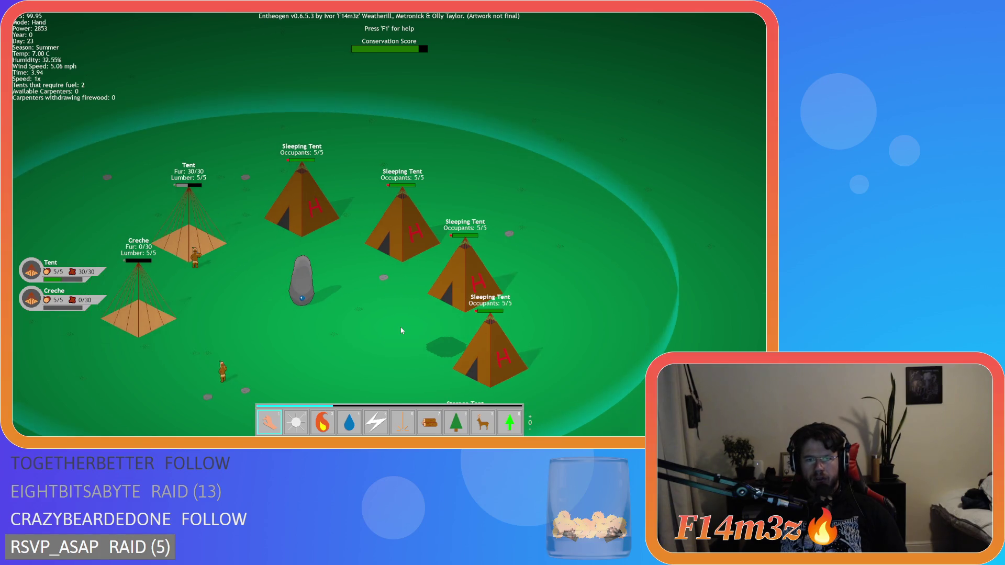
{"action": "key", "text": "Right"}
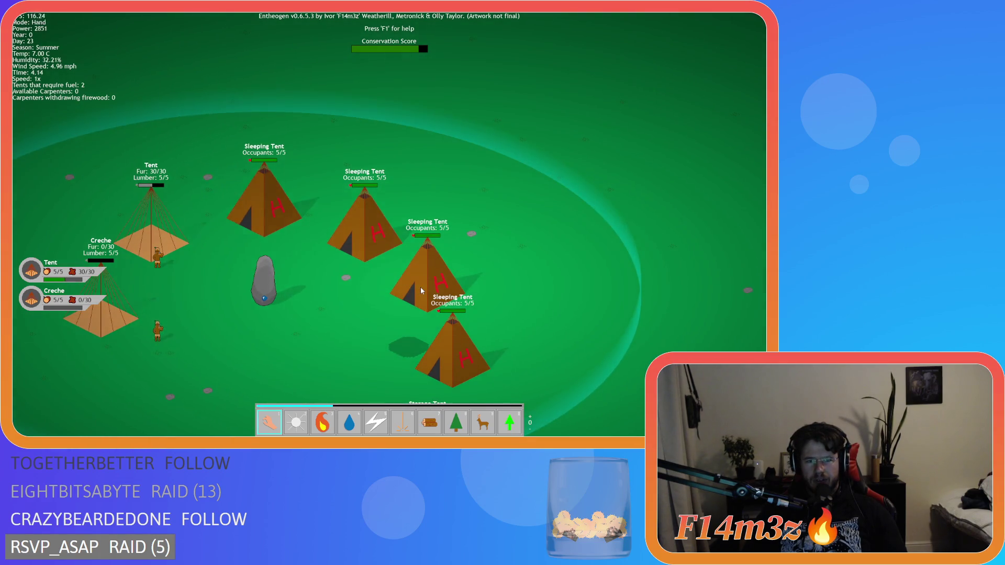
{"action": "left_click", "coordinate": [422, 291]}
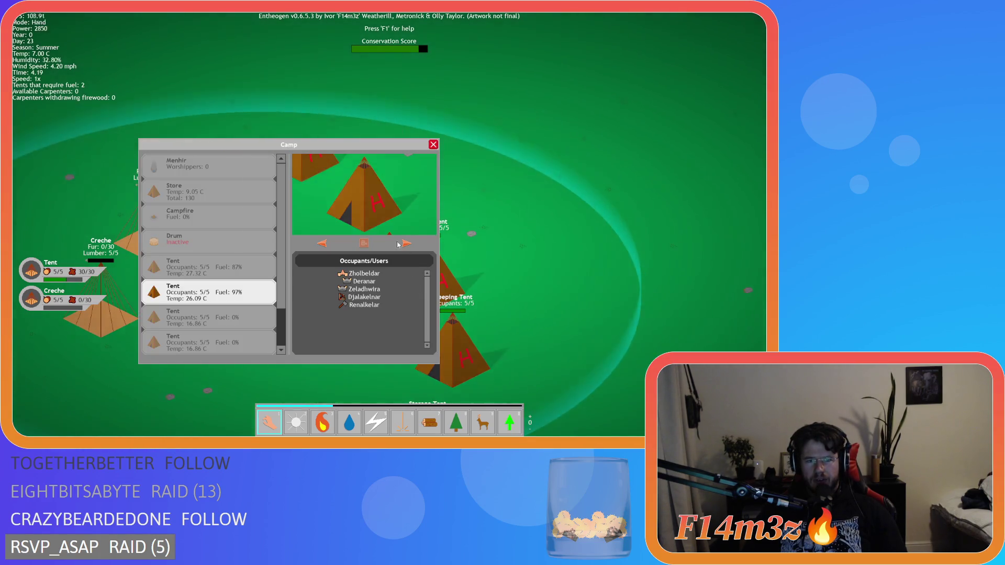
{"action": "left_click_drag", "start_coordinate": [318, 141], "coordinate": [194, 15]}
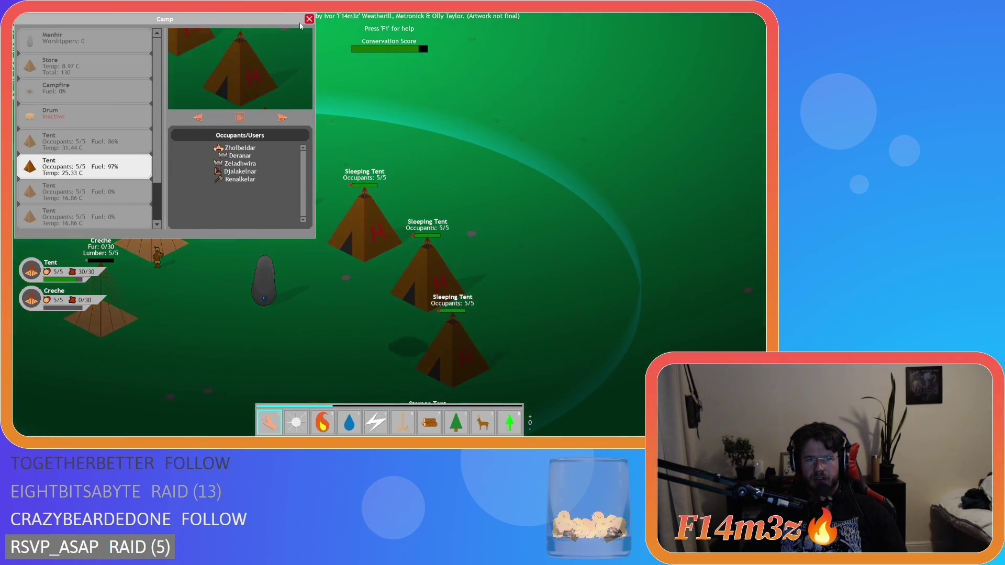
{"action": "left_click", "coordinate": [310, 19]}
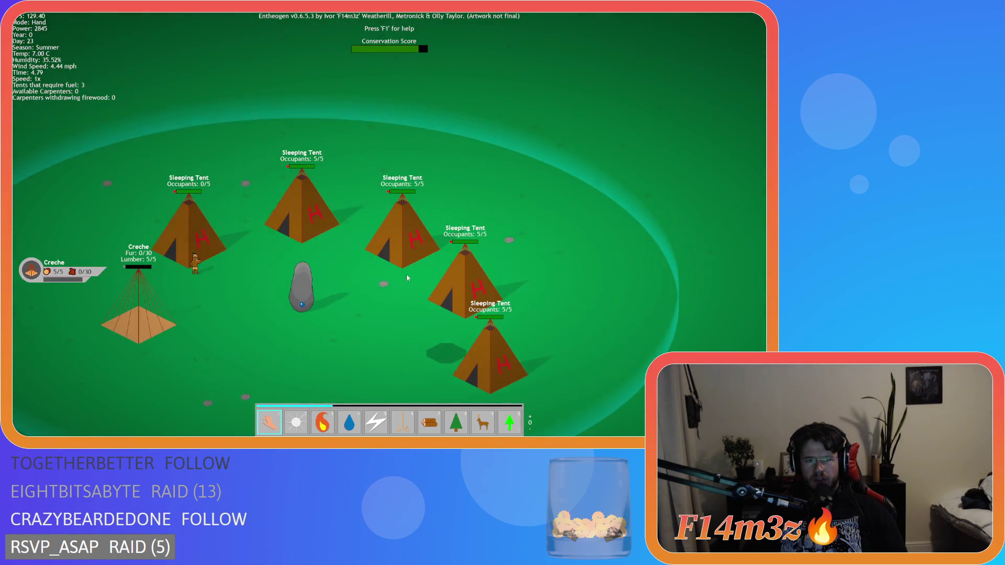
- Pan around the camp to inspect the Storage Tent area
{"action": "key", "text": "a"}
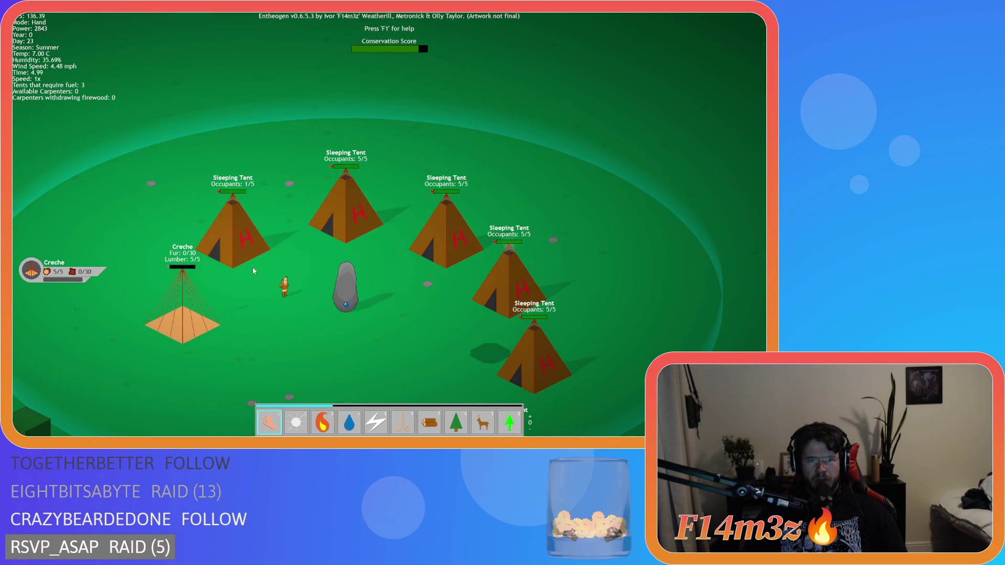
{"action": "key", "text": "d"}
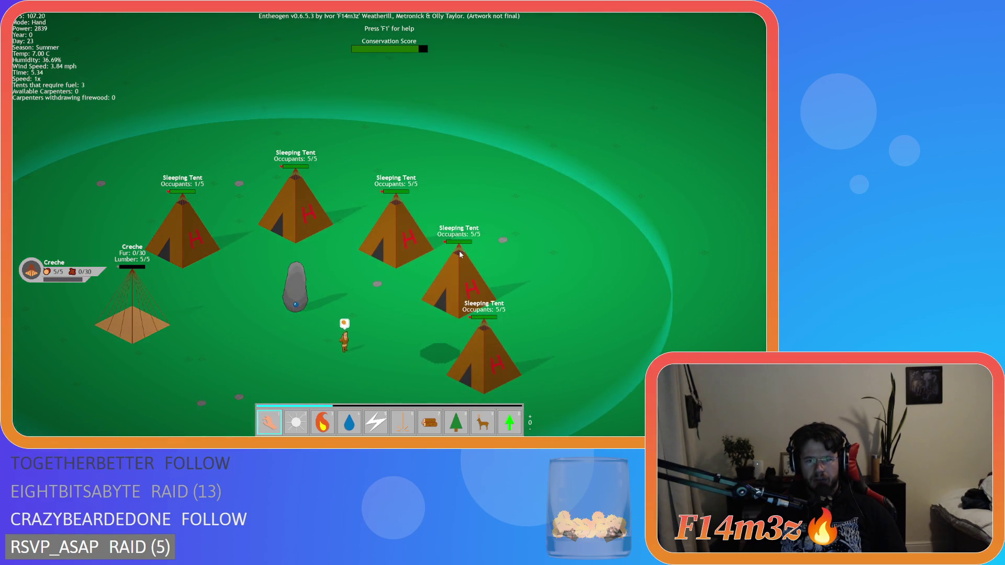
{"action": "key", "text": "d"}
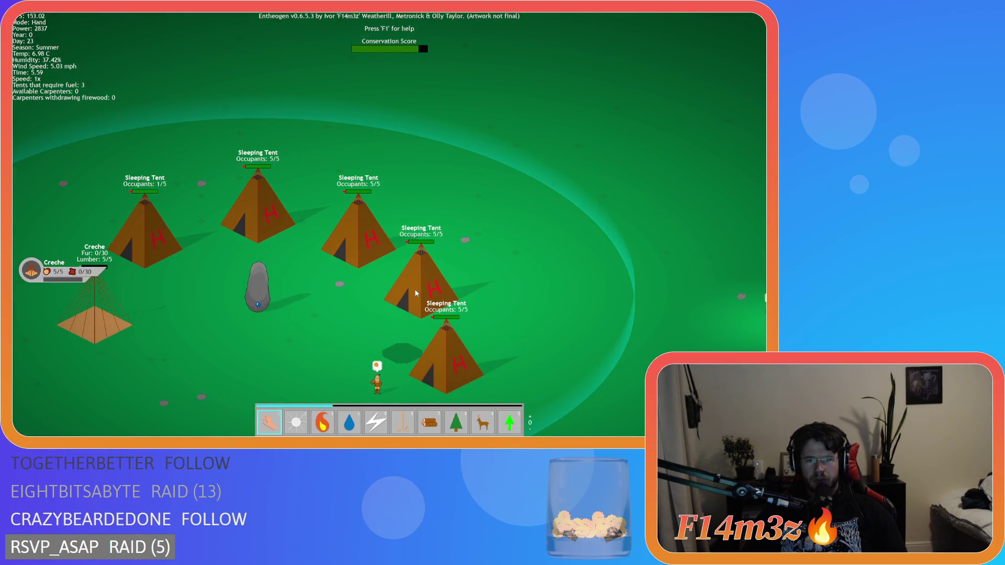
{"action": "key", "text": "a"}
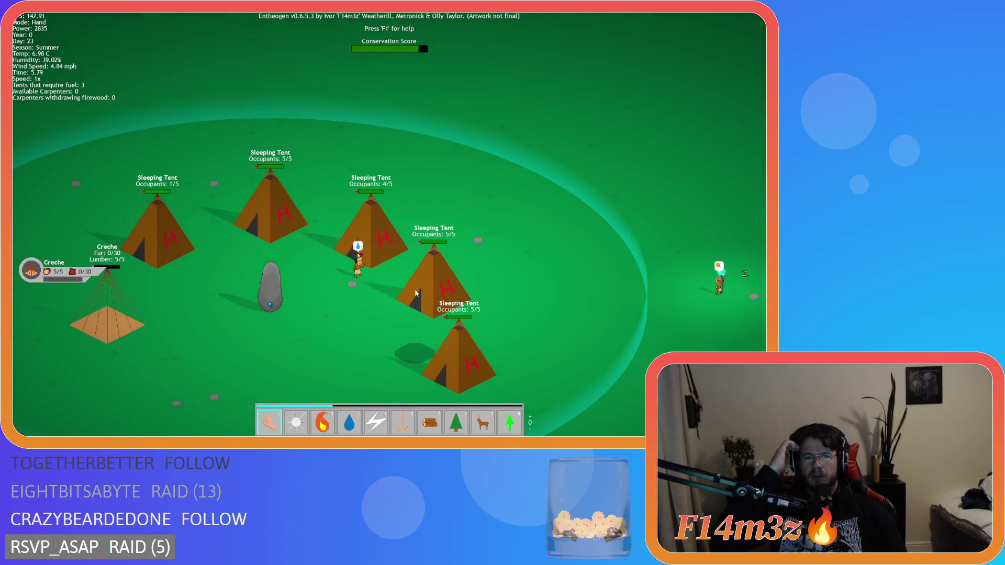
{"action": "key", "text": "d"}
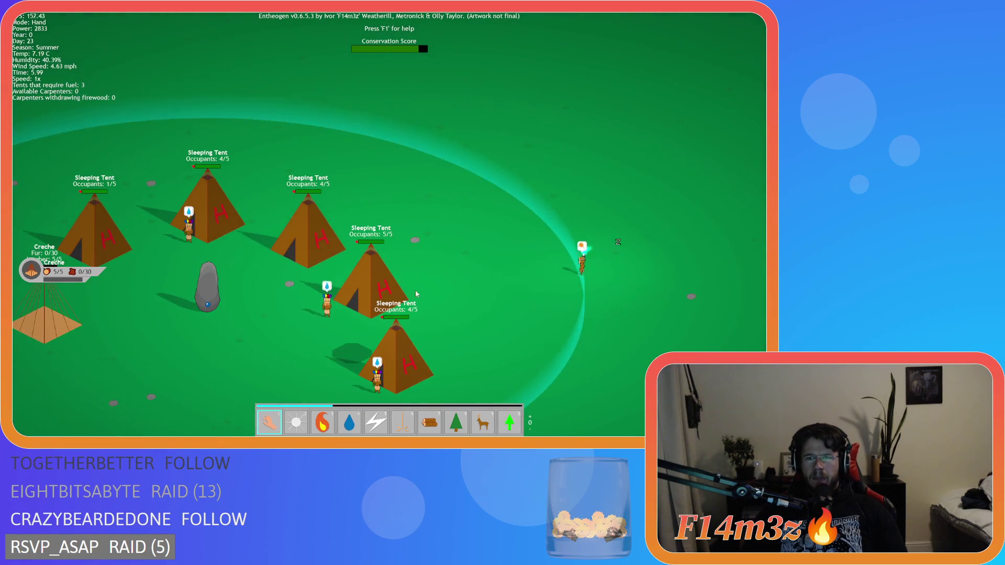
{"action": "key", "text": "a"}
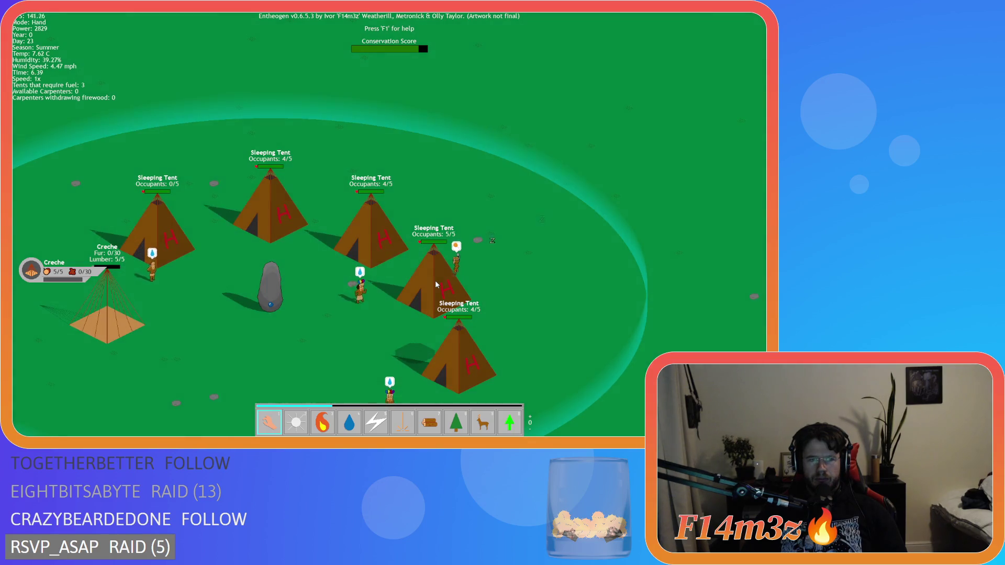
{"action": "key", "text": "a"}
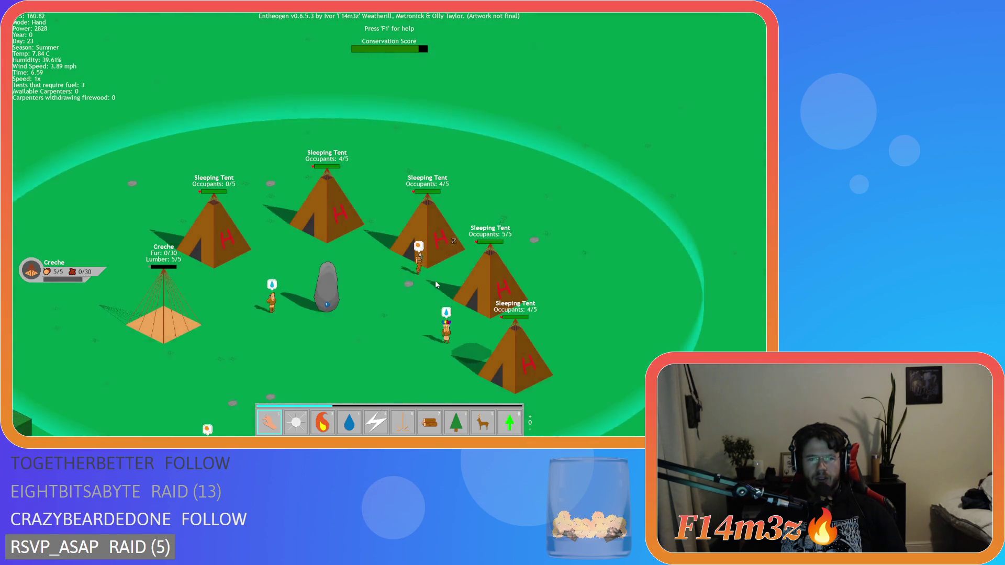
{"action": "key", "text": "s"}
{"action": "key", "text": "d"}
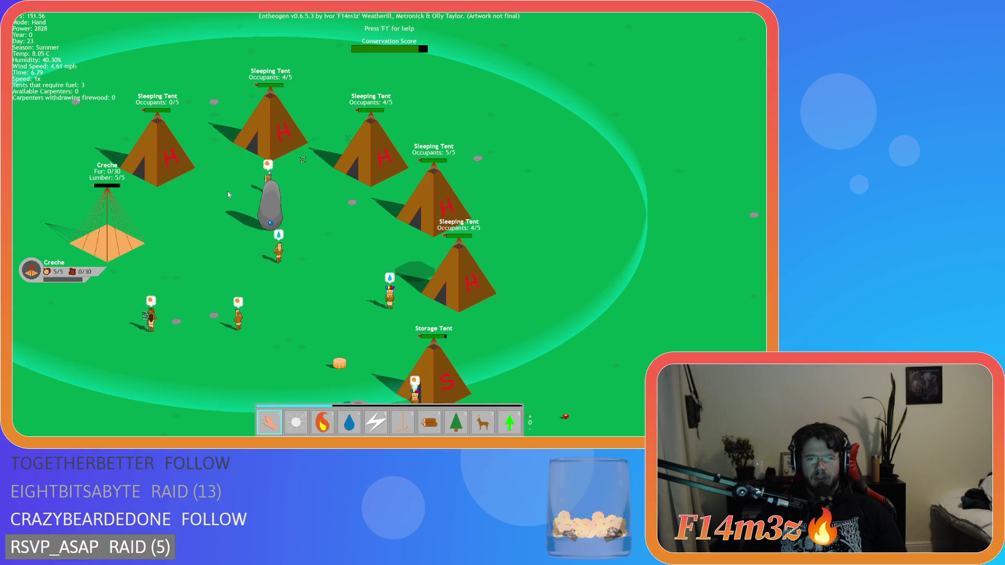
{"action": "key", "text": "a"}
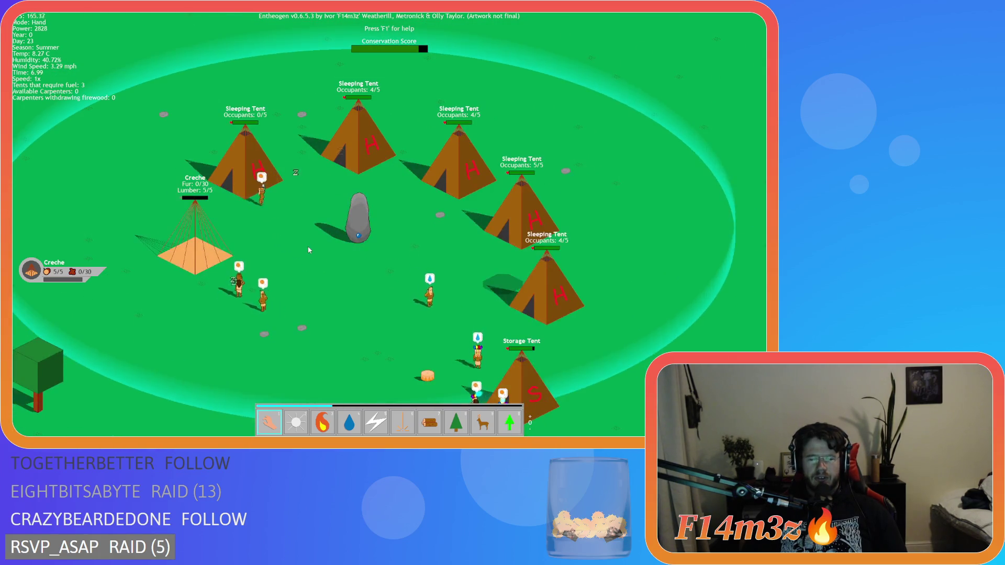
{"action": "key", "text": "d"}
{"action": "key", "text": "s"}
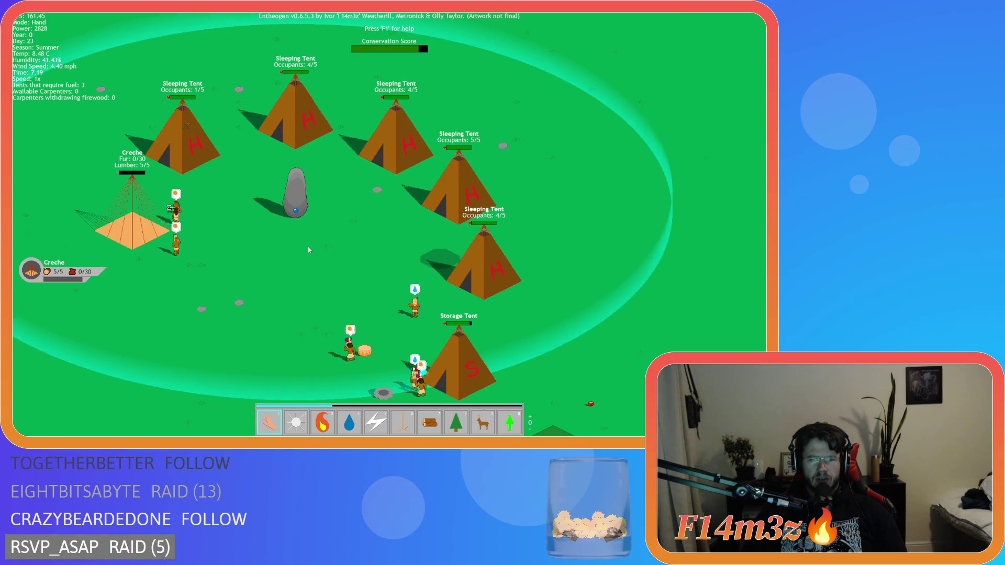
{"action": "key", "text": "w"}
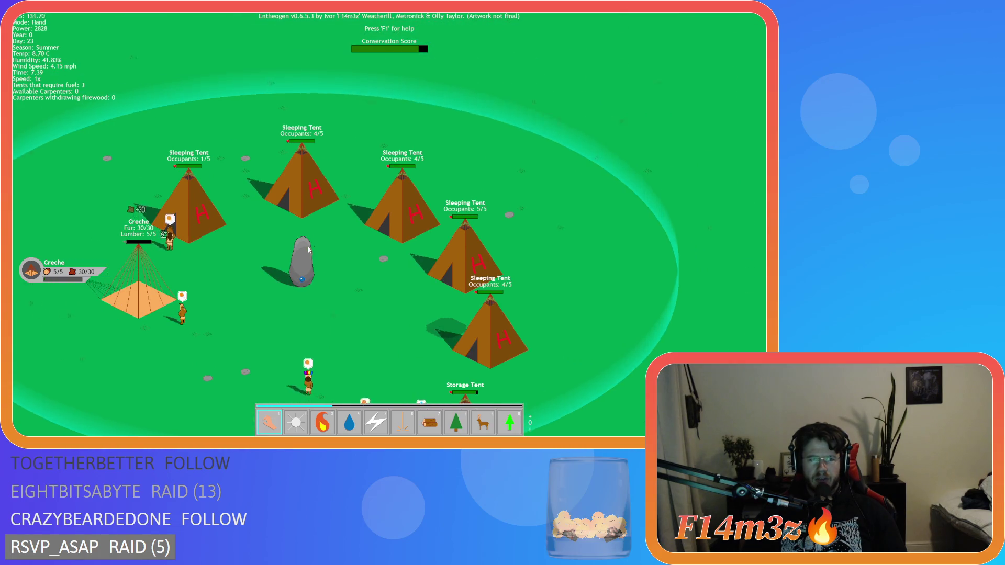
{"action": "key", "text": "a"}
{"action": "key", "text": "d"}
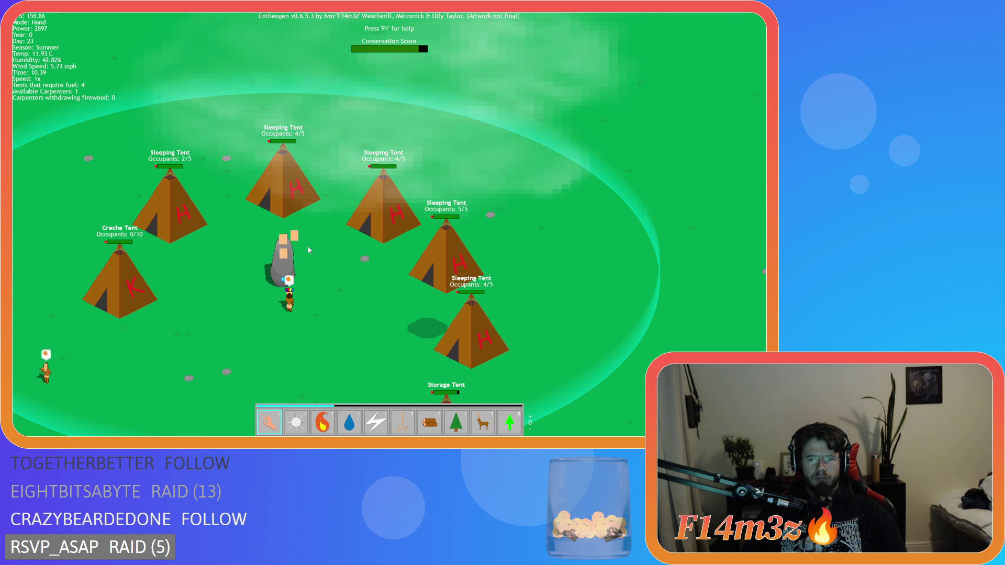
- Take a final look at the Storage Tent, then quit the test run to the main menu
{"action": "key", "text": "s"}
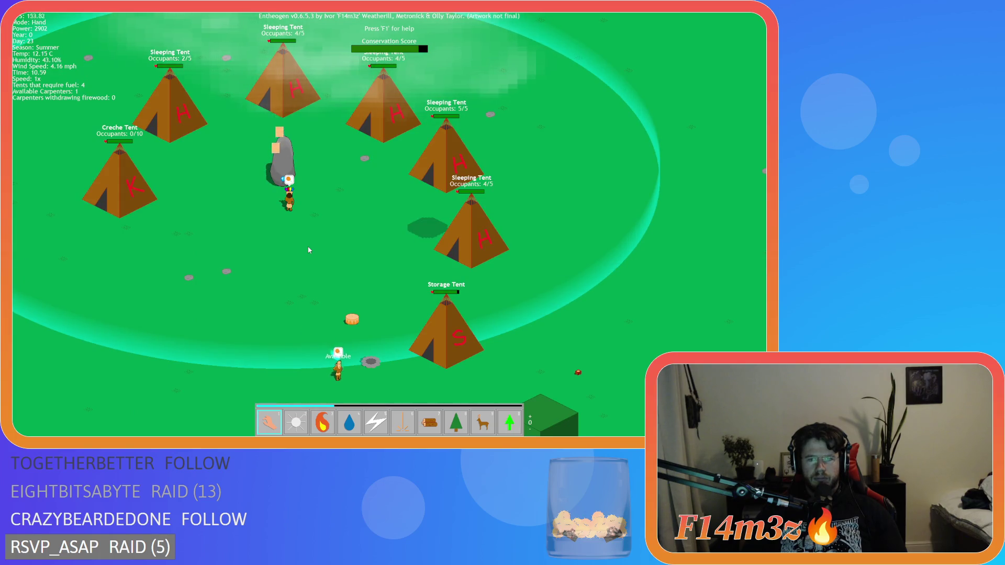
{"action": "key", "text": "w"}
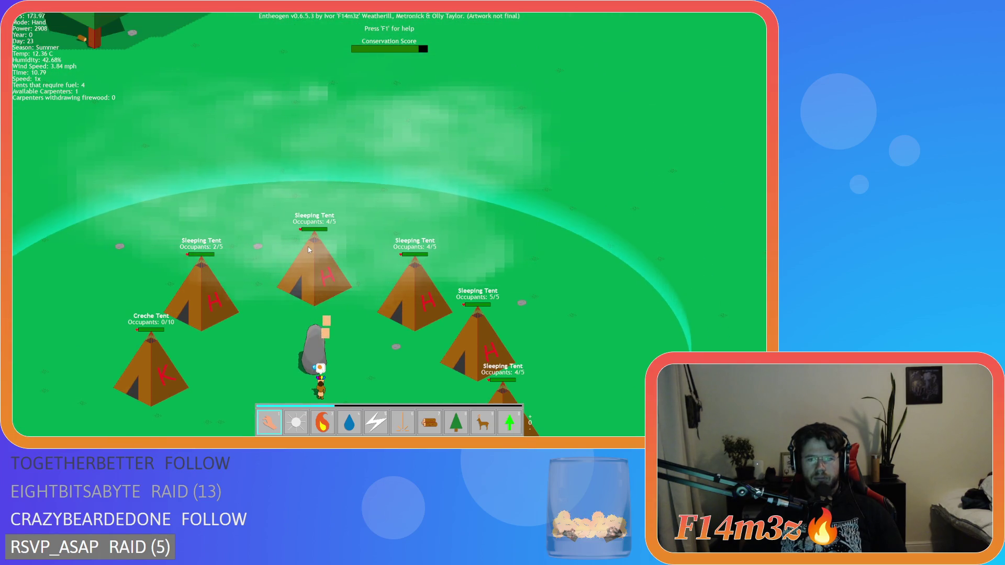
{"action": "key", "text": "s"}
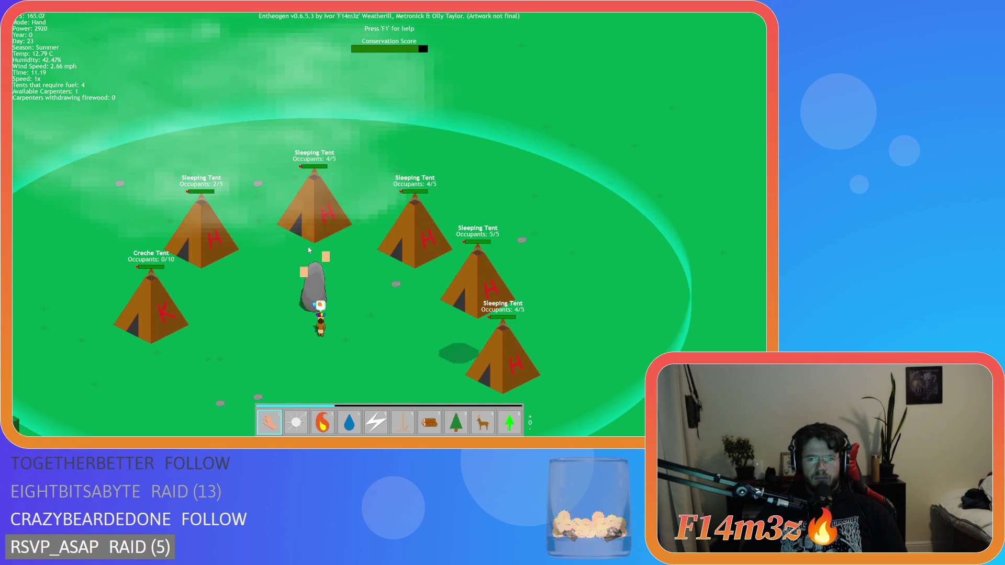
{"action": "key", "text": "s"}
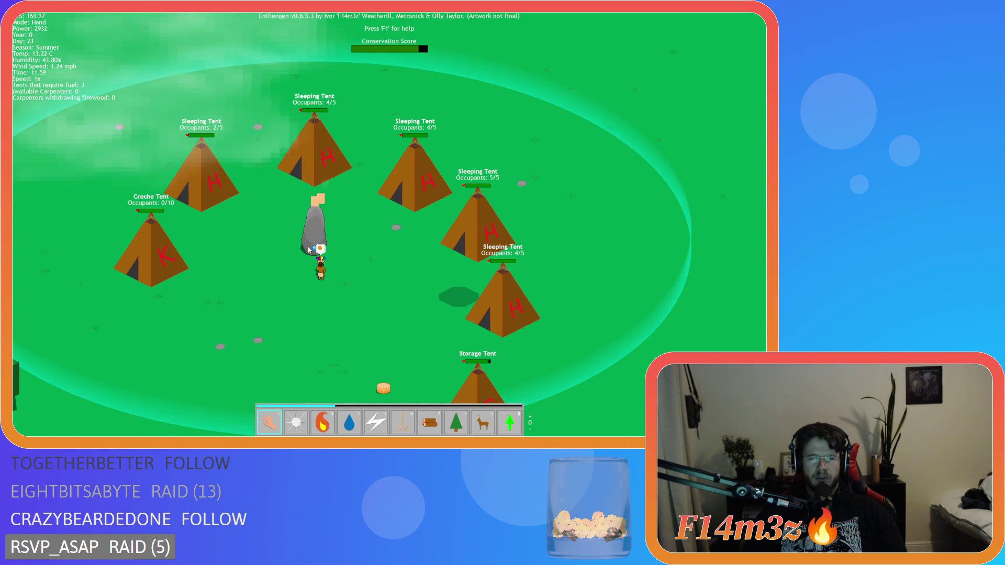
{"action": "key", "text": "d"}
{"action": "key", "text": "a"}
{"action": "key", "text": "w"}
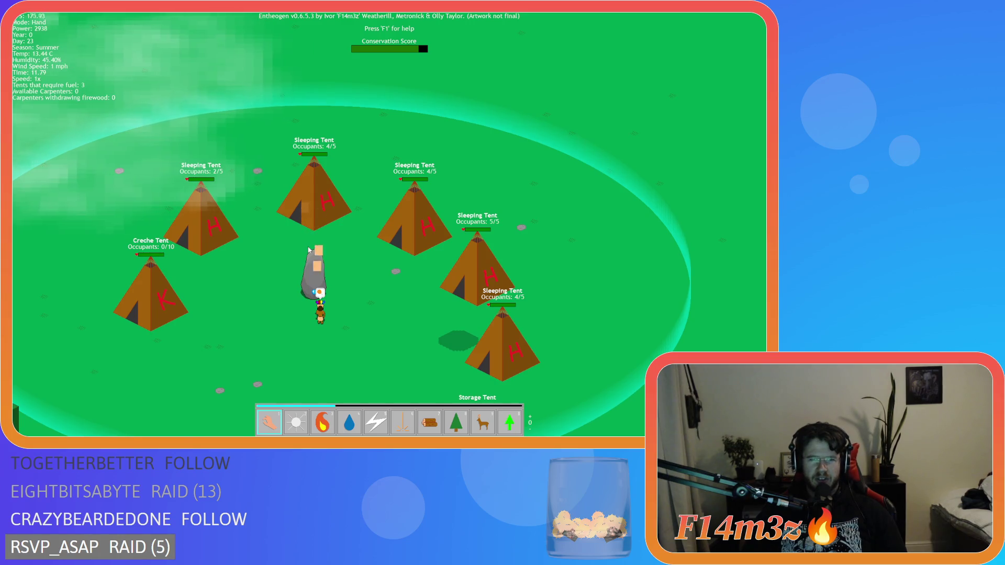
{"action": "key", "text": "s"}
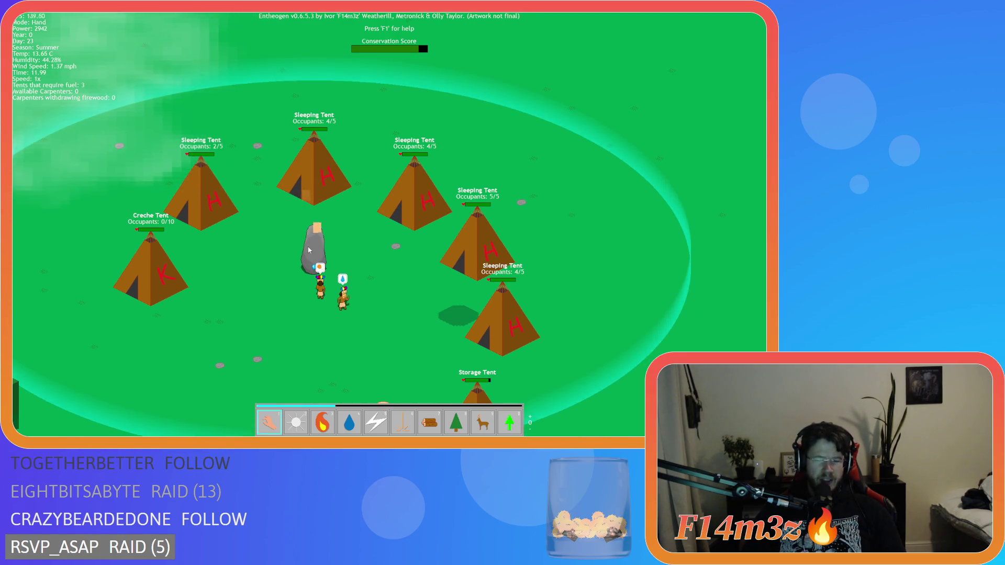
{"action": "key", "text": "Escape"}
{"action": "key", "text": "Return"}
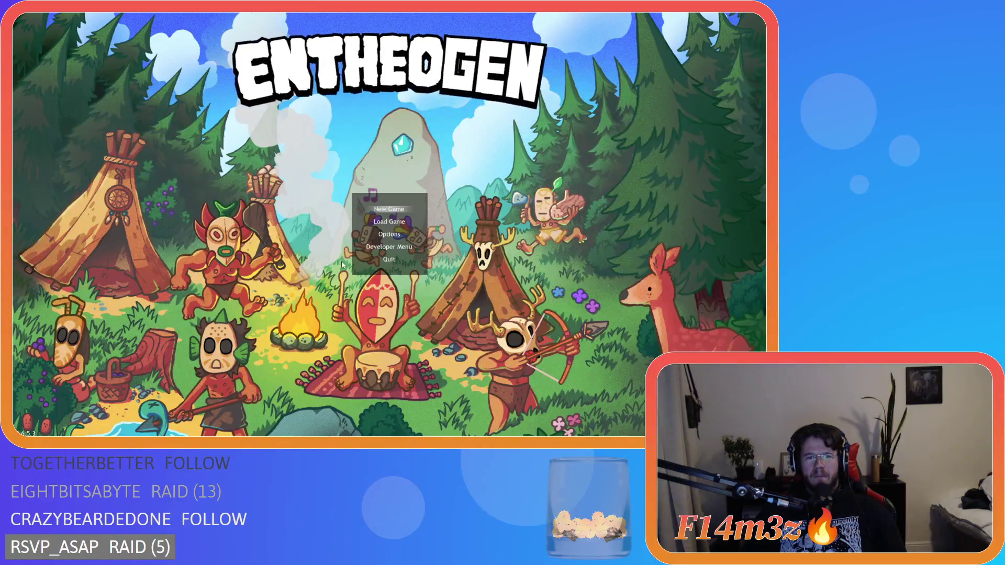
- Close the game, close all code editor windows, and collapse the Scripts folder
{"action": "key", "text": "alt+F4"}
{"action": "right_click", "coordinate": [436, 216]}
{"action": "mouse_move", "coordinate": [450, 226]}
{"action": "left_click", "coordinate": [494, 245]}
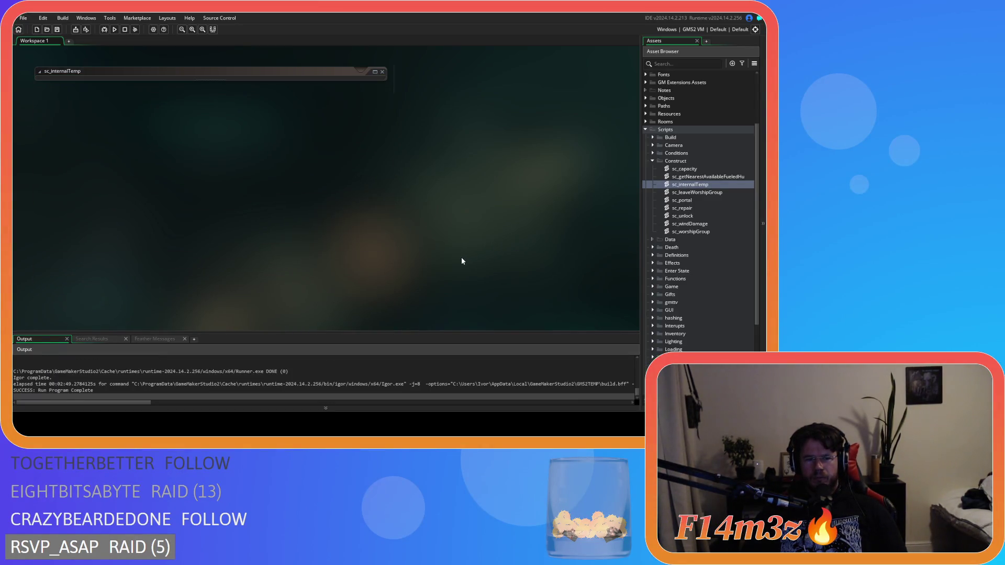
{"action": "left_click", "coordinate": [644, 129]}
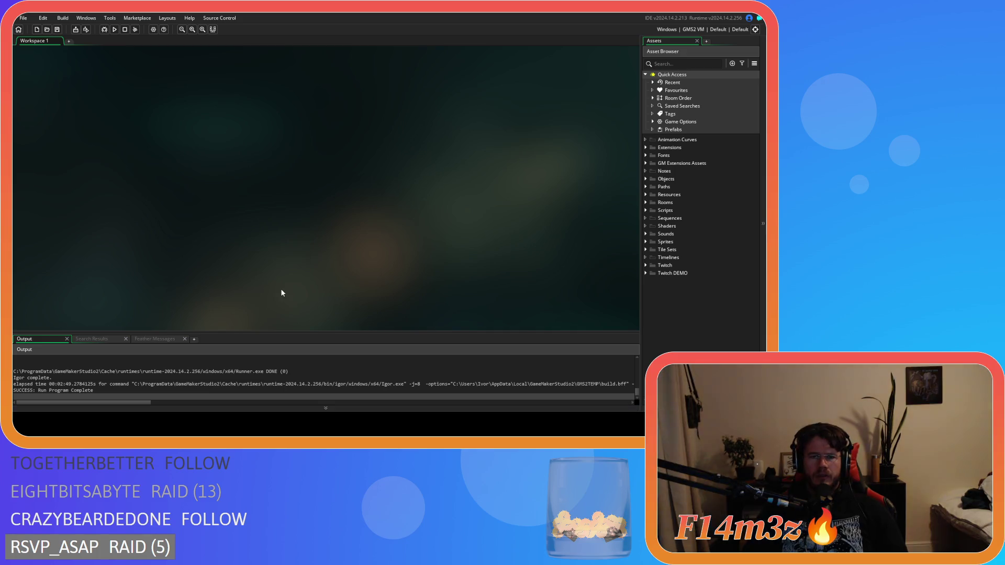
- Expand Scripts > Interupts and open sc_repairInterupt in the code editor
{"action": "left_click", "coordinate": [645, 210]}
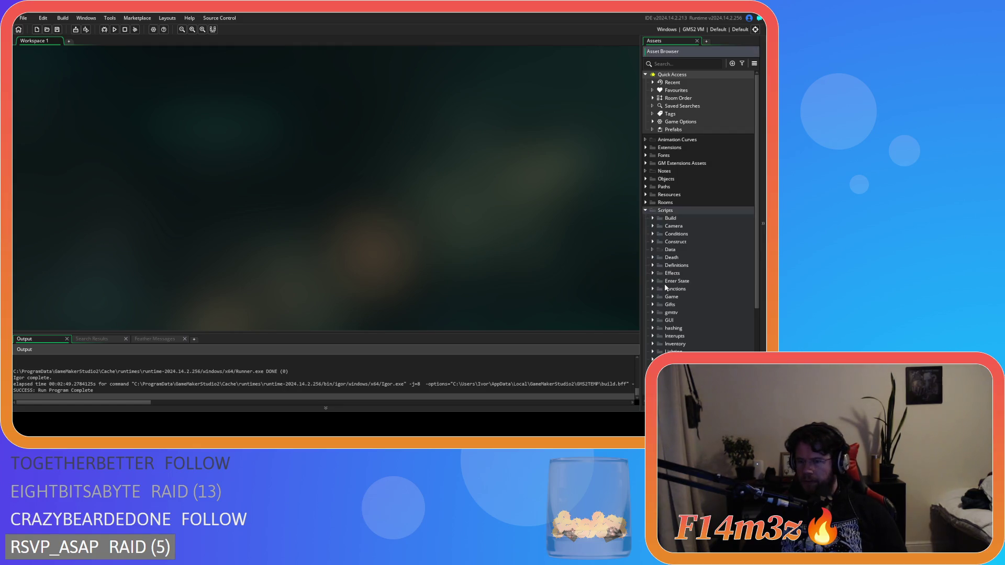
{"action": "scroll", "coordinate": [654, 296], "scroll_direction": "down", "scroll_amount": 2}
{"action": "left_click", "coordinate": [652, 289]}
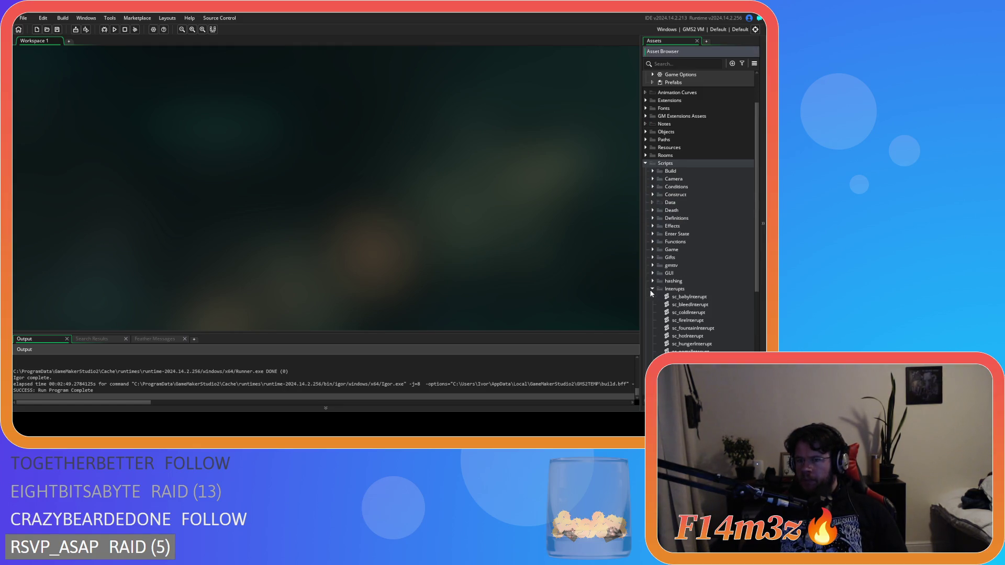
{"action": "scroll", "coordinate": [695, 316], "scroll_direction": "down", "scroll_amount": 3}
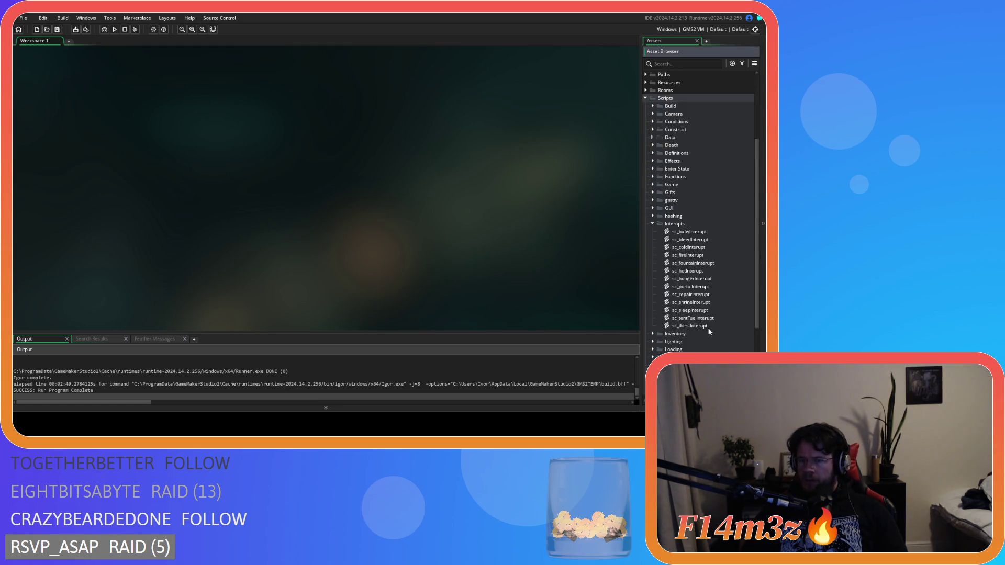
{"action": "double_click", "coordinate": [703, 296]}
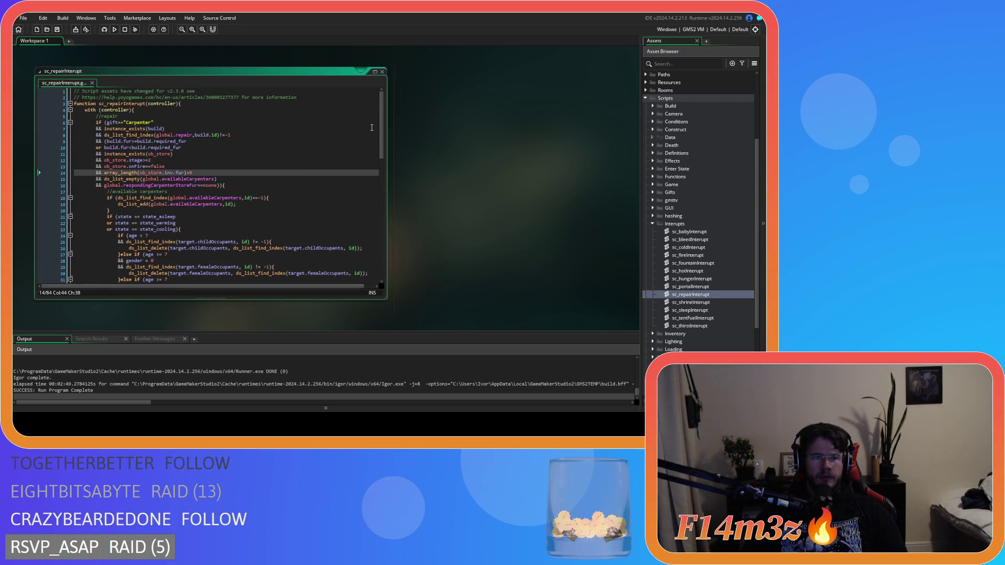
{"action": "scroll", "coordinate": [382, 137], "scroll_direction": "down", "scroll_amount": 2}
{"action": "scroll", "coordinate": [380, 138], "scroll_direction": "up", "scroll_amount": 2}
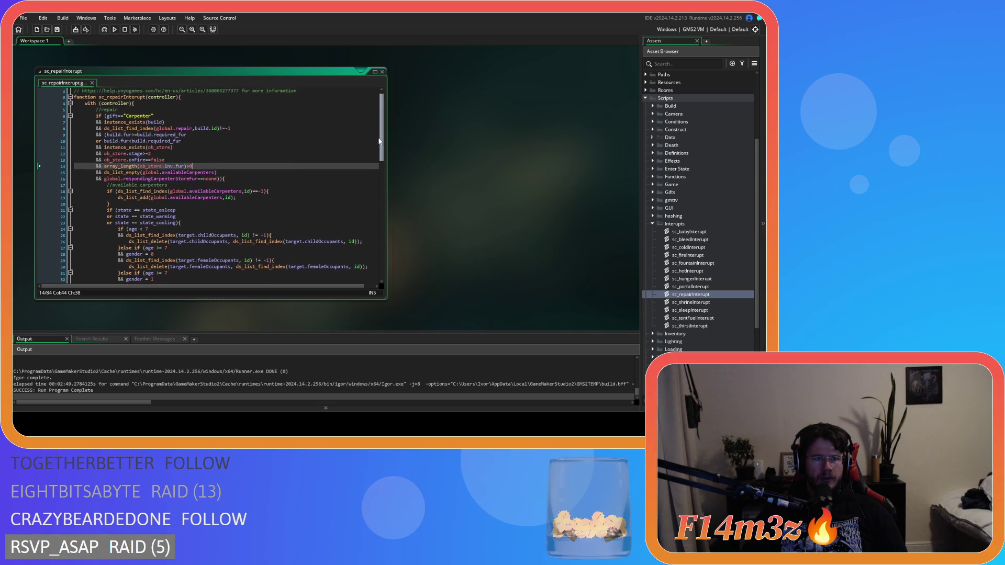
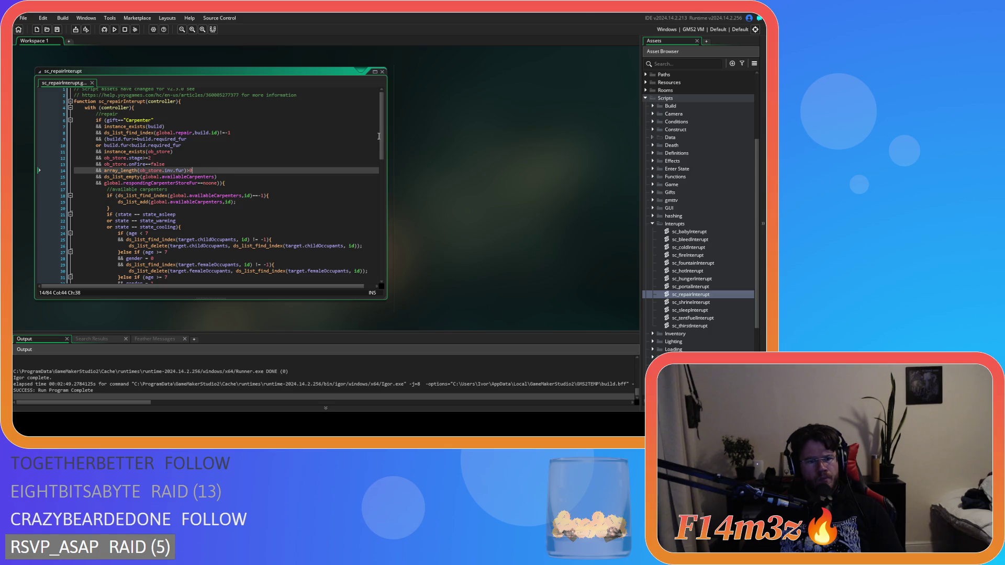
- Compile and launch Entheogen with F5, loading the carpenter camp
{"action": "key", "text": "F5"}
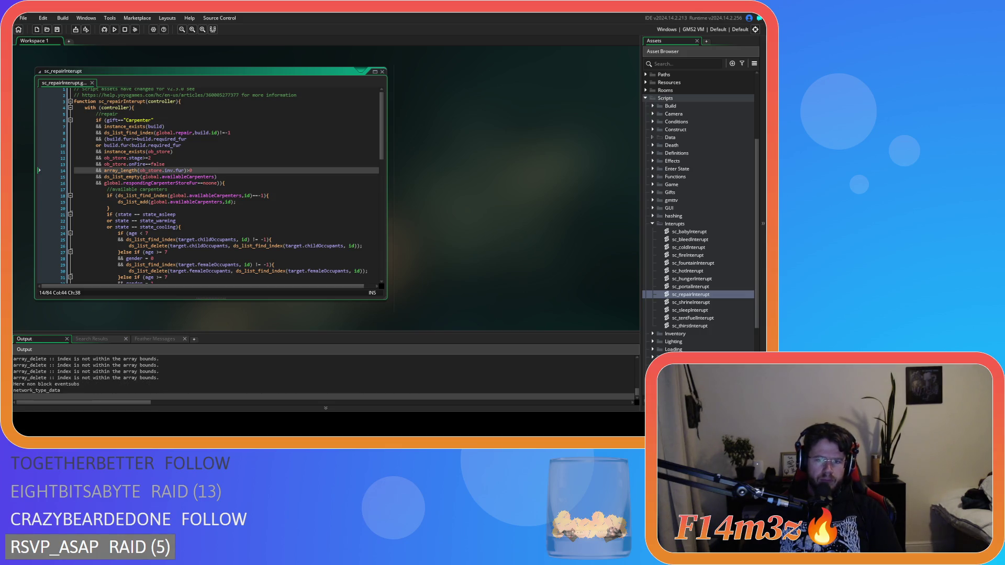
- Watch the camp while the tent finishes building, then select the Fire power
{"action": "key", "text": "7"}
{"action": "key", "text": "d"}
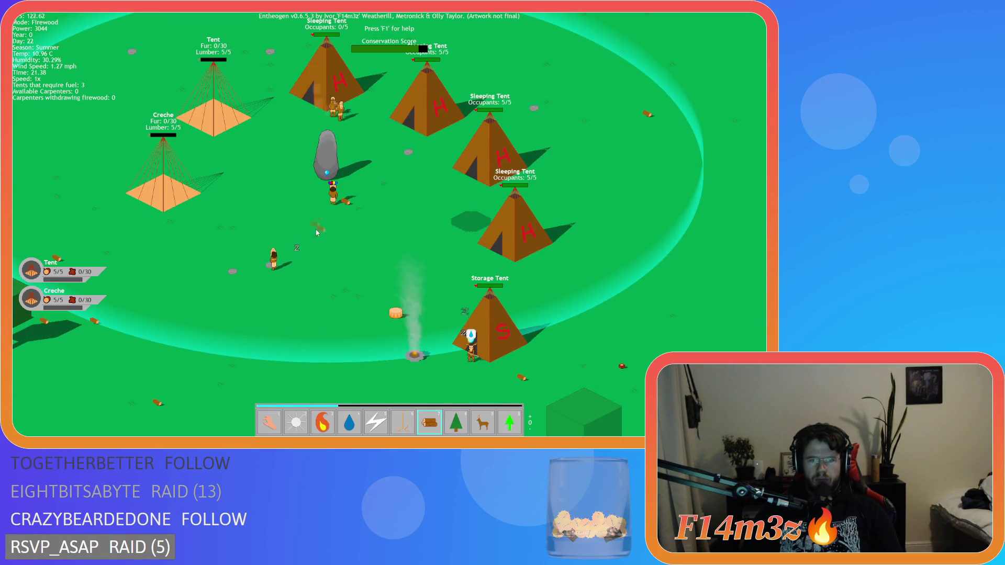
{"action": "key", "text": "1"}
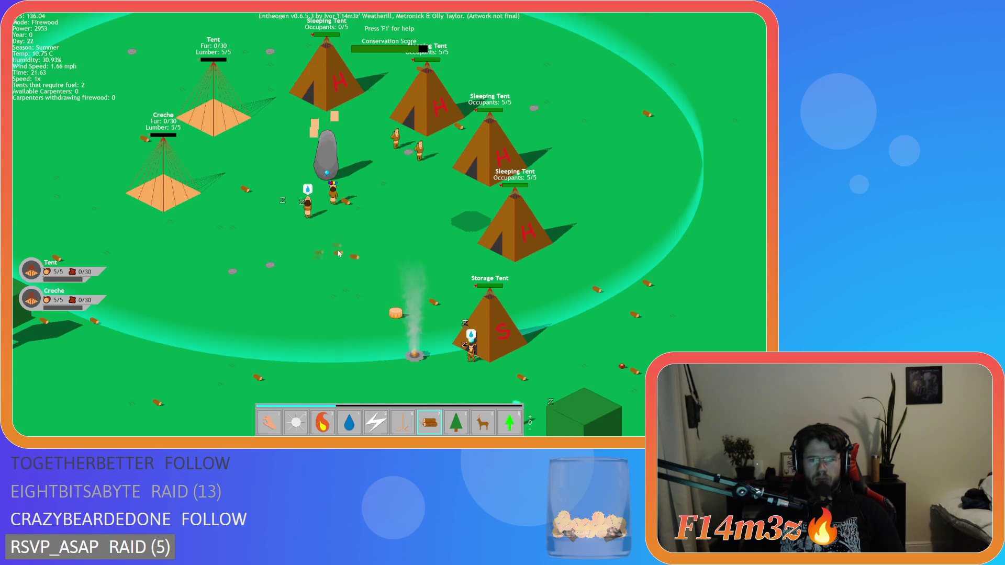
{"action": "key", "text": "a"}
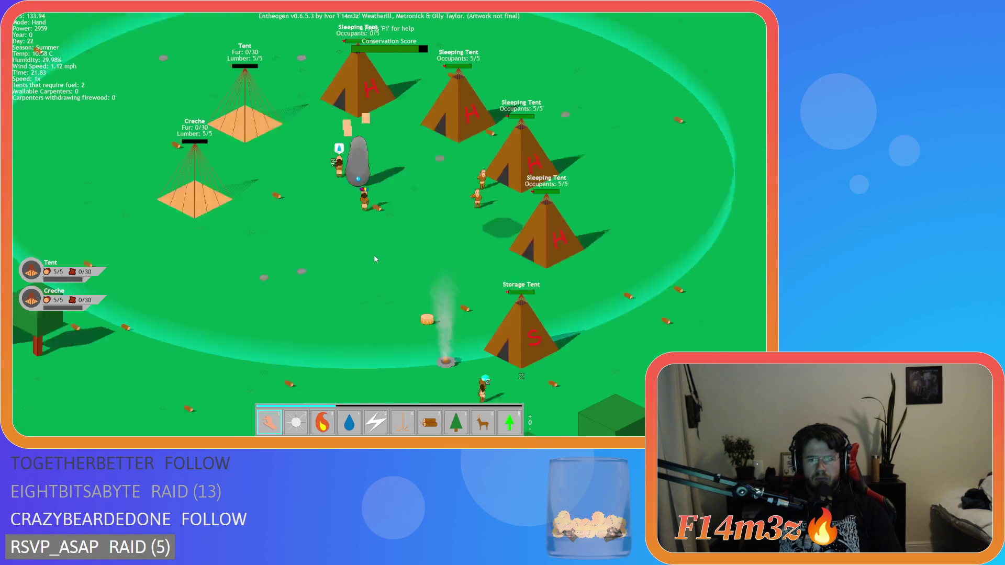
{"action": "key", "text": "w"}
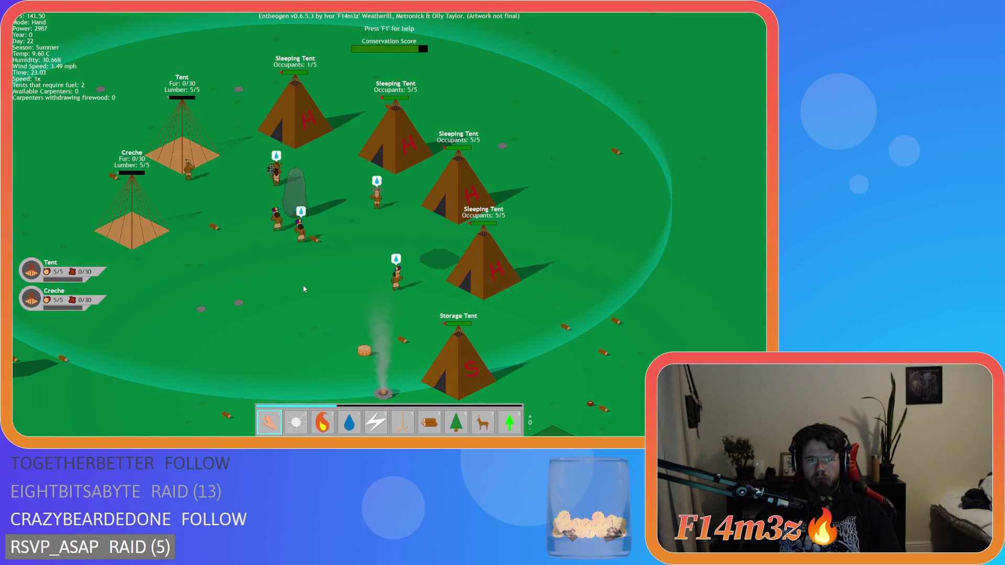
{"action": "key", "text": "s"}
{"action": "key", "text": "s"}
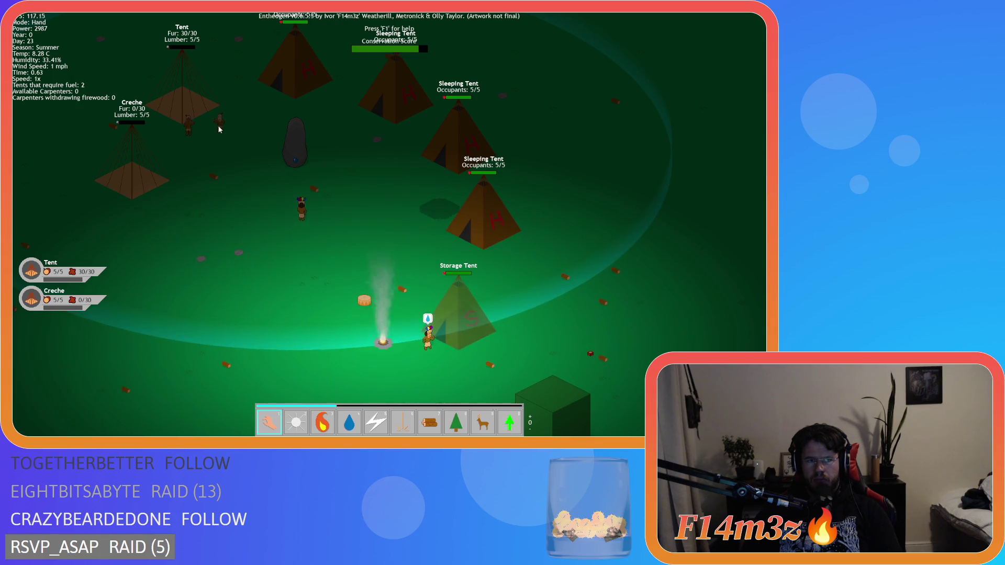
{"action": "key", "text": "3"}
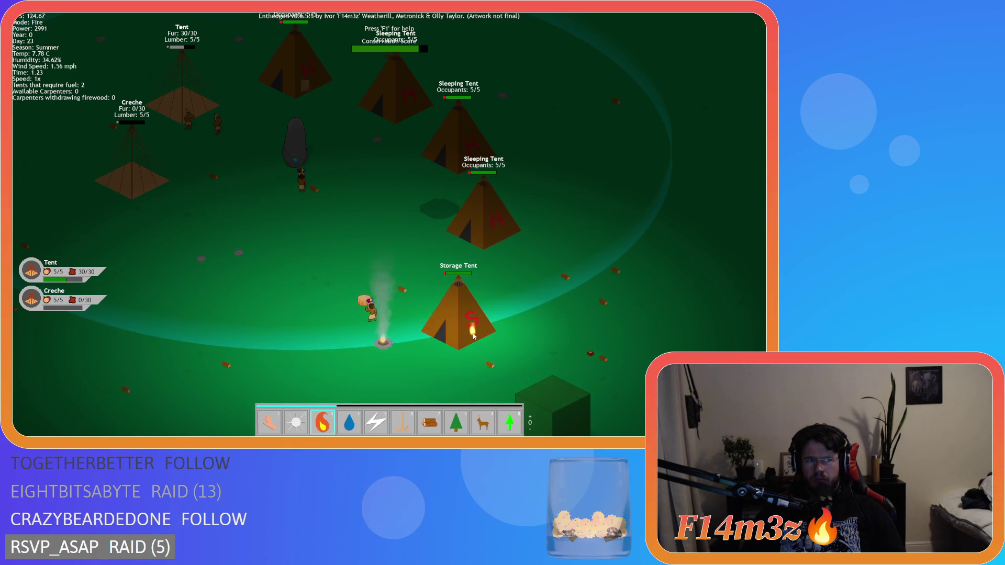
- Set the Storage Tent on fire and strike a villager with lightning
{"action": "left_click", "coordinate": [450, 330]}
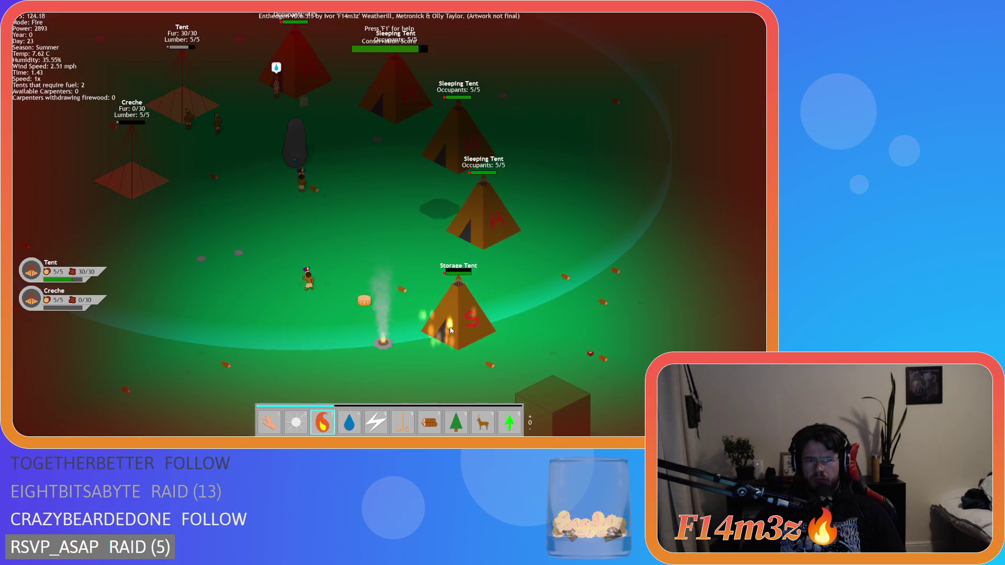
{"action": "key", "text": "1"}
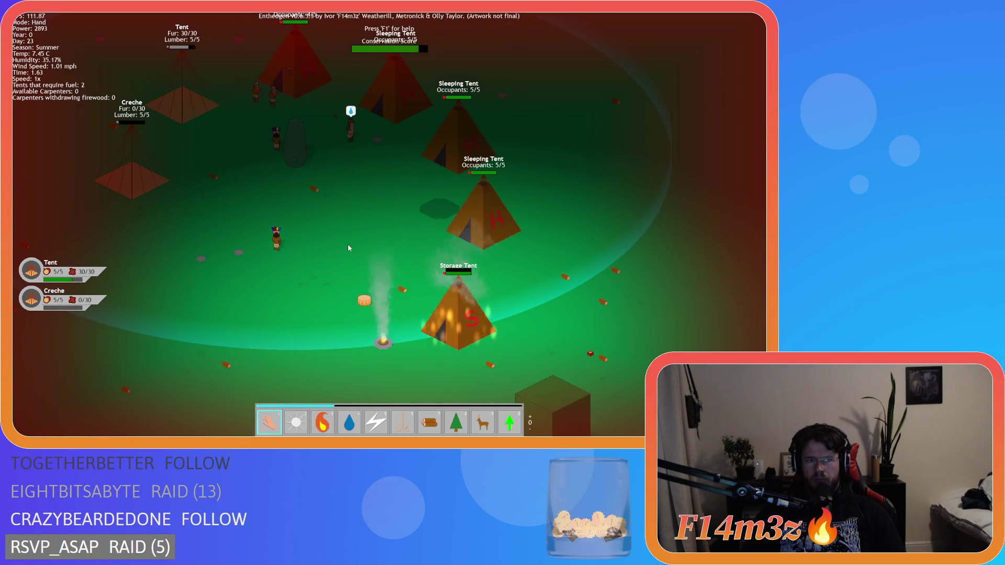
{"action": "key", "text": "w"}
{"action": "key", "text": "a"}
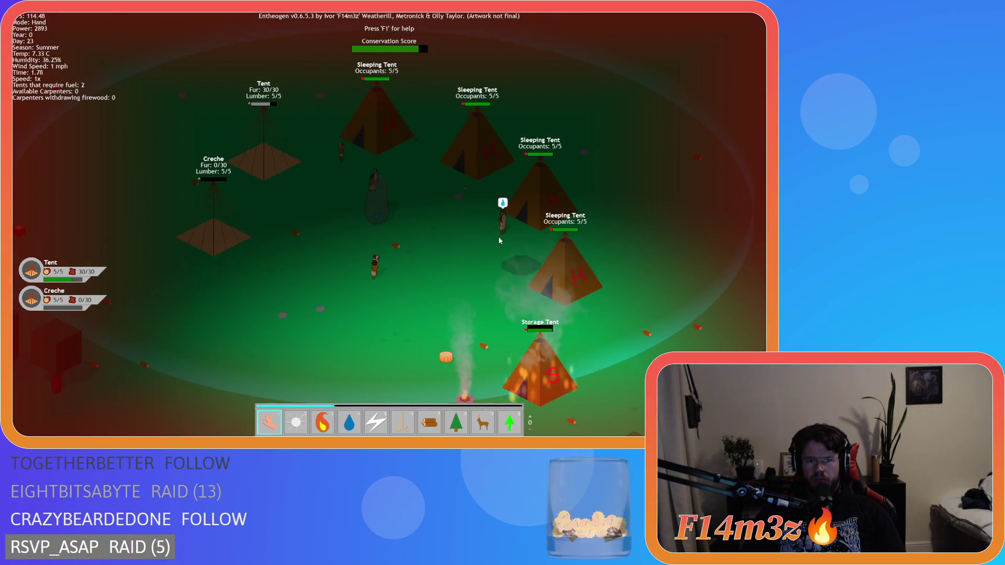
{"action": "key", "text": "5"}
{"action": "left_click", "coordinate": [516, 265]}
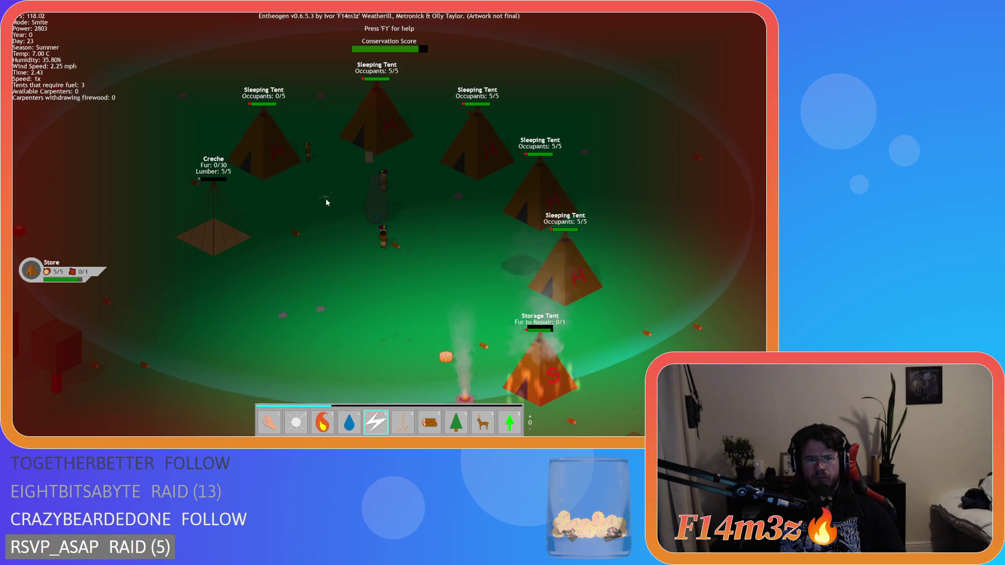
- Douse the burning Storage Tent with Water, leaving it needing Fur 0/2
{"action": "key", "text": "w"}
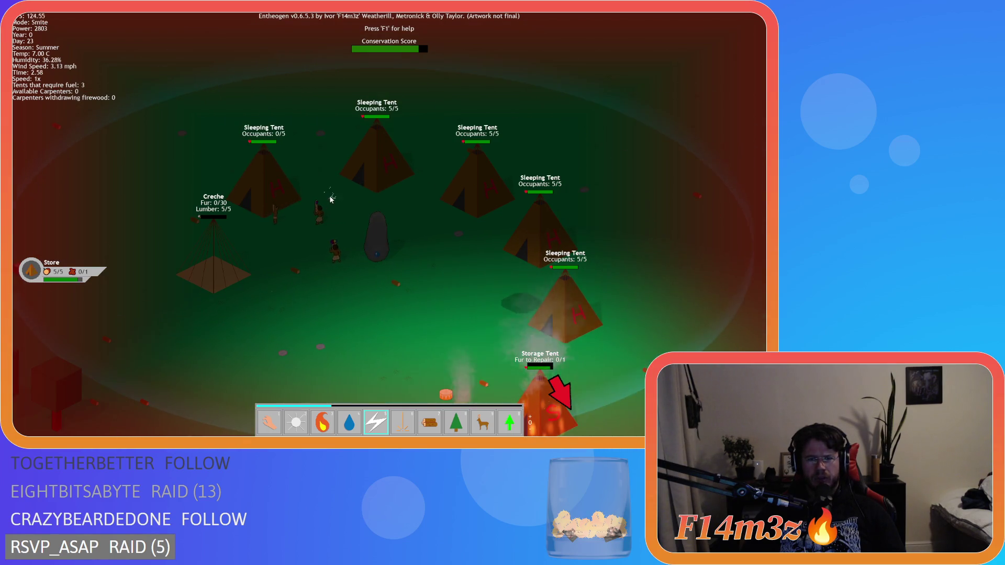
{"action": "key", "text": "s"}
{"action": "key", "text": "d"}
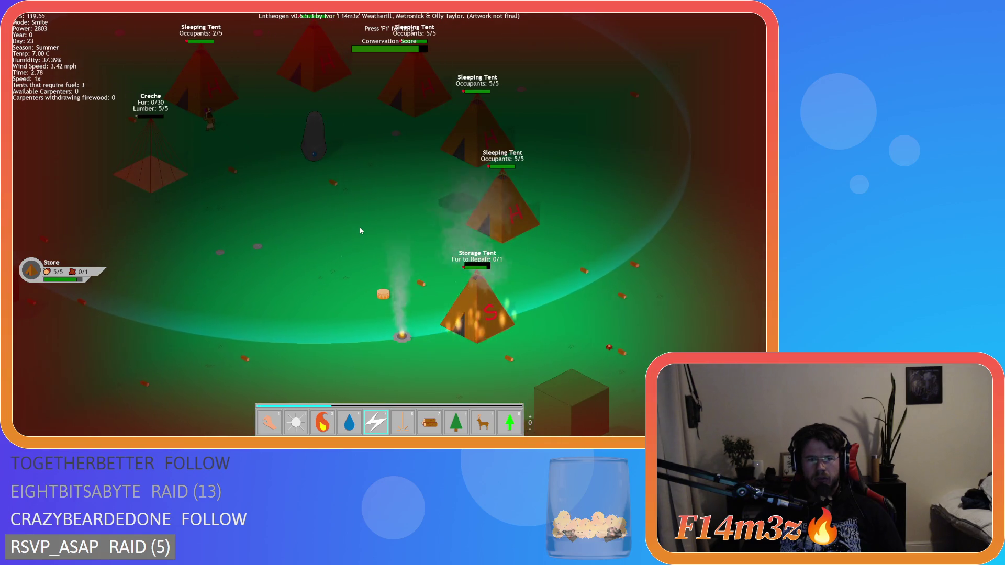
{"action": "key", "text": "w"}
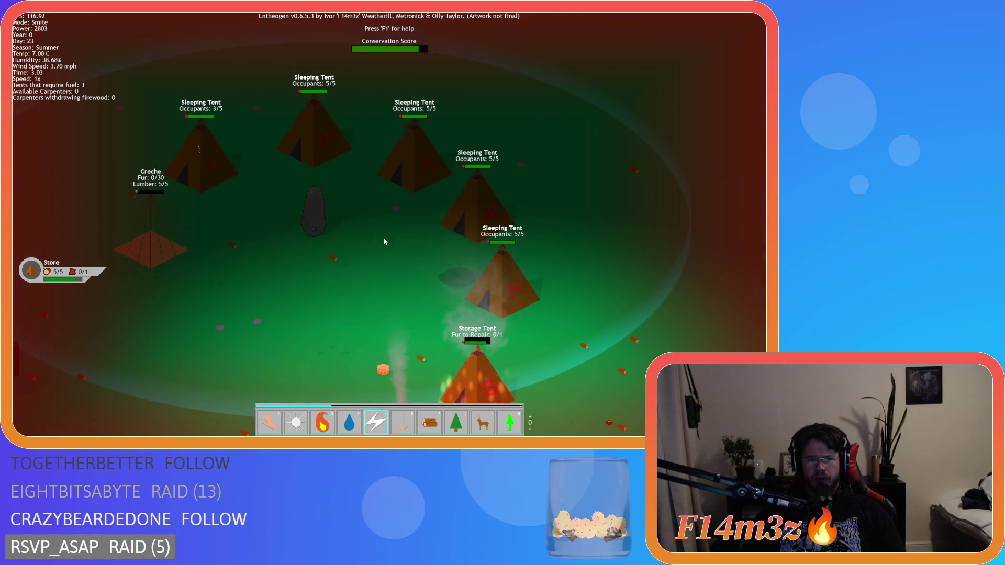
{"action": "key", "text": "s"}
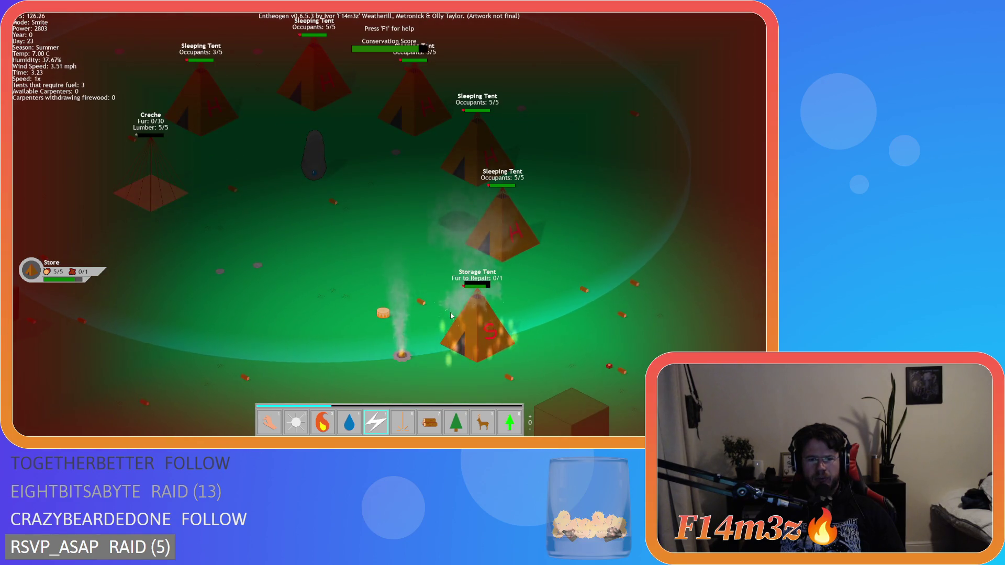
{"action": "key", "text": "w"}
{"action": "key", "text": "3"}
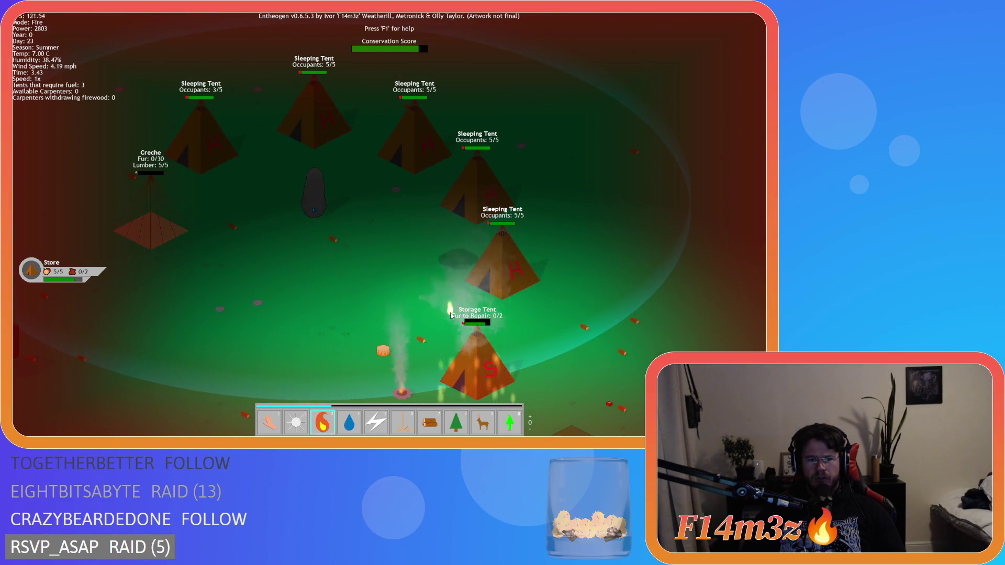
{"action": "key", "text": "4"}
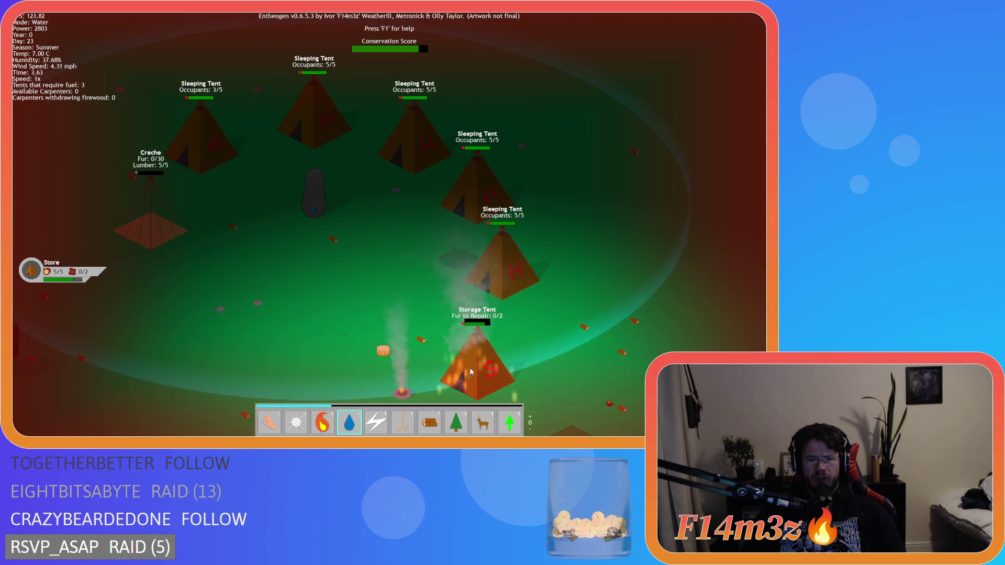
{"action": "left_click", "coordinate": [470, 367]}
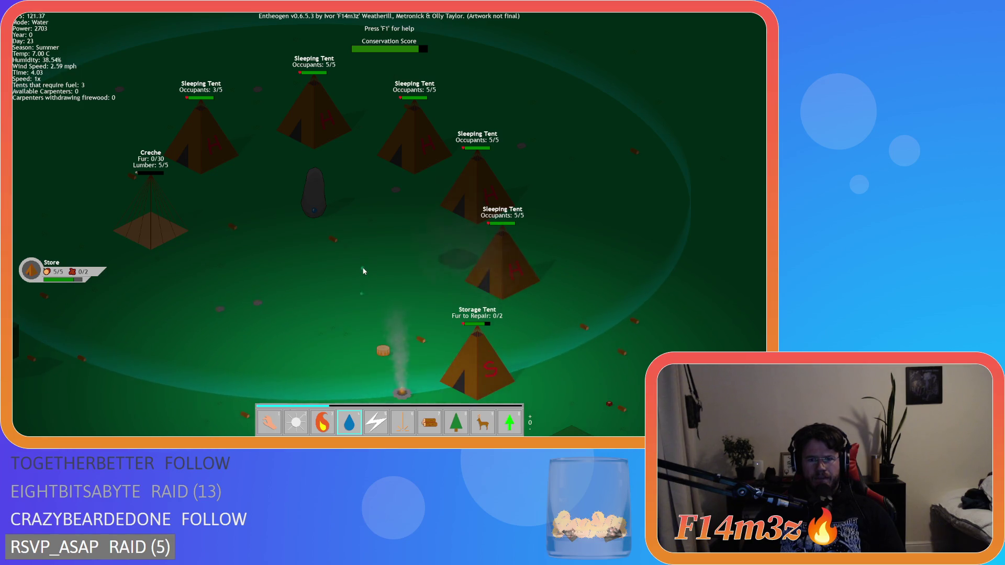
- Check the storage inventory and follow the villagers around the camp
{"action": "key", "text": "i"}
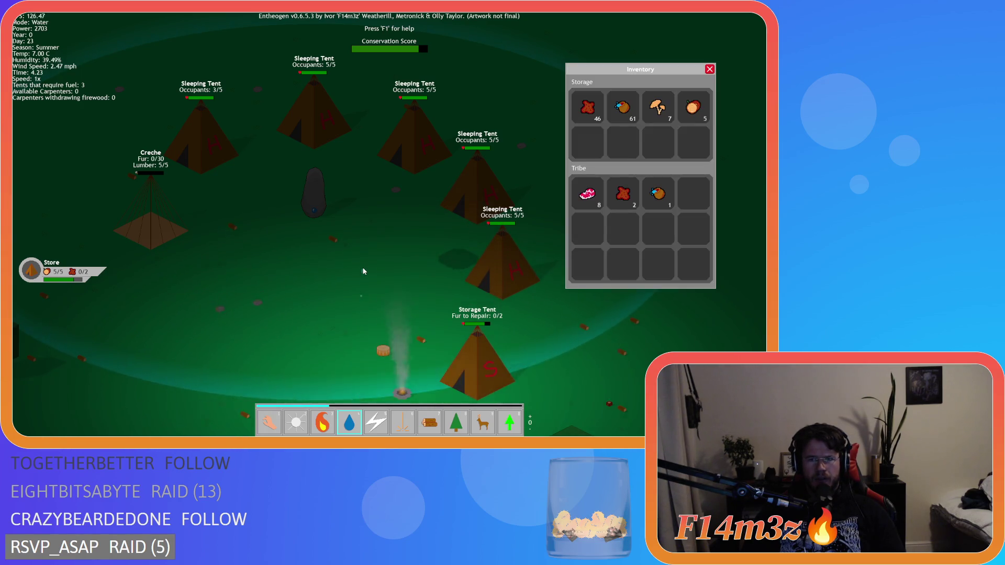
{"action": "key", "text": "i"}
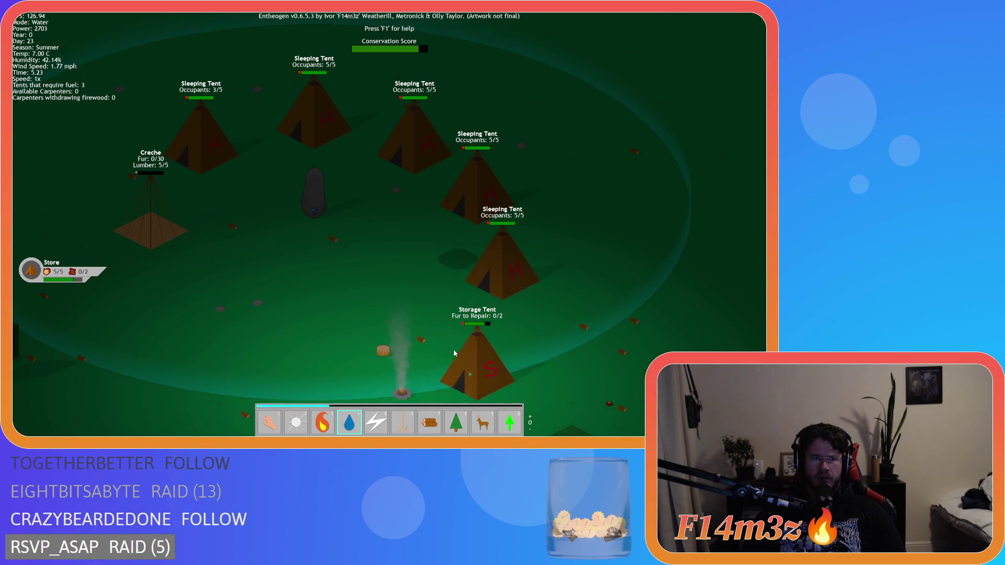
{"action": "key", "text": "w"}
{"action": "key", "text": "a"}
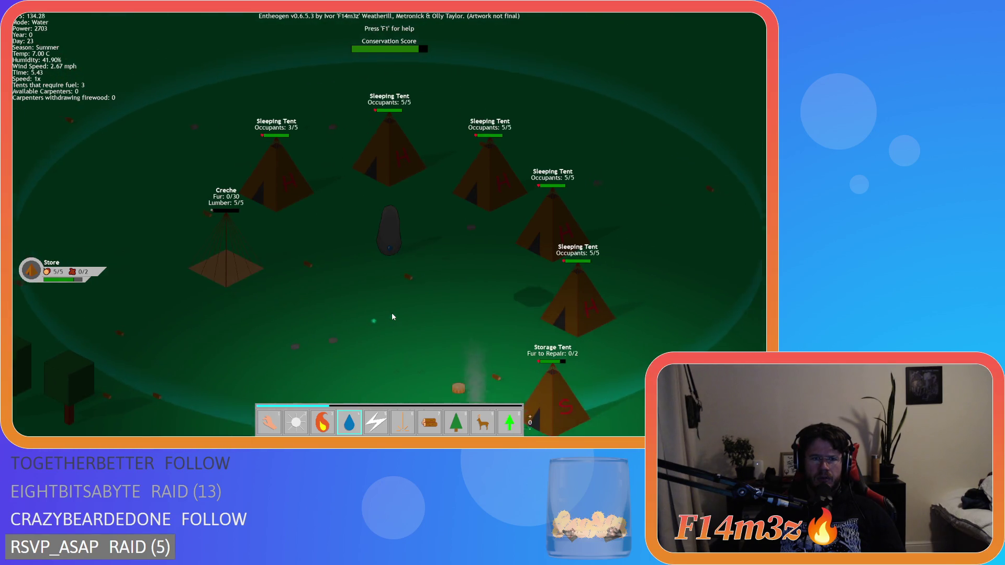
{"action": "key", "text": "d"}
{"action": "key", "text": "s"}
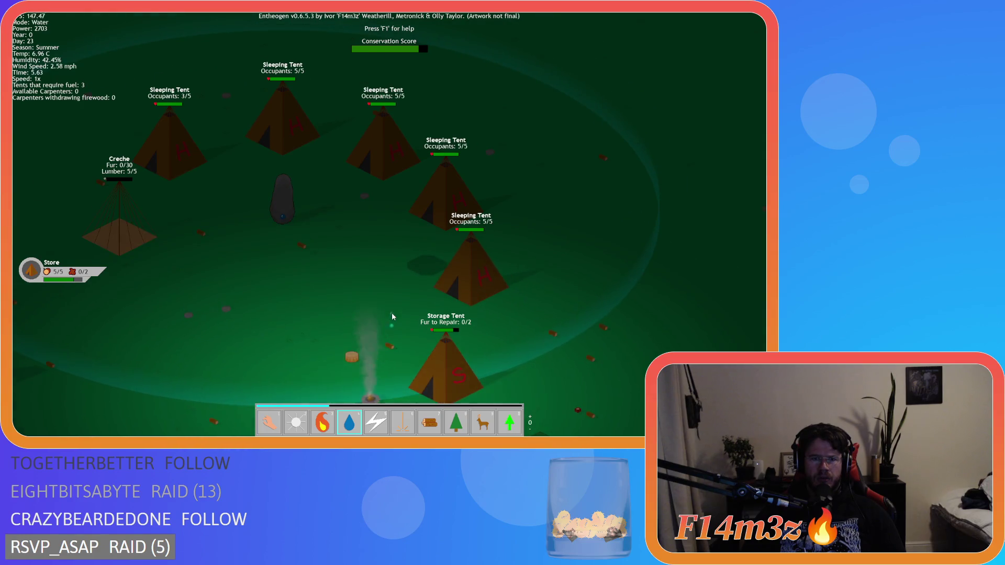
{"action": "key", "text": "a"}
{"action": "key", "text": "s"}
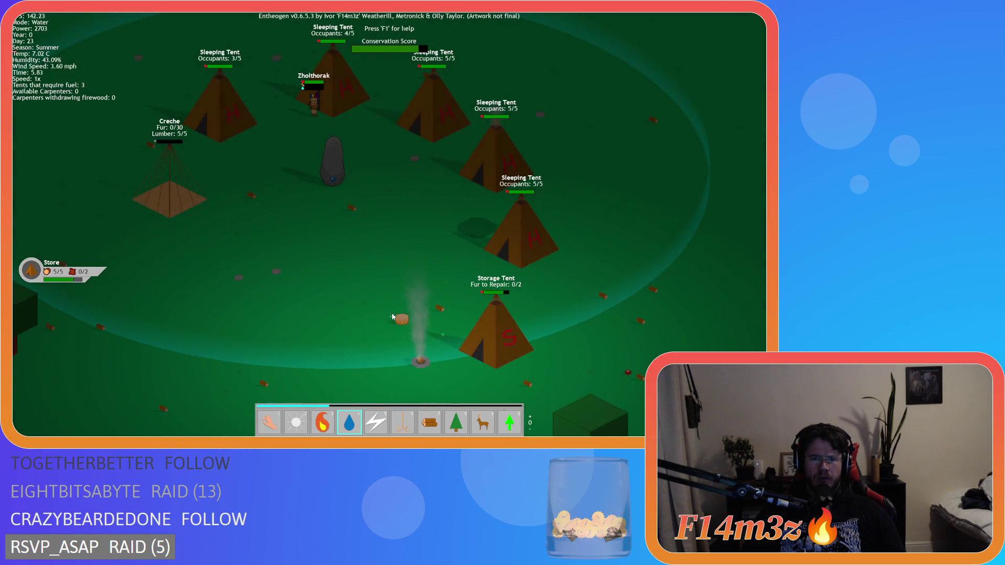
{"action": "key", "text": "d"}
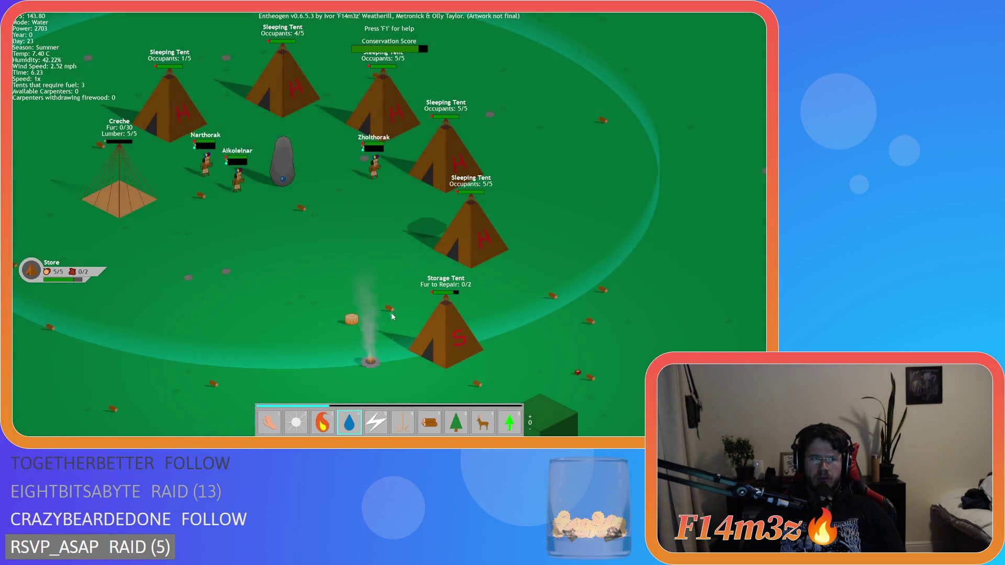
- Quit the game and return to sc_repairInterupt's store-stage conditions
{"action": "key", "text": "Escape"}
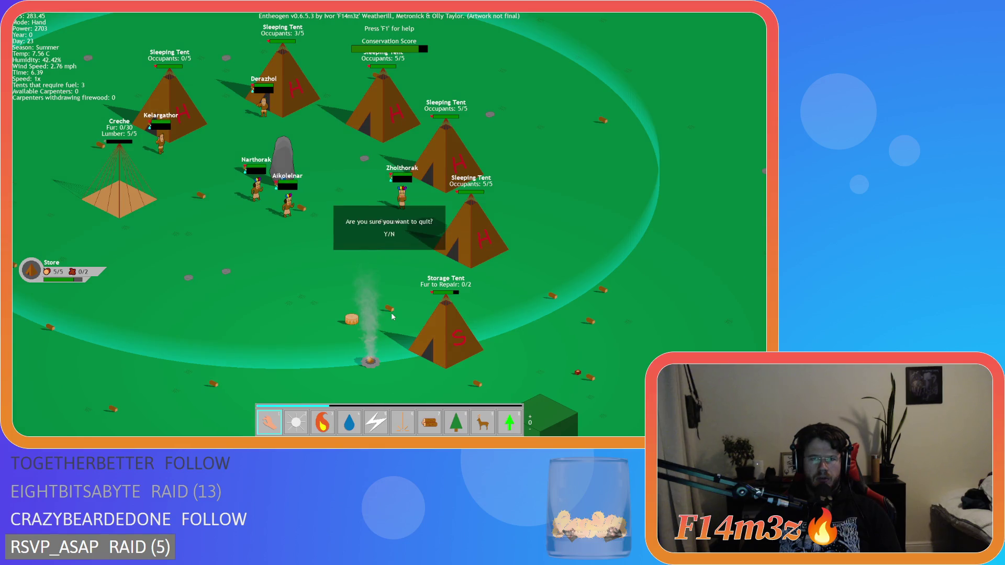
{"action": "key", "text": "y"}
{"action": "left_click", "coordinate": [209, 163]}
{"action": "left_click", "coordinate": [204, 156]}
{"action": "left_click", "coordinate": [230, 171]}
- Open ob_human from Objects > Animal > Human in the Asset Browser
{"action": "left_click", "coordinate": [253, 181]}
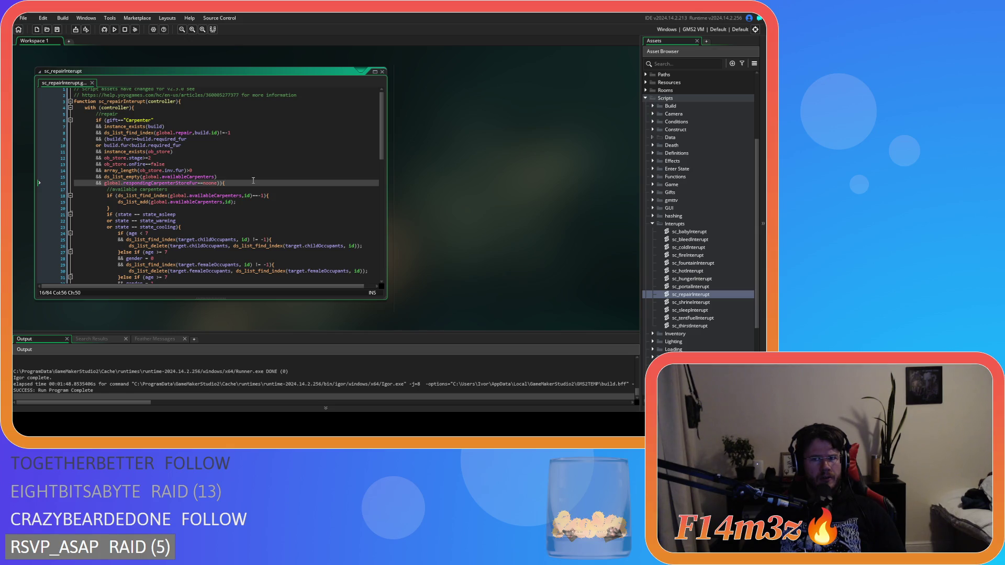
{"action": "scroll", "coordinate": [722, 198], "scroll_direction": "up", "scroll_amount": 5}
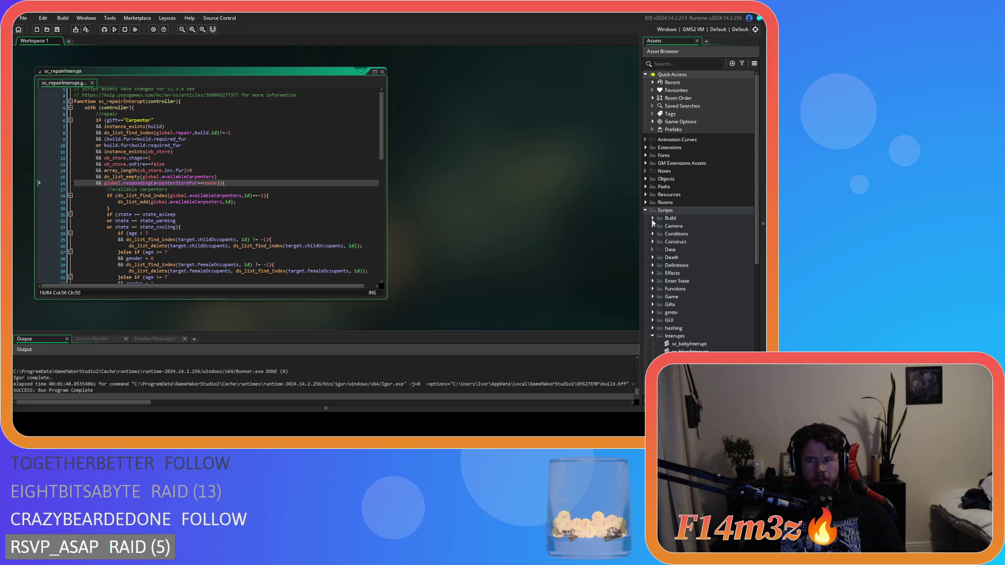
{"action": "left_click", "coordinate": [653, 218]}
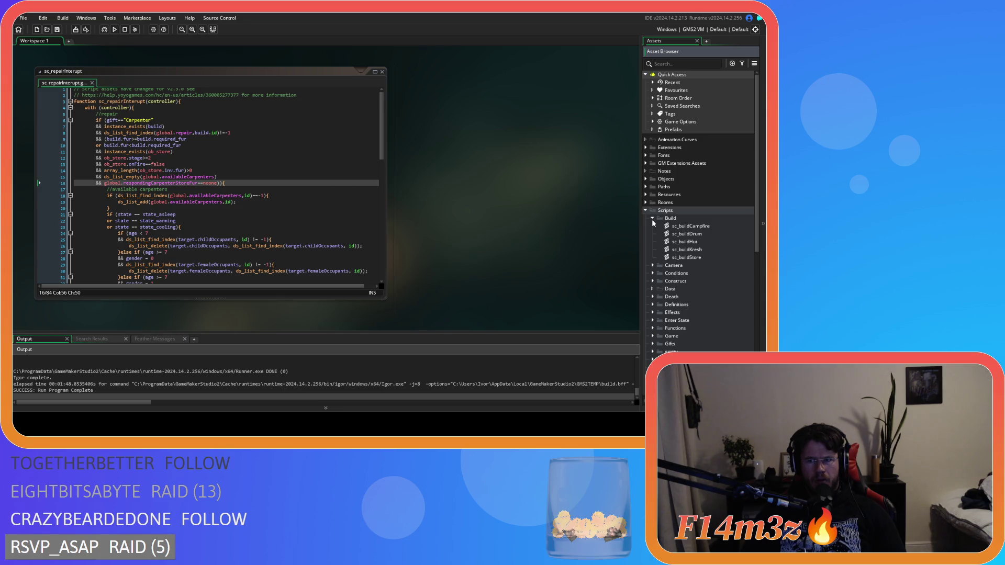
{"action": "left_click", "coordinate": [652, 219]}
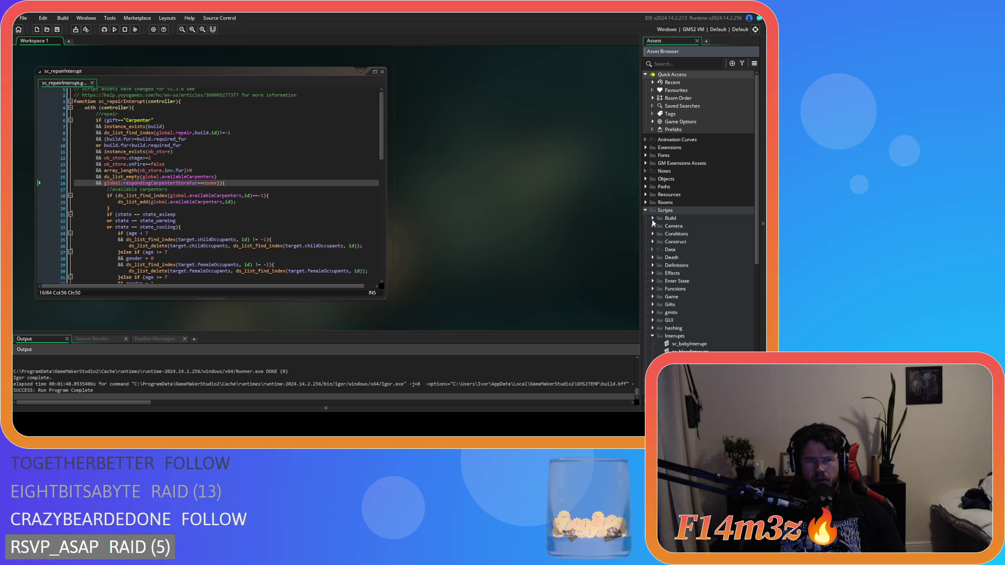
{"action": "left_click", "coordinate": [651, 180]}
{"action": "left_click", "coordinate": [660, 194]}
{"action": "double_click", "coordinate": [690, 202]}
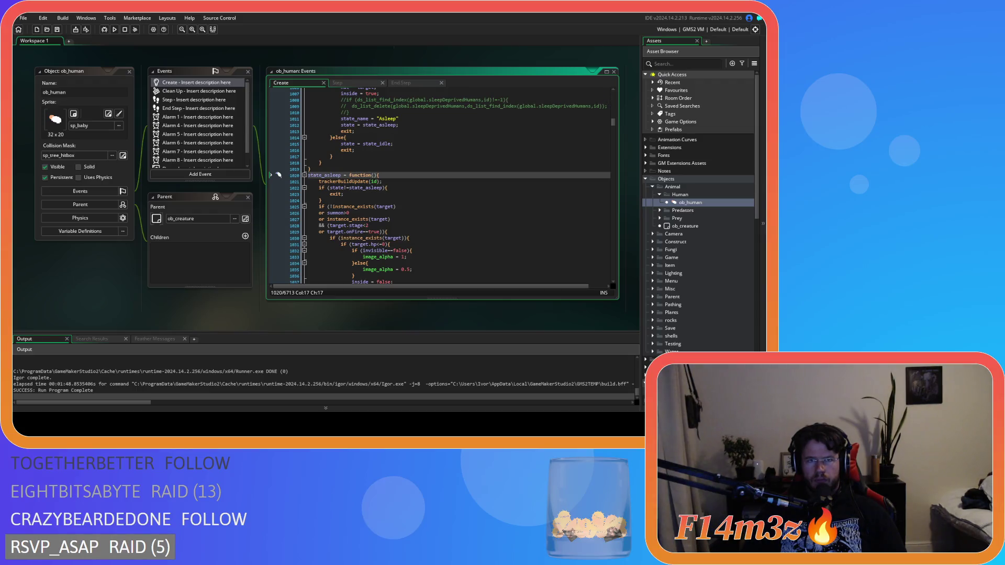
- Open sc_trackerBuildUpdate from its call in ob_human's Create event
{"action": "middle_click", "coordinate": [345, 182]}
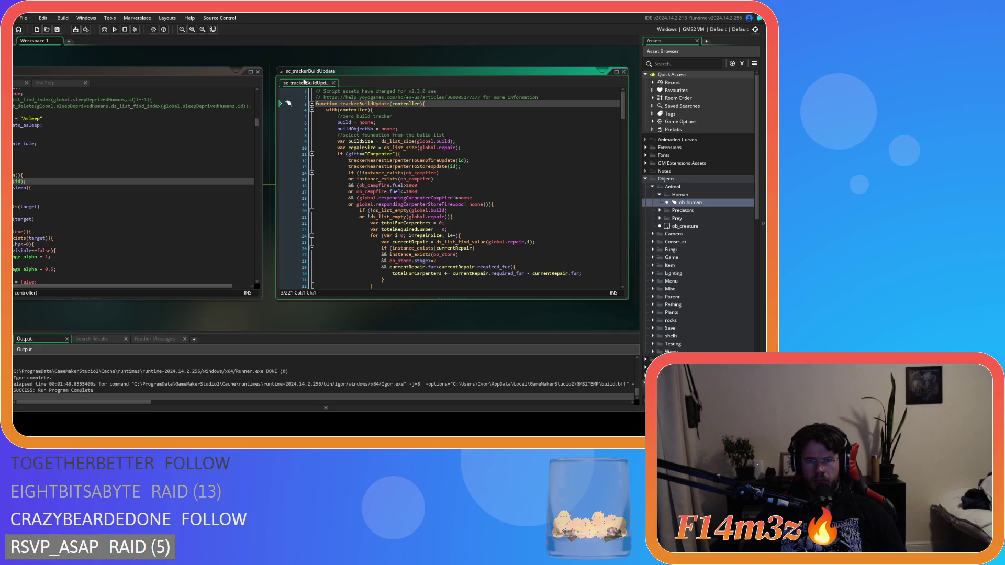
{"action": "left_click", "coordinate": [333, 83]}
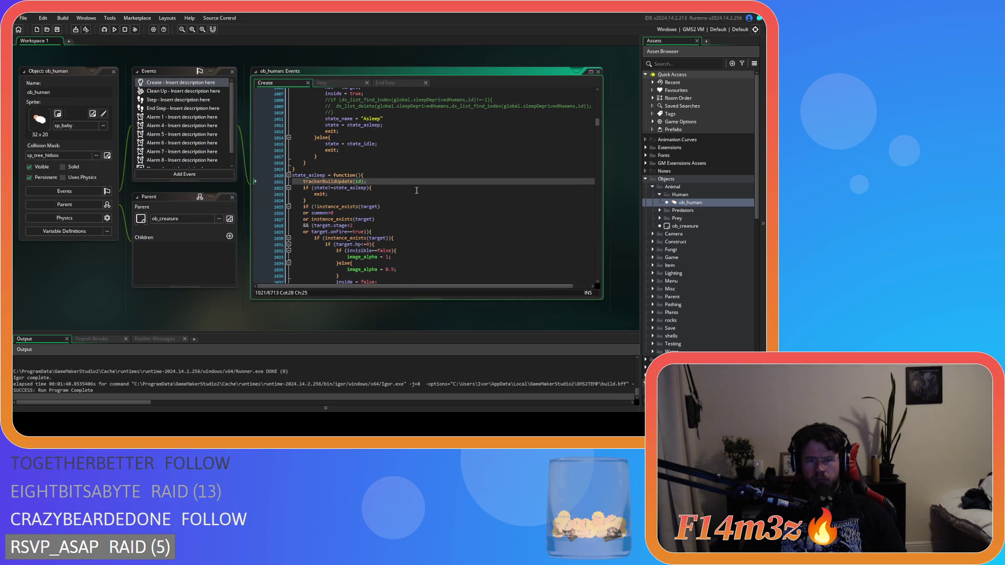
{"action": "middle_click", "coordinate": [335, 182]}
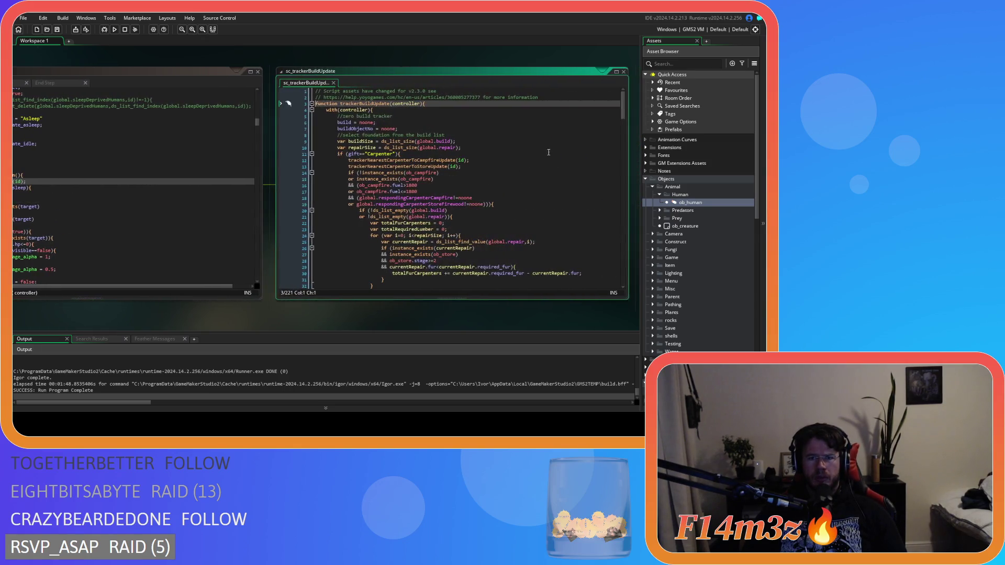
{"action": "mouse_move", "coordinate": [622, 107]}
{"action": "left_mouse_down"}
{"action": "mouse_move", "coordinate": [604, 191]}
{"action": "mouse_move", "coordinate": [598, 93]}
{"action": "left_mouse_up"}
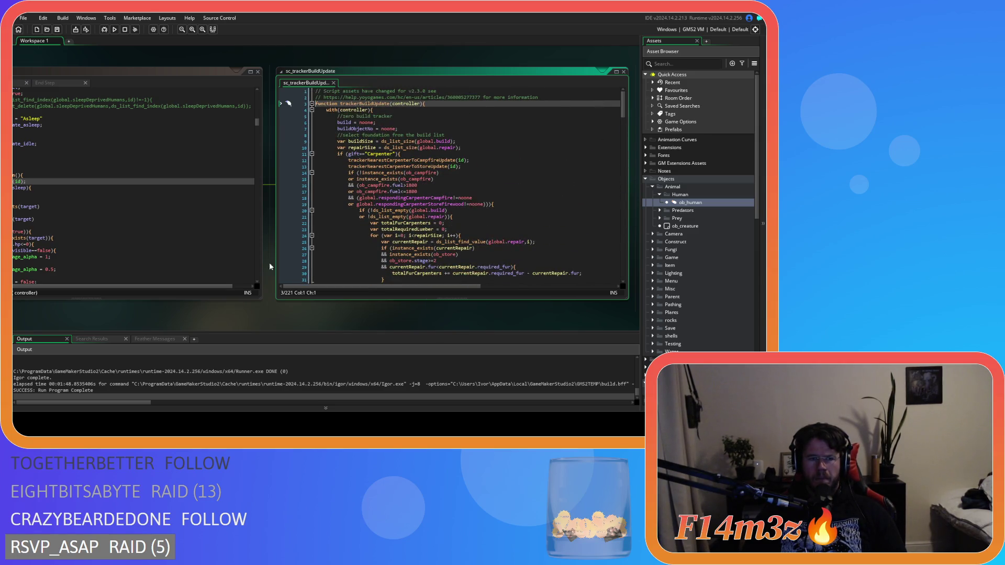
- Scroll ob_human's Create code to the sc_repairInterupt(id) call and open that script
{"action": "mouse_move", "coordinate": [161, 317]}
{"action": "left_mouse_down"}
{"action": "mouse_move", "coordinate": [367, 319]}
{"action": "mouse_move", "coordinate": [312, 320]}
{"action": "left_mouse_up"}
{"action": "left_click", "coordinate": [208, 61]}
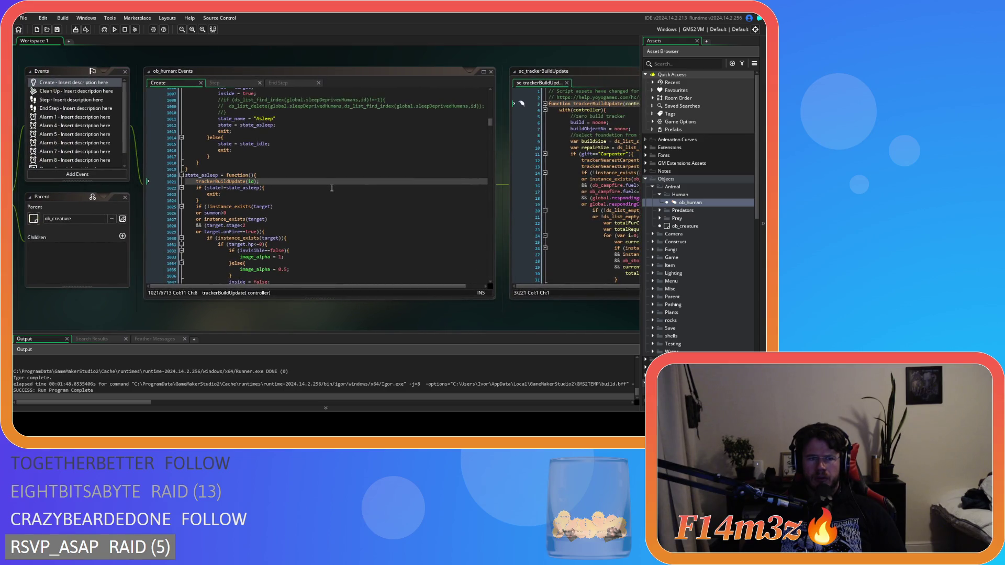
{"action": "scroll", "coordinate": [332, 188], "scroll_direction": "down", "scroll_amount": 20}
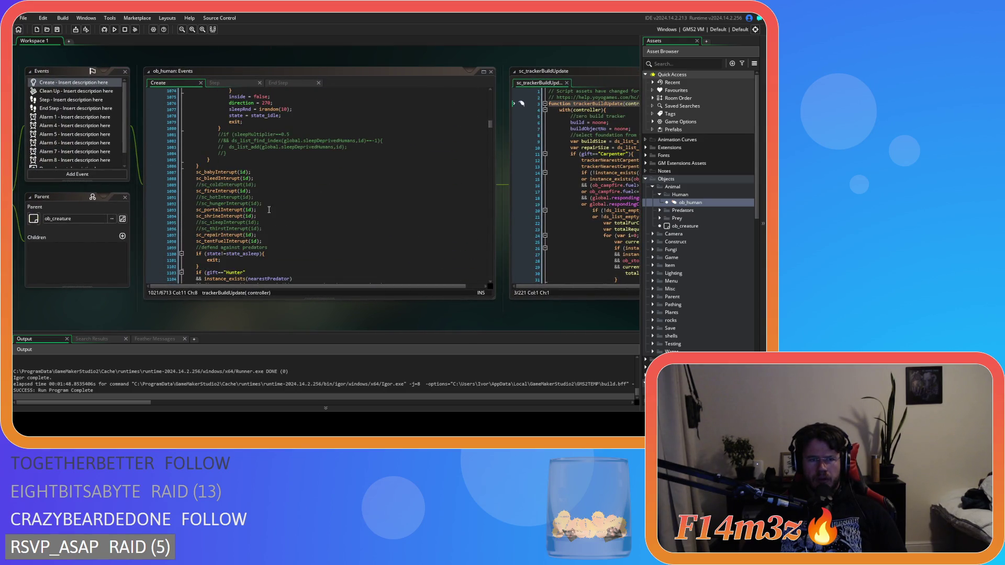
{"action": "middle_click", "coordinate": [220, 235]}
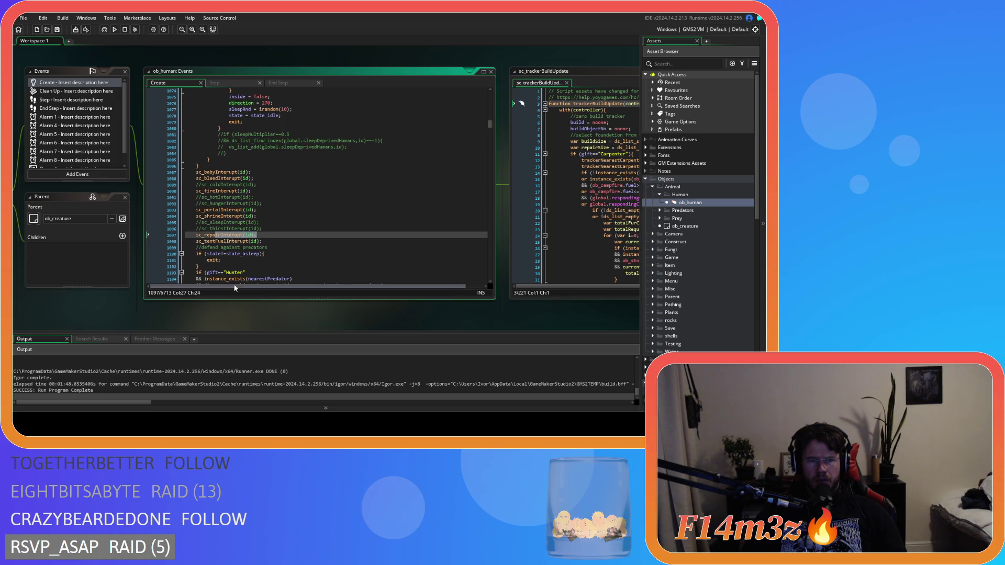
{"action": "left_click", "coordinate": [169, 142]}
- Inspect bracket pairing of the build, repair-list and fur comparison conditions
{"action": "left_click", "coordinate": [289, 117]}
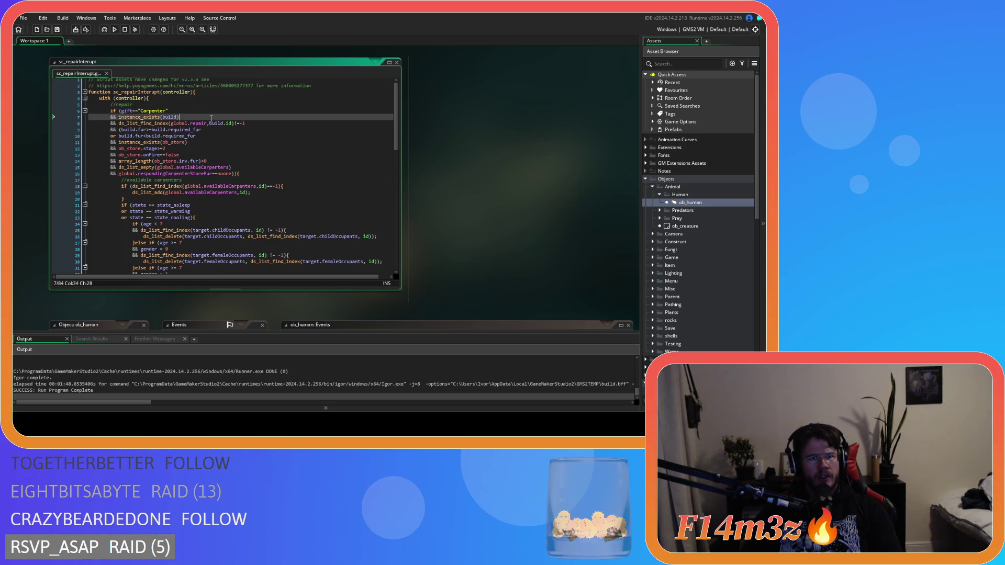
{"action": "left_click", "coordinate": [279, 121]}
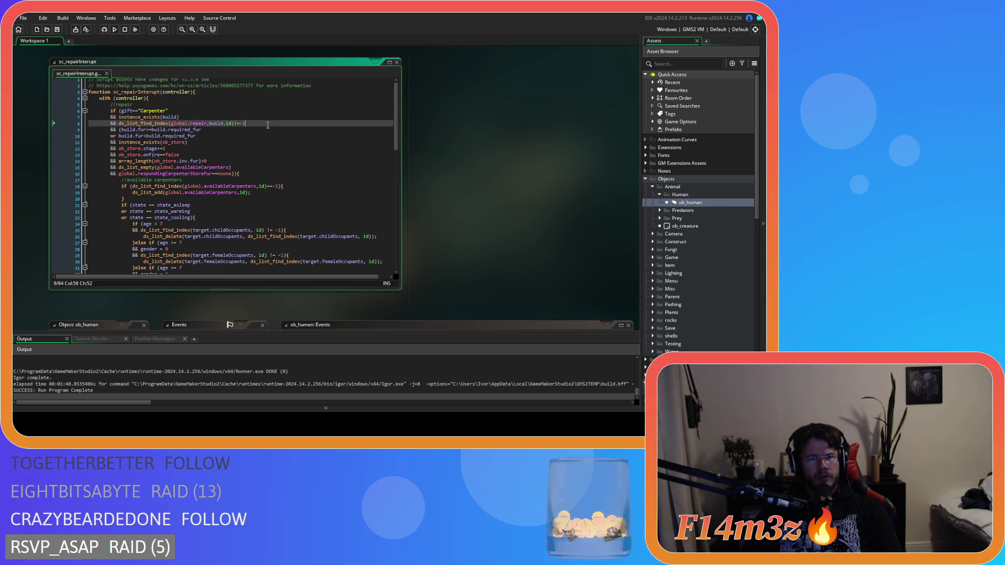
{"action": "left_click_drag", "start_coordinate": [196, 124], "coordinate": [270, 120]}
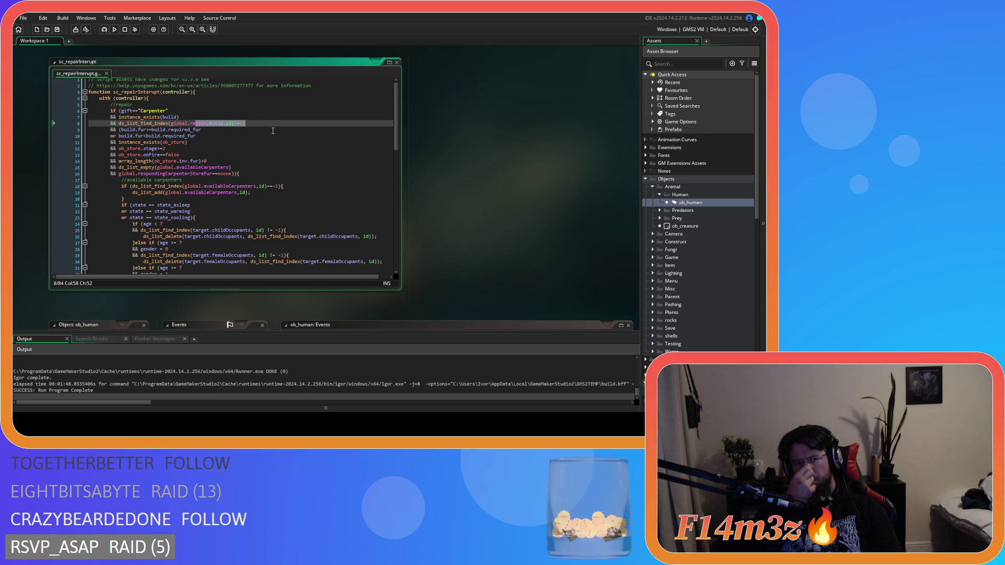
{"action": "left_click", "coordinate": [119, 124]}
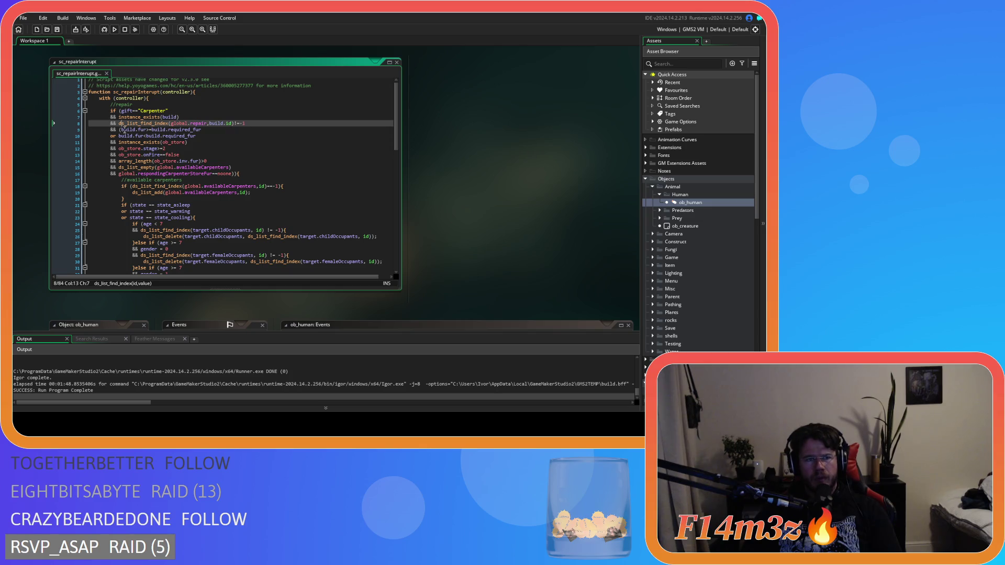
{"action": "key", "text": "Down"}
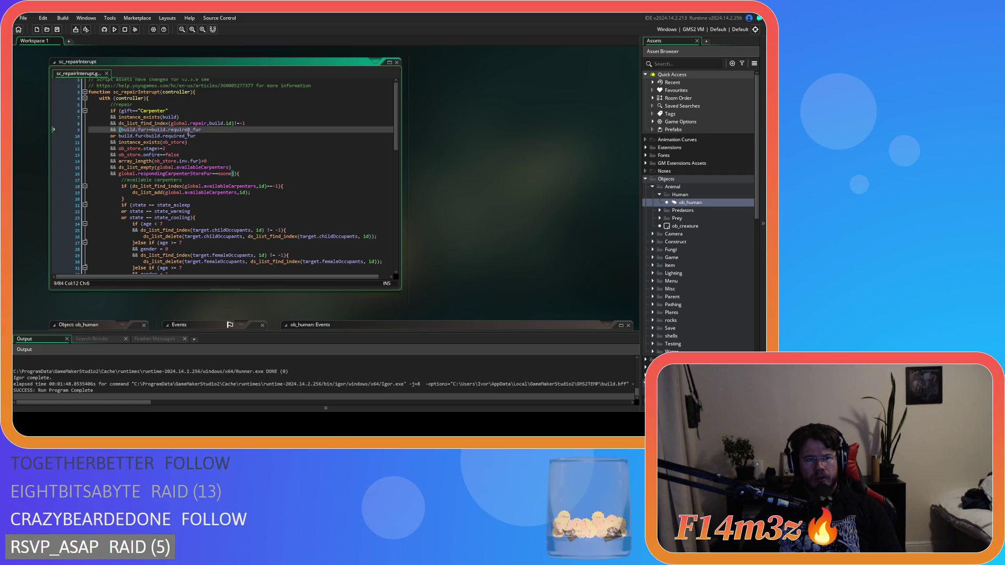
{"action": "left_click_drag", "start_coordinate": [131, 129], "coordinate": [214, 133]}
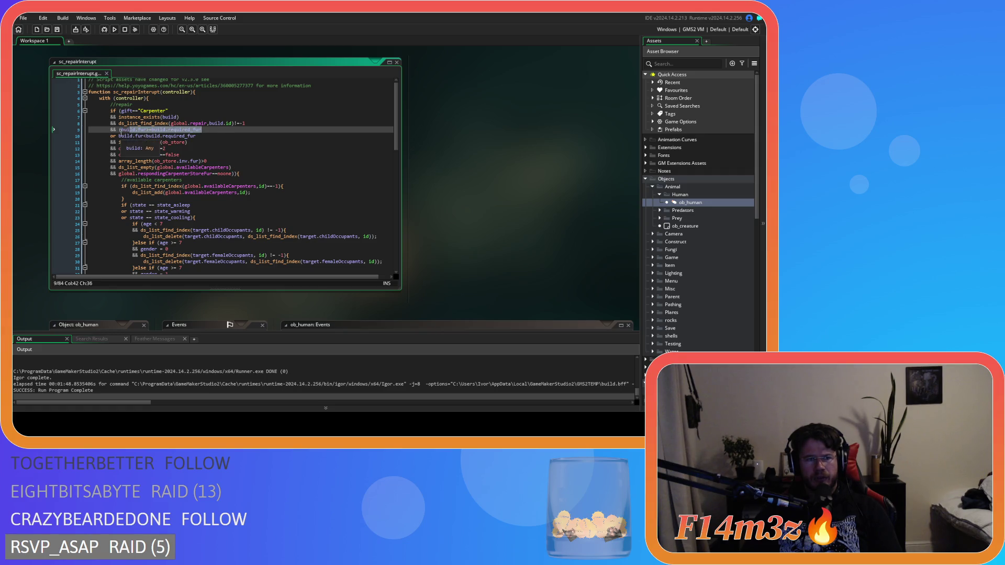
{"action": "left_click", "coordinate": [120, 130]}
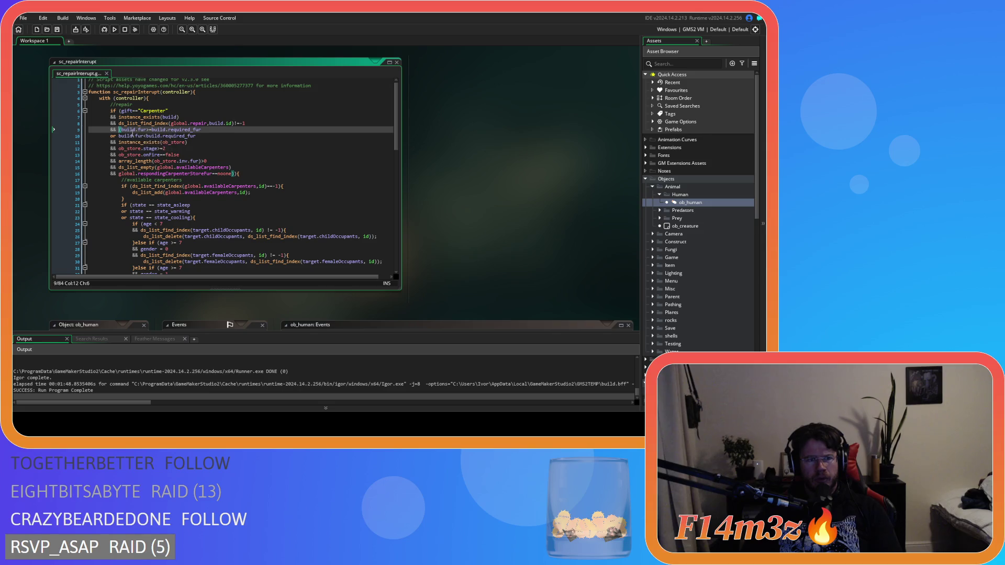
{"action": "left_click_drag", "start_coordinate": [135, 136], "coordinate": [196, 139]}
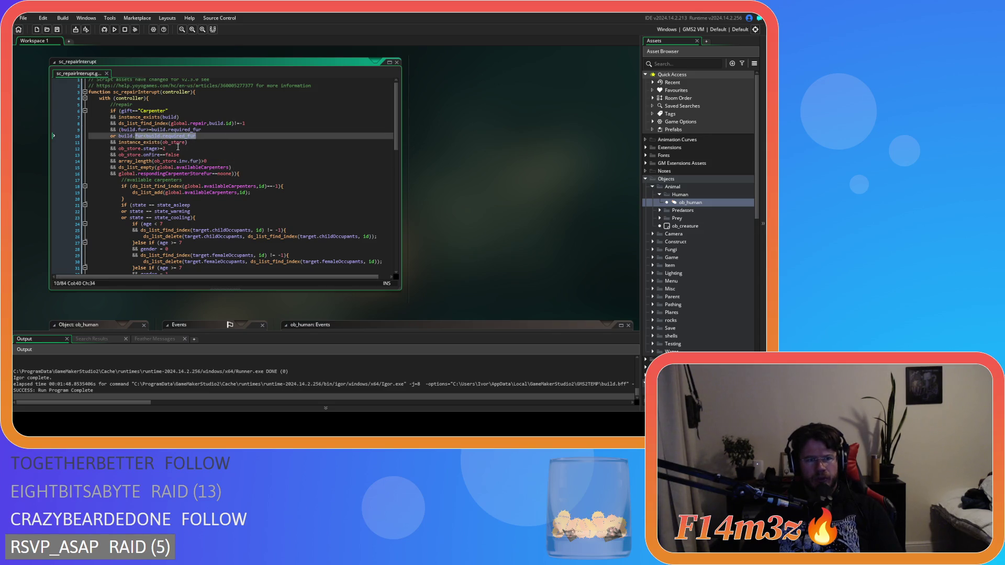
- Check closing brackets of the ob_store, onFire, fur inventory and availableCarpenters conditions
{"action": "left_click", "coordinate": [137, 148]}
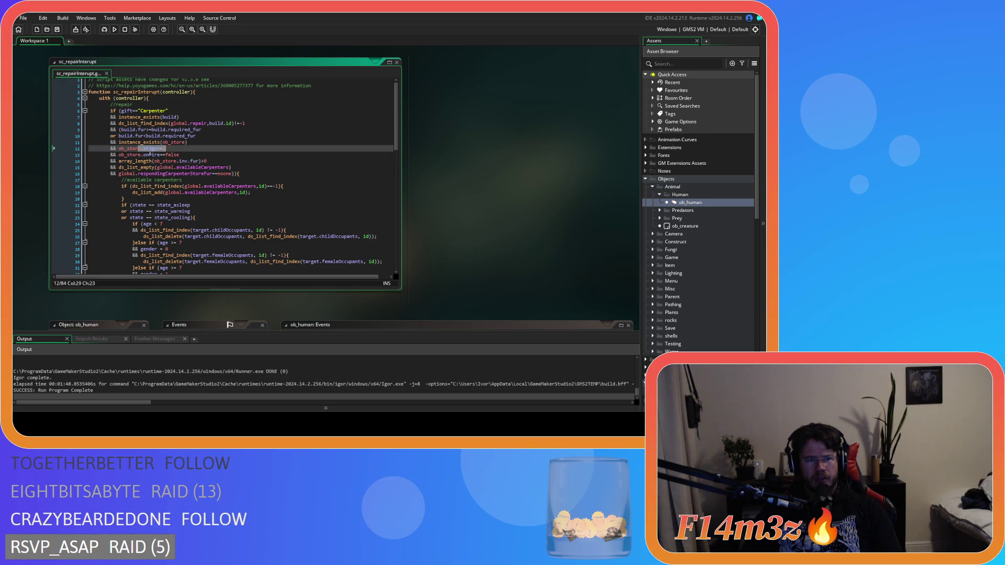
{"action": "left_click", "coordinate": [191, 156]}
{"action": "left_click_drag", "start_coordinate": [160, 162], "coordinate": [215, 162]}
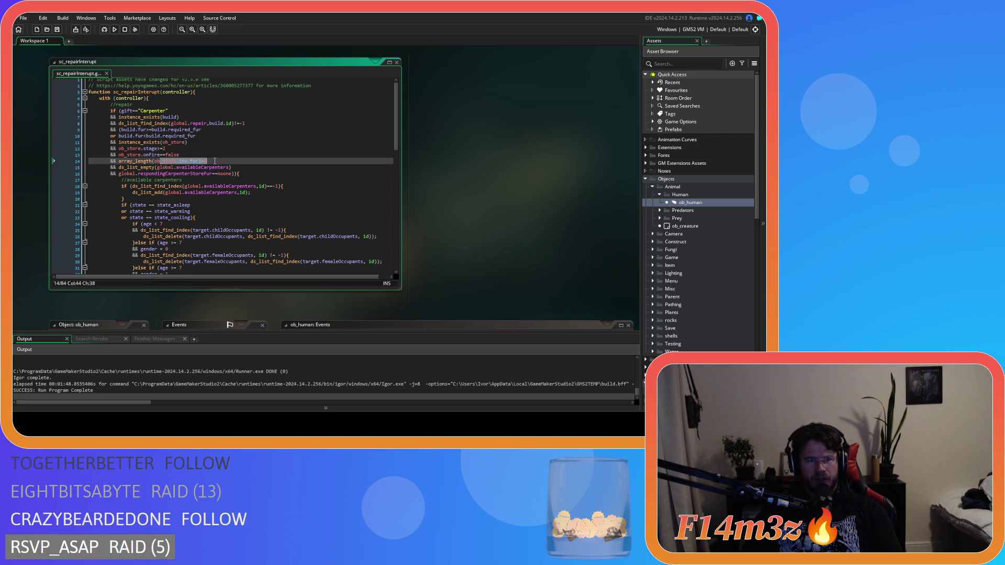
{"action": "left_click", "coordinate": [191, 168]}
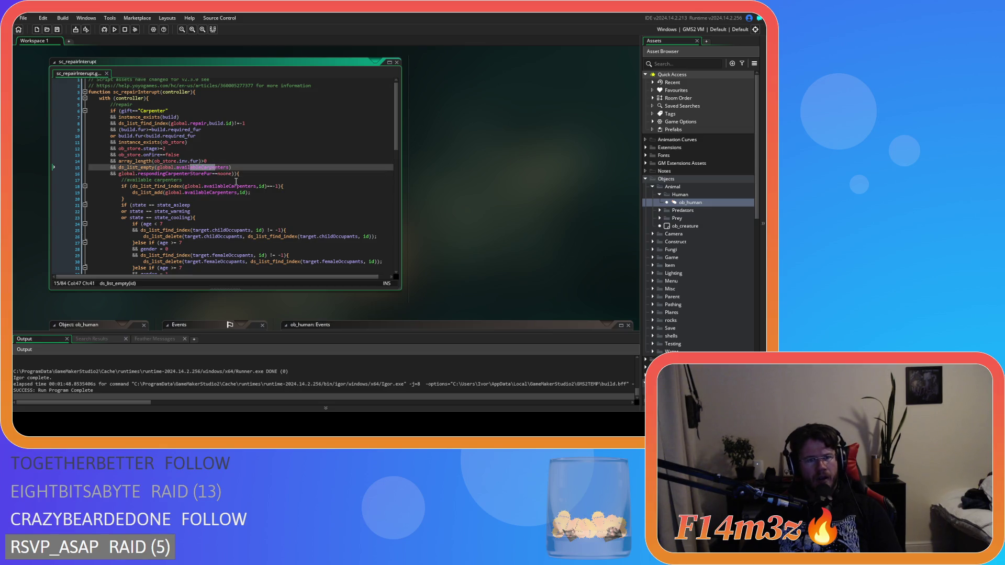
{"action": "left_click", "coordinate": [233, 174]}
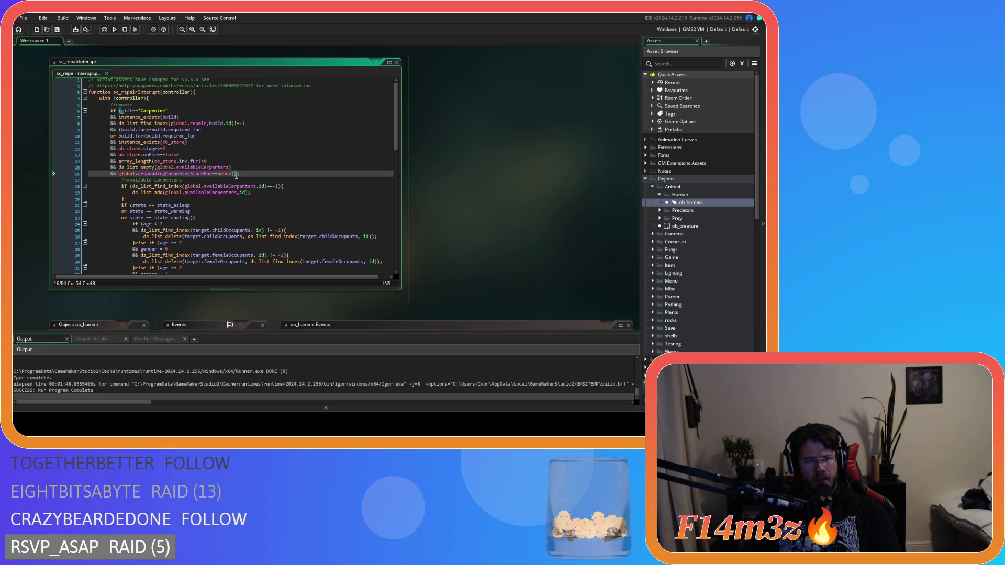
{"action": "key", "text": "Left"}
{"action": "left_click", "coordinate": [236, 167]}
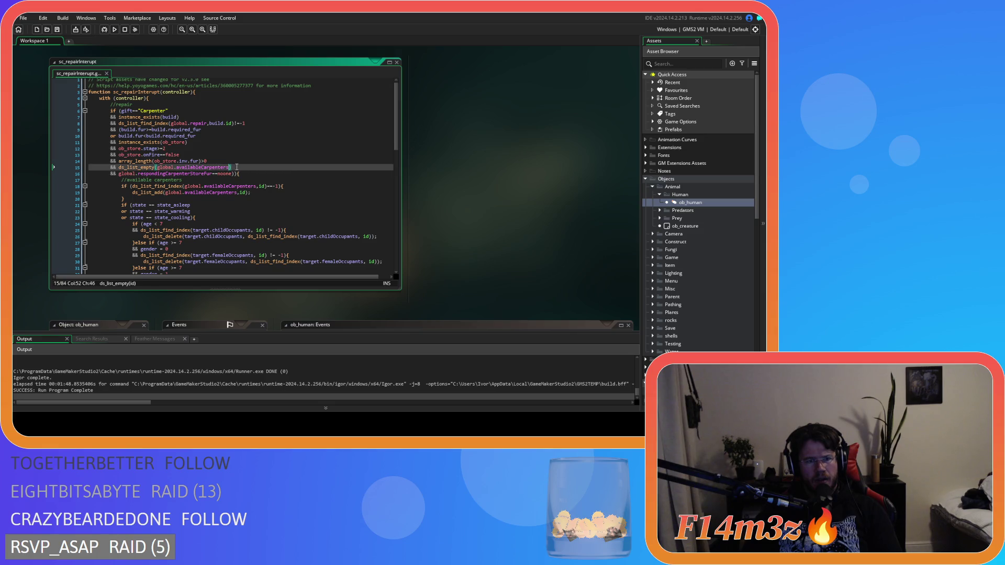
{"action": "left_click", "coordinate": [238, 174]}
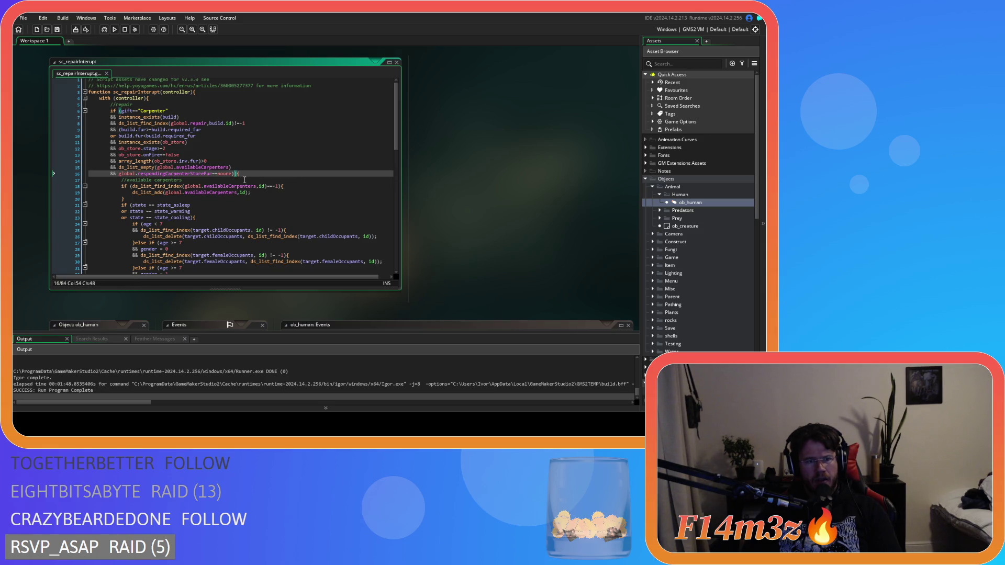
- Remove the extra ')' before '{' on line 16 and add ')' to line 14
{"action": "key", "text": "BackSpace"}
{"action": "left_click", "coordinate": [227, 160]}
{"action": "type", "text": ")"}
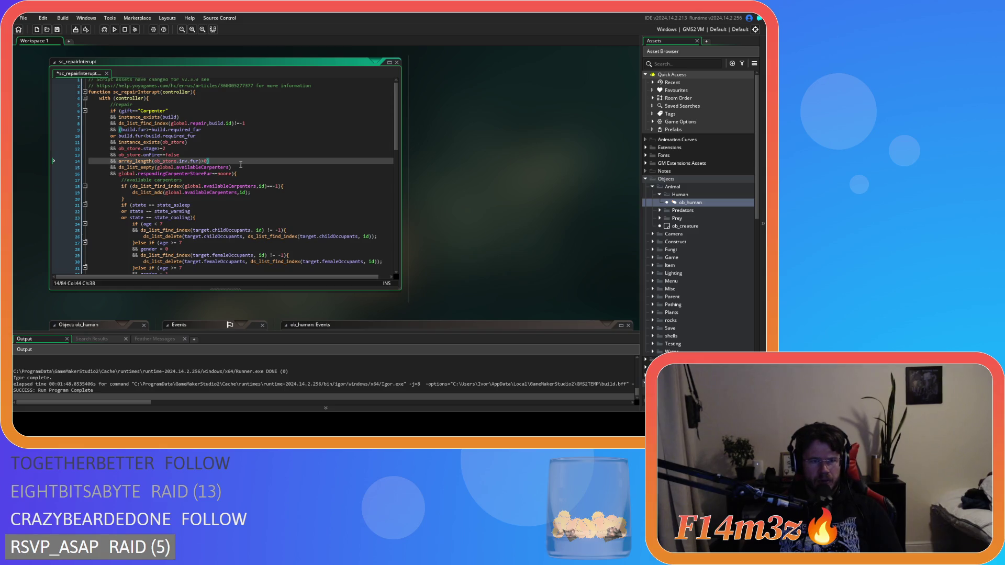
{"action": "mouse_move", "coordinate": [149, 174]}
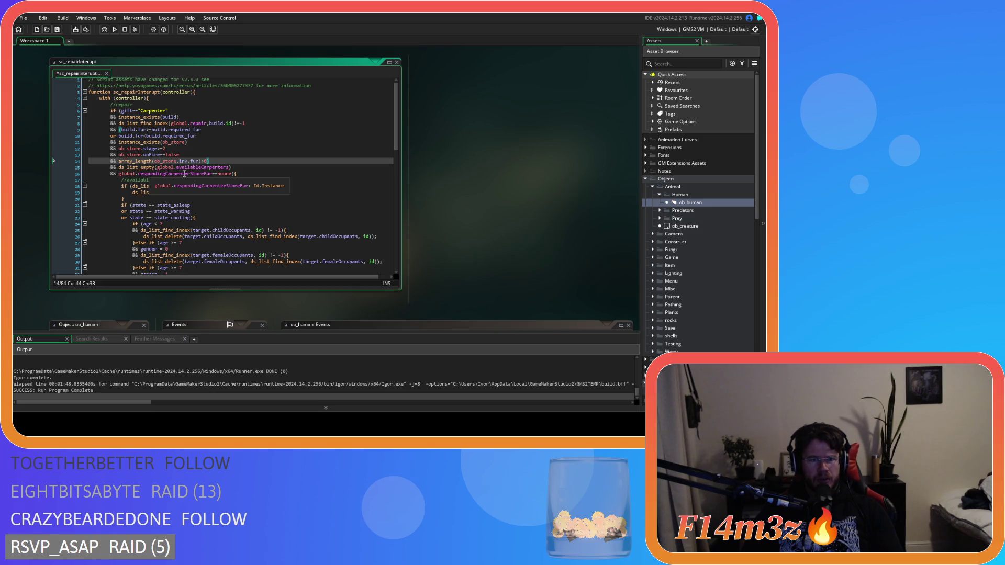
{"action": "mouse_move", "coordinate": [231, 174]}
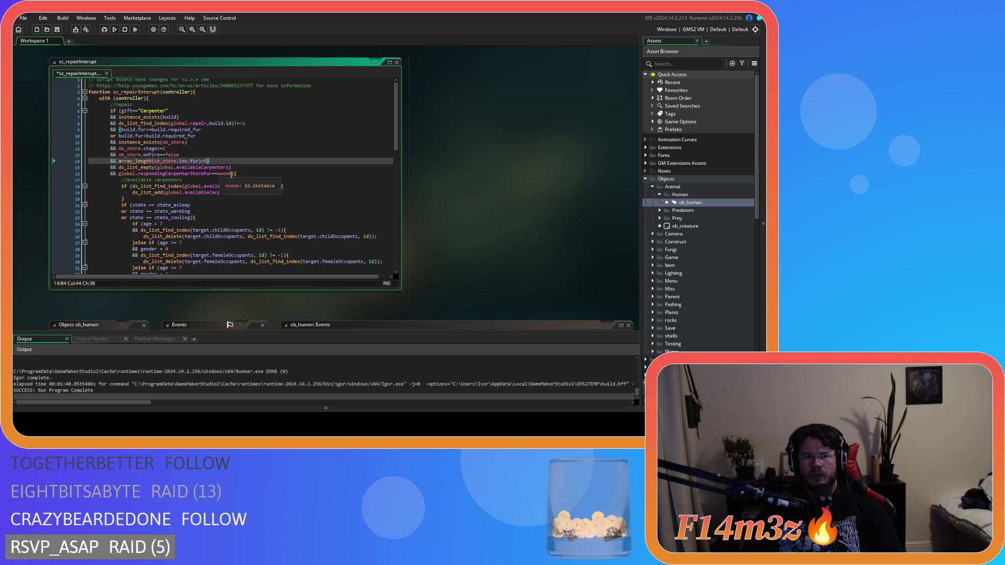
{"action": "left_click", "coordinate": [261, 174]}
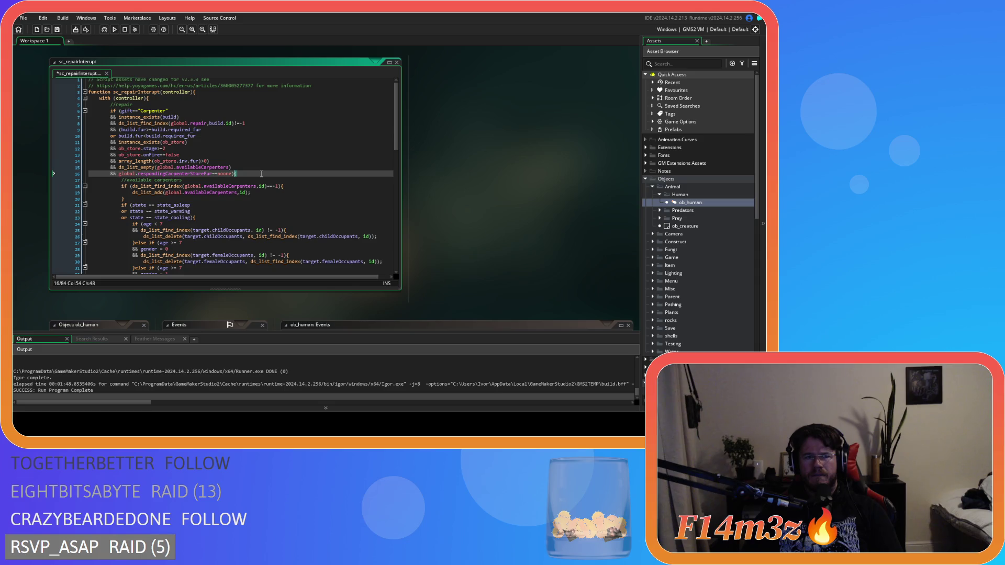
- Save sc_repairInterupt and run the game with F5
{"action": "key", "text": "ctrl+s"}
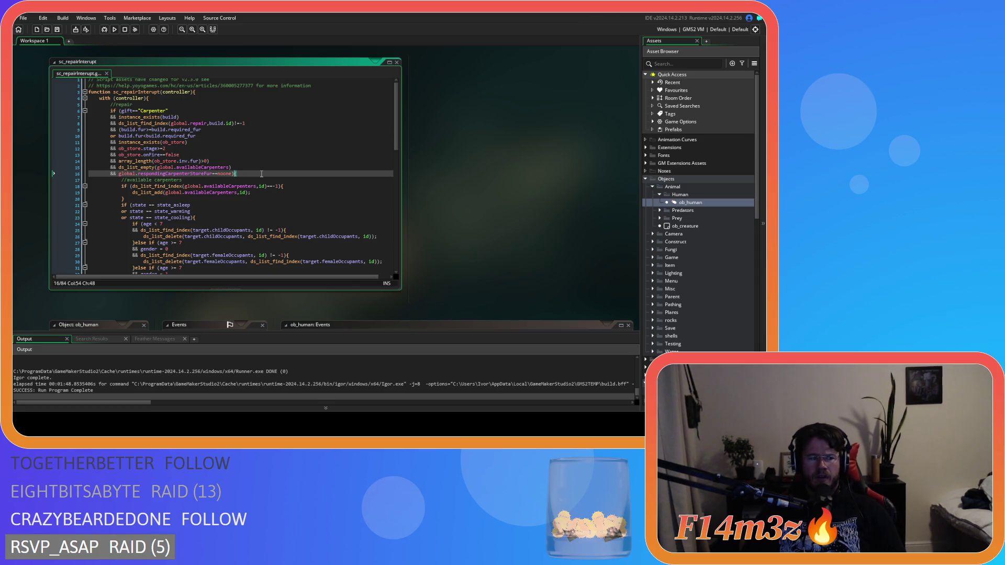
{"action": "key", "text": "F5"}
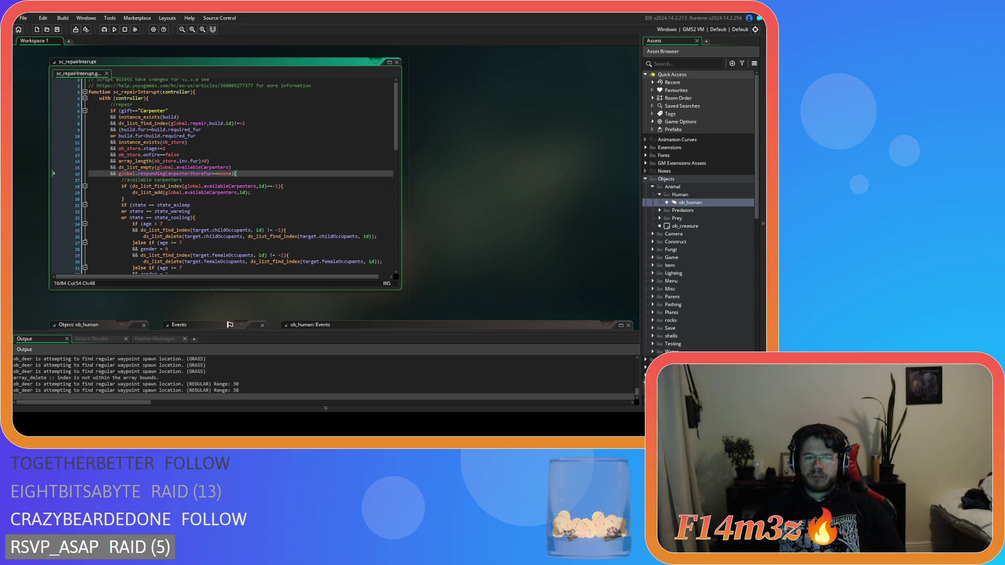
{"action": "key", "text": "alt+Tab"}
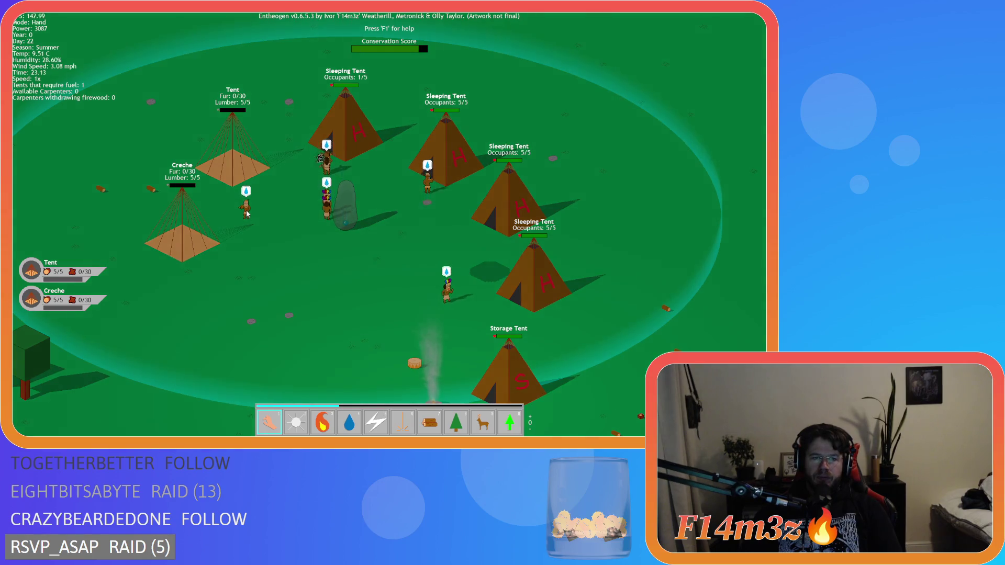
- Carry a villager away from the fire, then set the Storage Tent burning again
{"action": "key", "text": "s"}
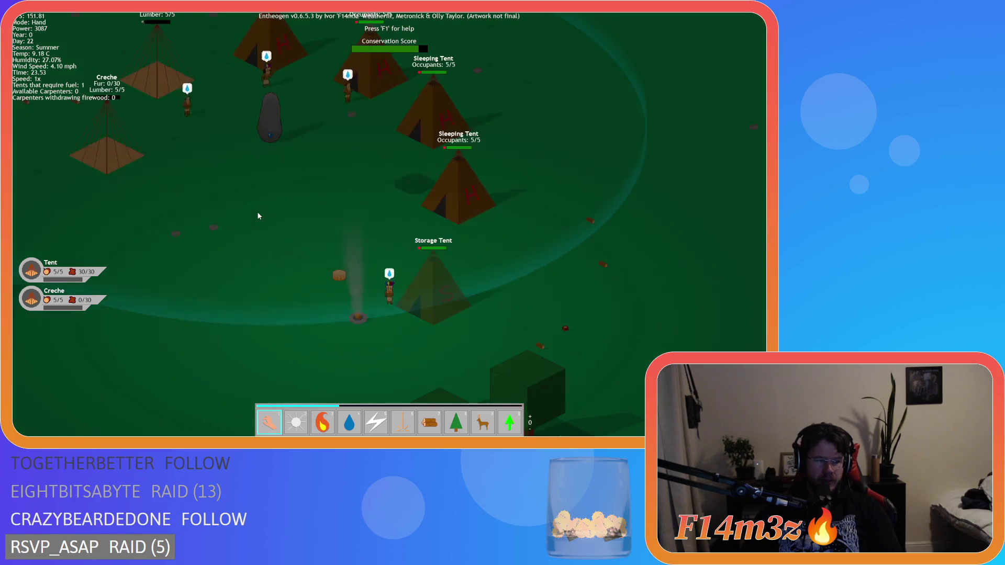
{"action": "key", "text": "d"}
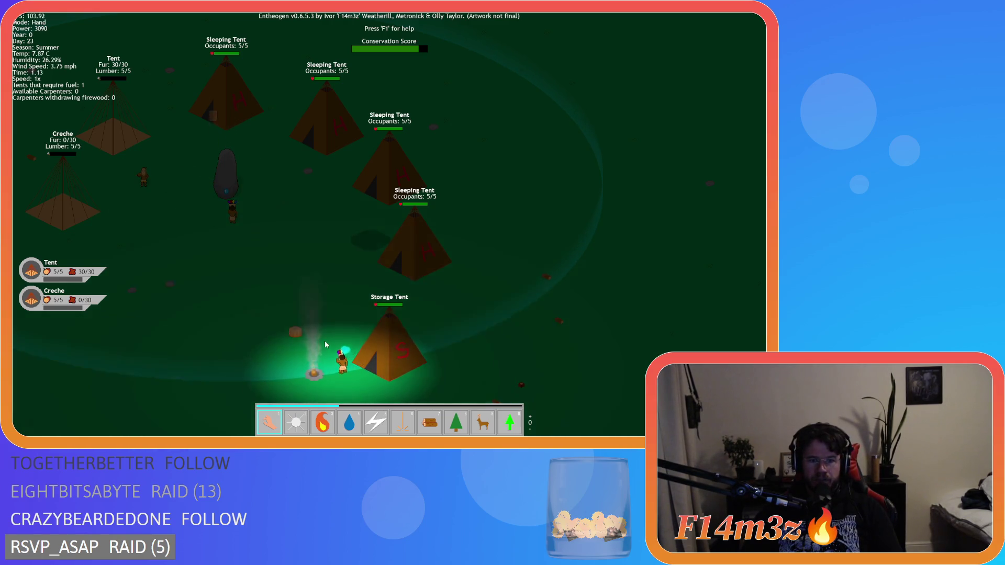
{"action": "left_click_drag", "start_coordinate": [322, 351], "coordinate": [273, 294]}
{"action": "key", "text": "a"}
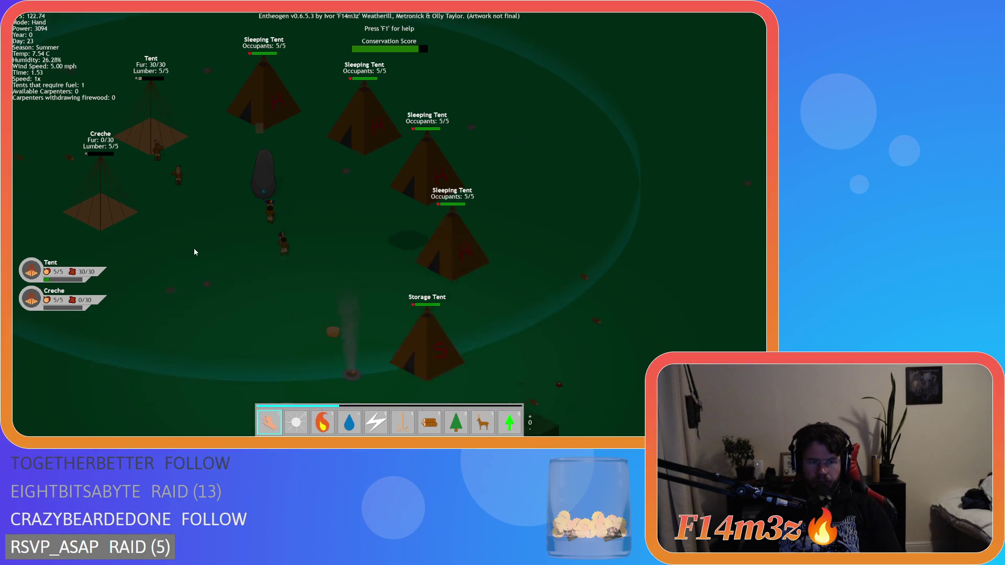
{"action": "key", "text": "d"}
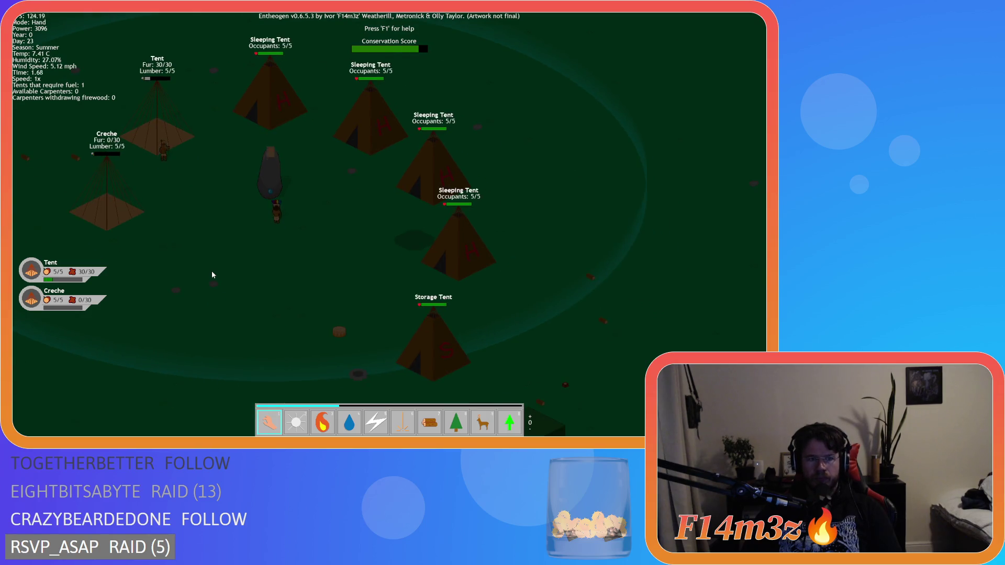
{"action": "key", "text": "w"}
{"action": "key", "text": "a"}
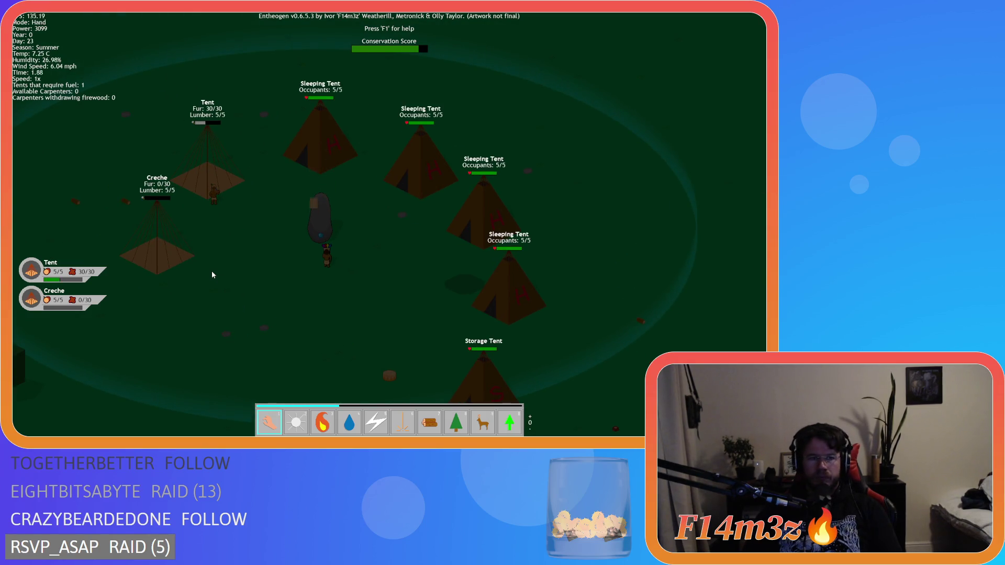
{"action": "key", "text": "s"}
{"action": "key", "text": "d"}
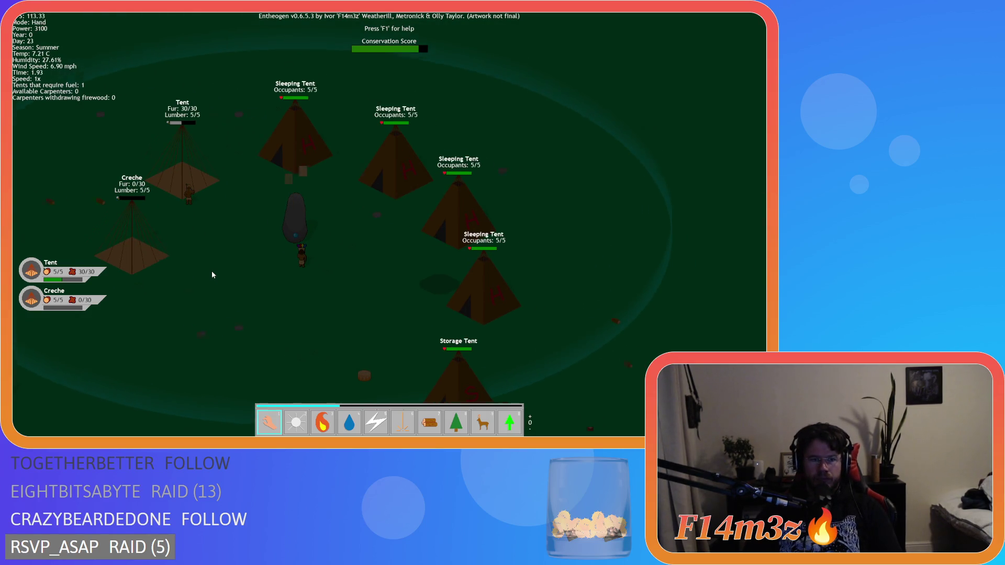
{"action": "key", "text": "a"}
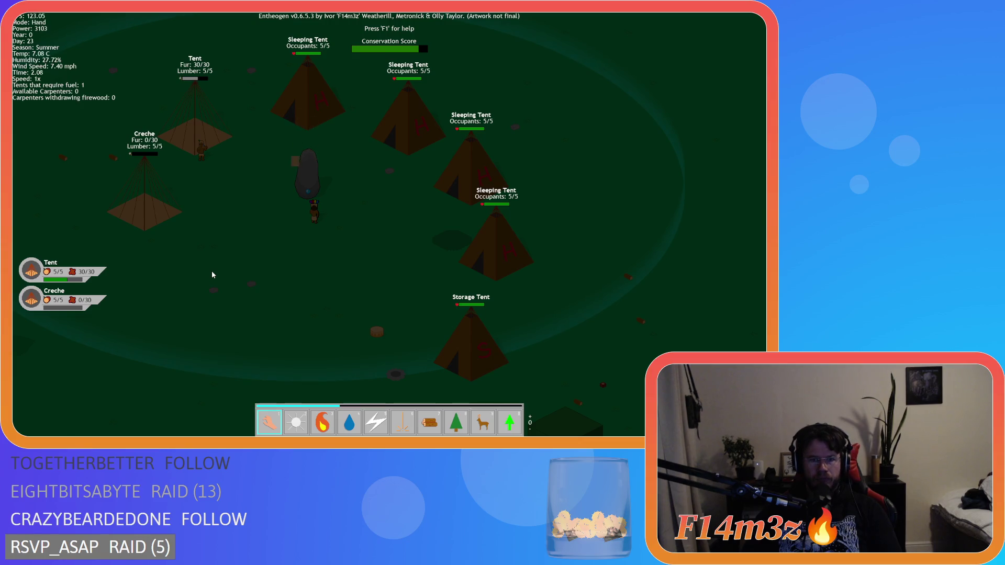
{"action": "key", "text": "d"}
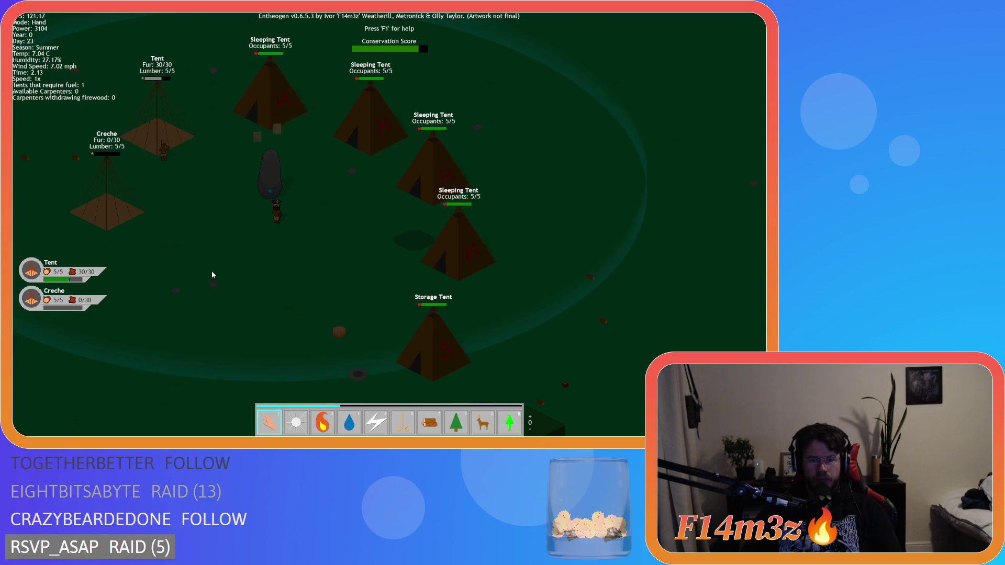
{"action": "key", "text": "a"}
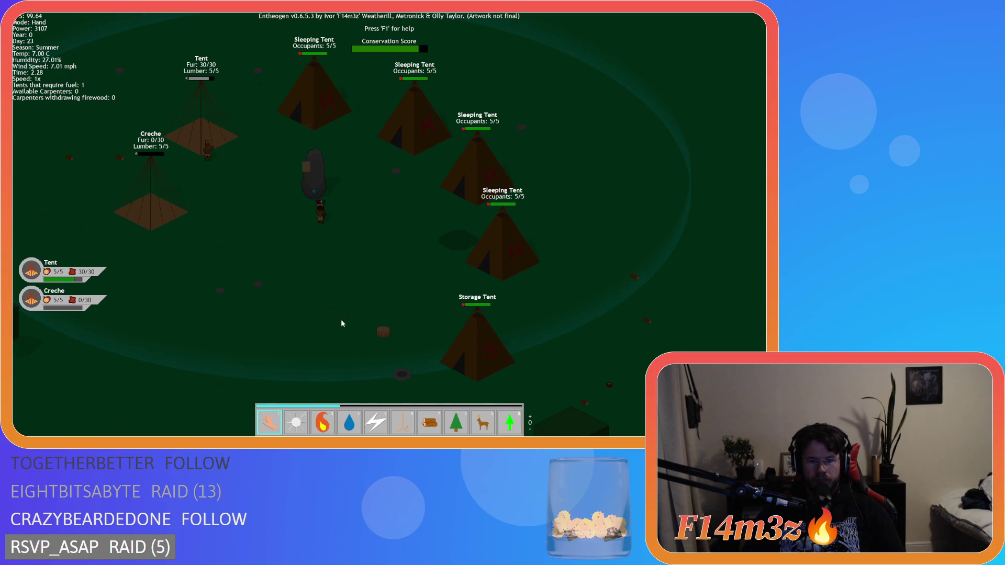
{"action": "left_click", "coordinate": [457, 333]}
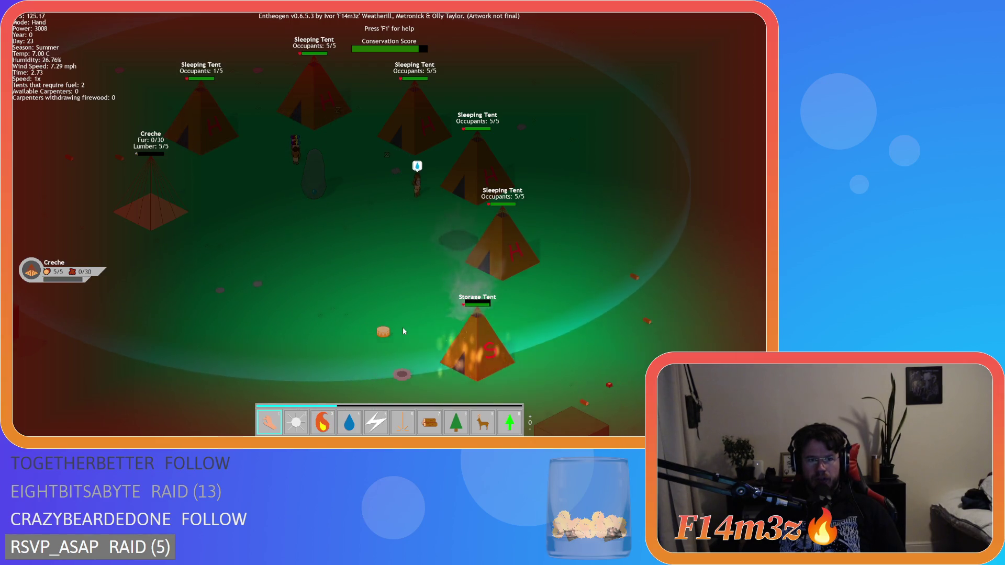
- Extinguish the burning Storage Tent with the Water power
{"action": "key", "text": "d"}
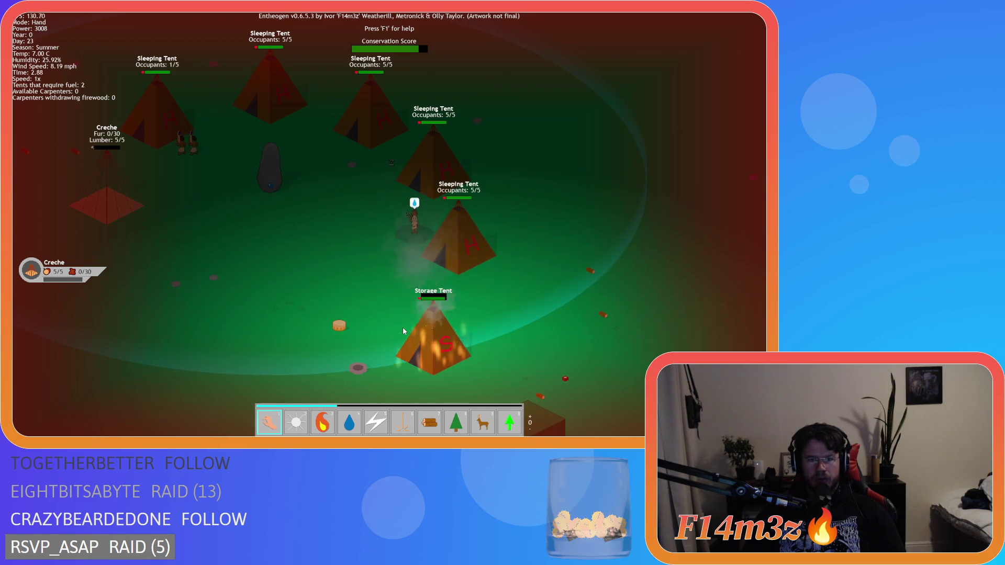
{"action": "key", "text": "4"}
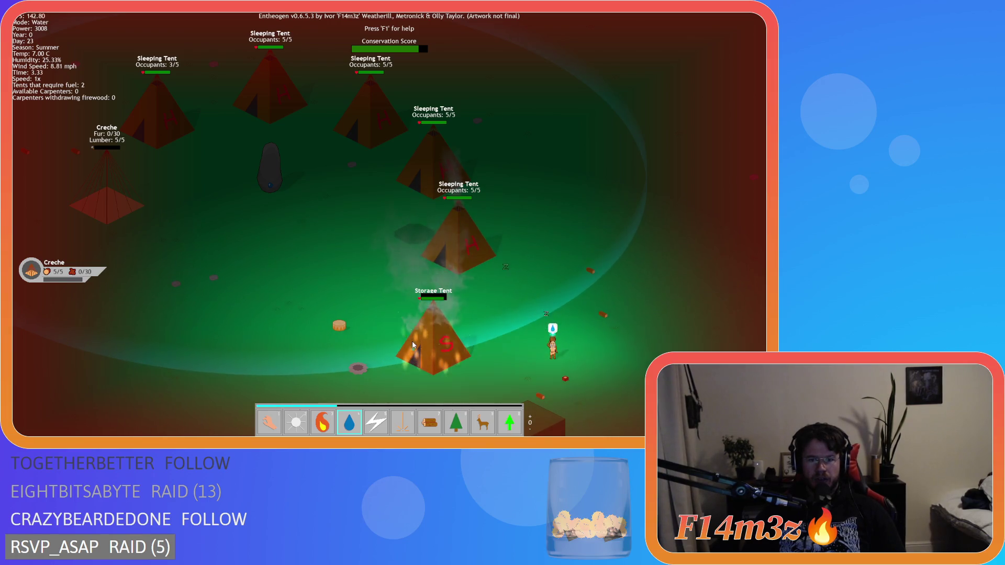
{"action": "left_click", "coordinate": [419, 346]}
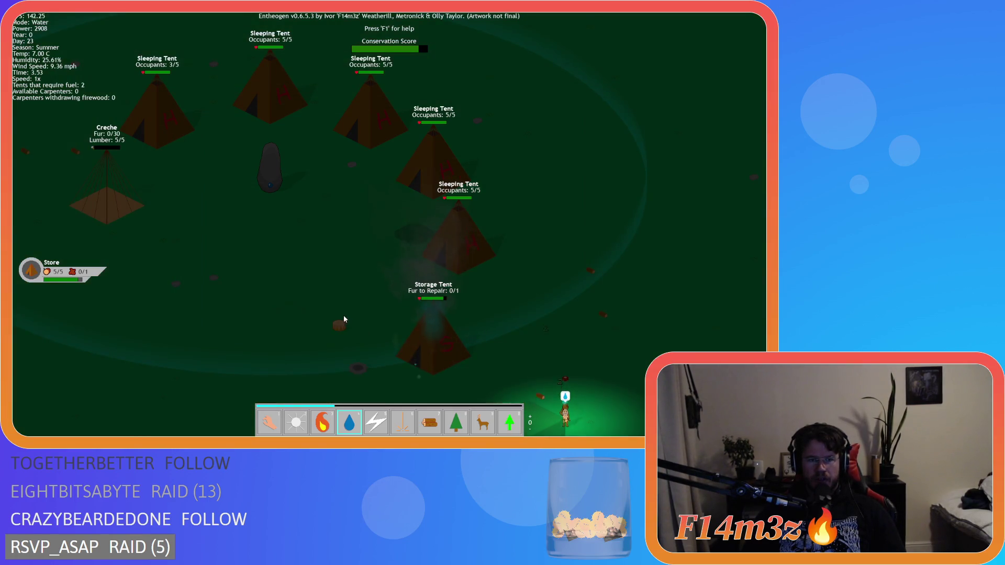
{"action": "key", "text": "w"}
{"action": "key", "text": "a"}
{"action": "key", "text": "d"}
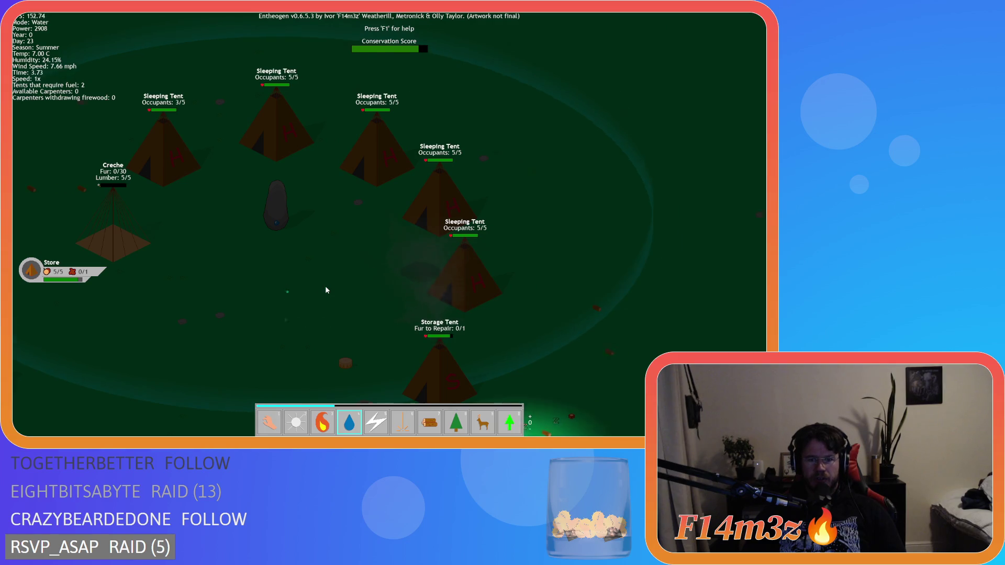
{"action": "key", "text": "s"}
{"action": "key", "text": "a"}
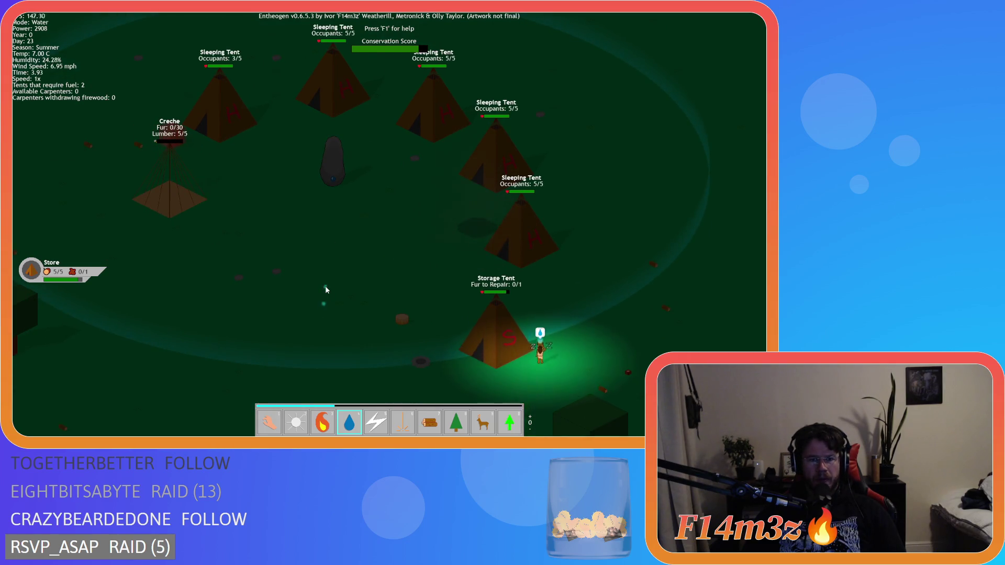
{"action": "key", "text": "w"}
{"action": "key", "text": "d"}
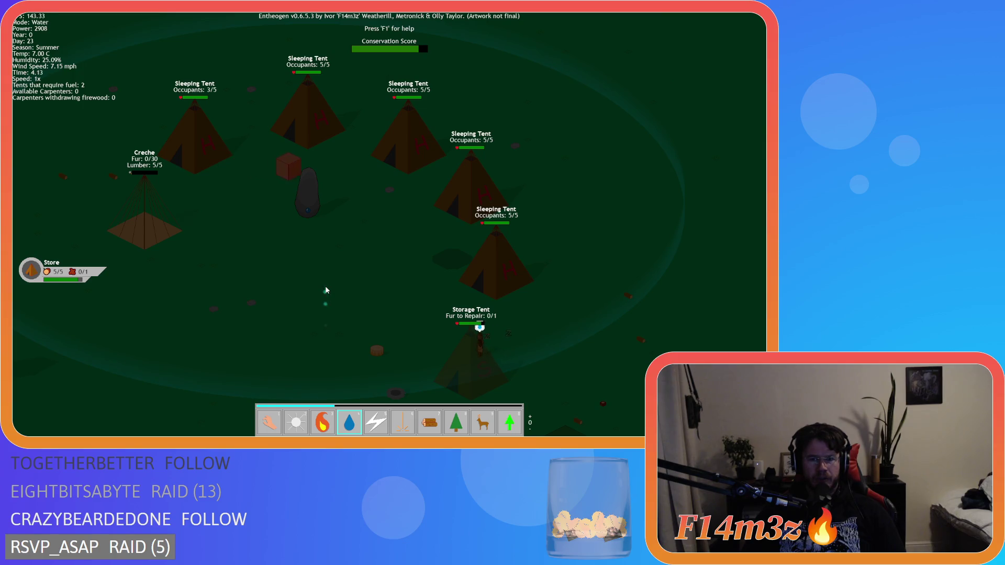
- Check the storage and tribe inventory, then return to Hand mode
{"action": "key", "text": "i"}
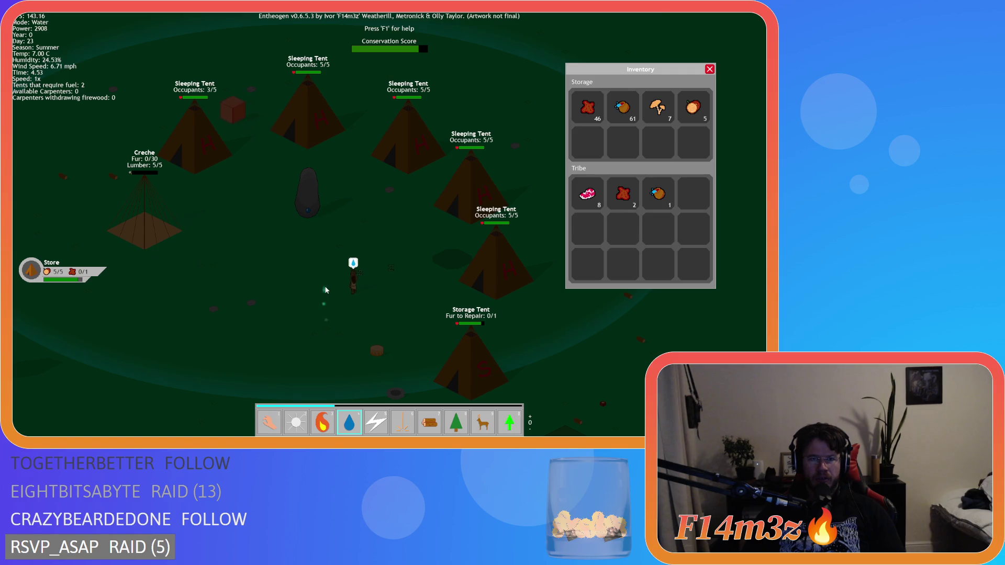
{"action": "key", "text": "i"}
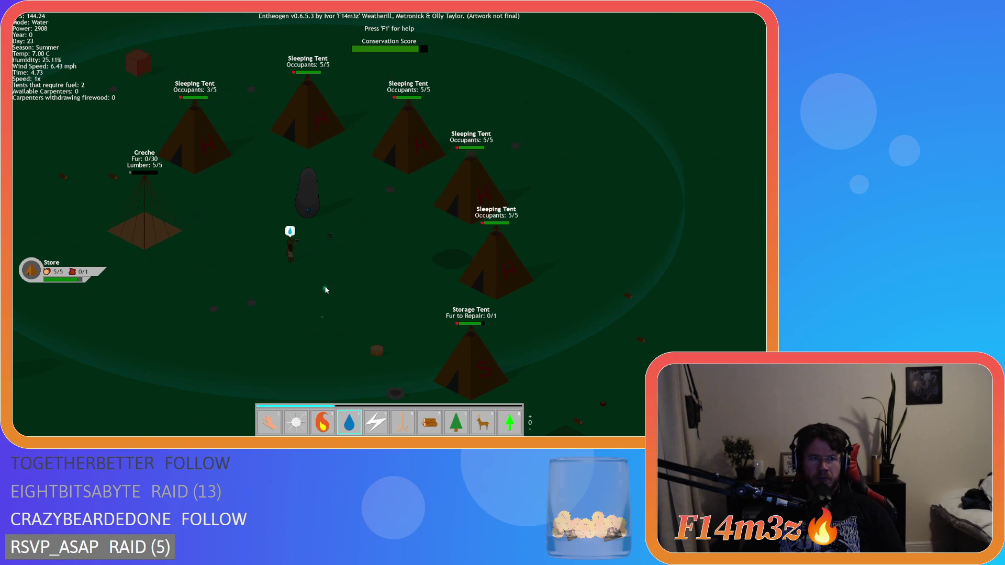
{"action": "key", "text": "1"}
{"action": "key", "text": "s"}
- Quit the game with Escape and Y, back to sc_repairInterupt's conditions
{"action": "key", "text": "w"}
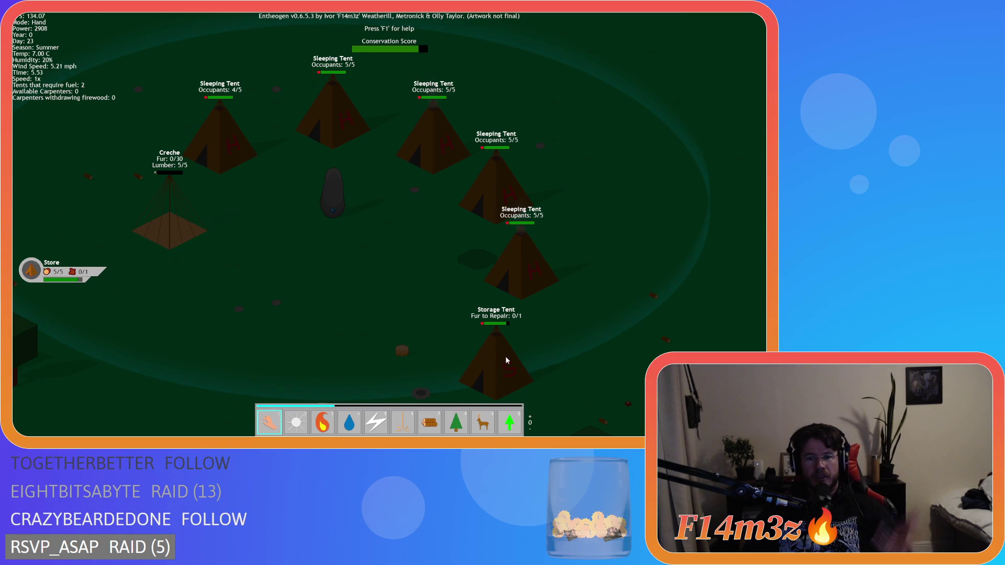
{"action": "key", "text": "d"}
{"action": "key", "text": "a"}
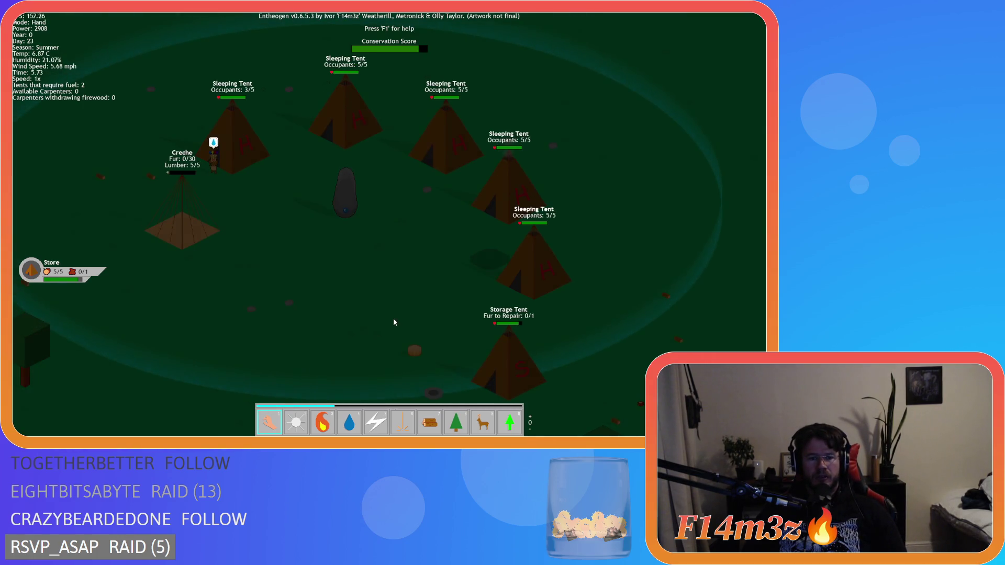
{"action": "key", "text": "Escape"}
{"action": "key", "text": "y"}
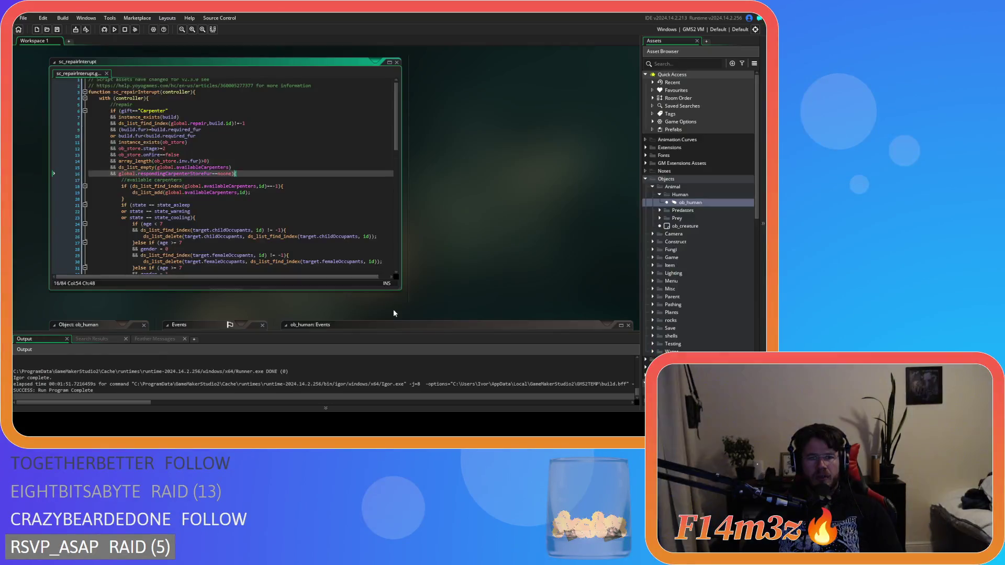
{"action": "left_click", "coordinate": [275, 201]}
{"action": "left_click", "coordinate": [265, 161]}
- Review sc_repairInterupt's repair interrupt conditions down to line 21
{"action": "left_click", "coordinate": [256, 136]}
{"action": "left_click", "coordinate": [247, 186]}
{"action": "left_click", "coordinate": [240, 204]}
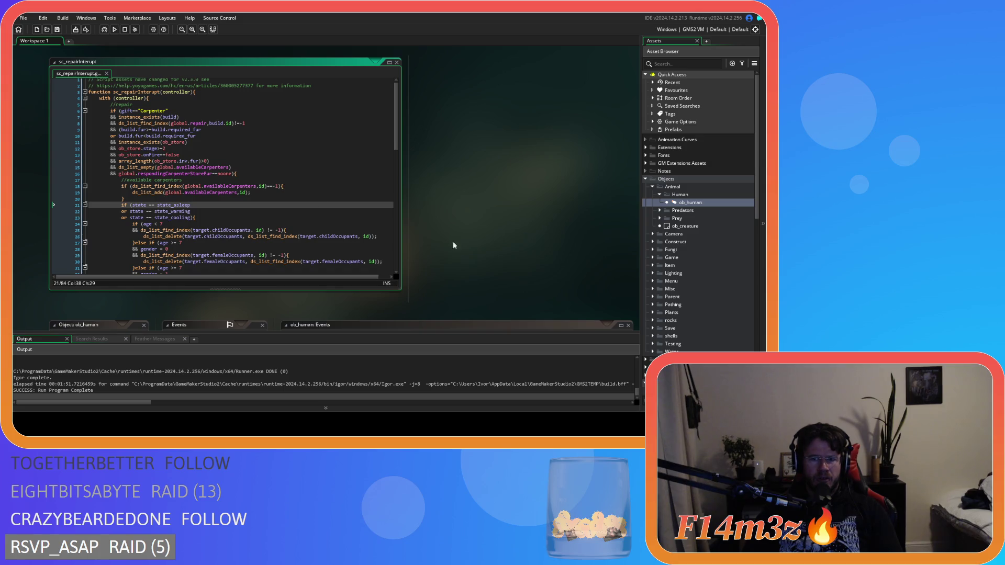
- Expand the Game scripts folder in the Asset Browser and open sc_fireExtinguish
{"action": "scroll", "coordinate": [666, 263], "scroll_direction": "down", "scroll_amount": 10}
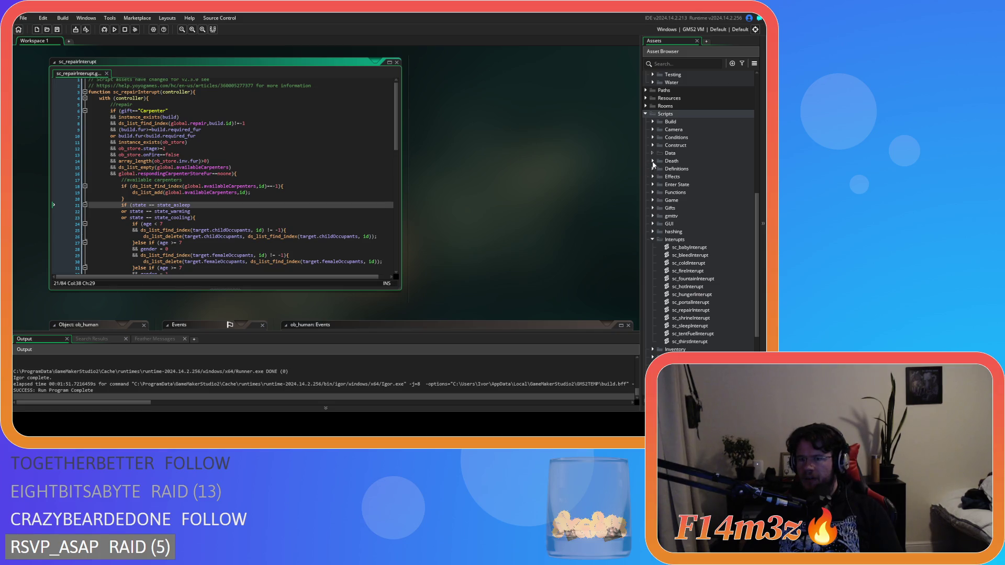
{"action": "left_click", "coordinate": [652, 146]}
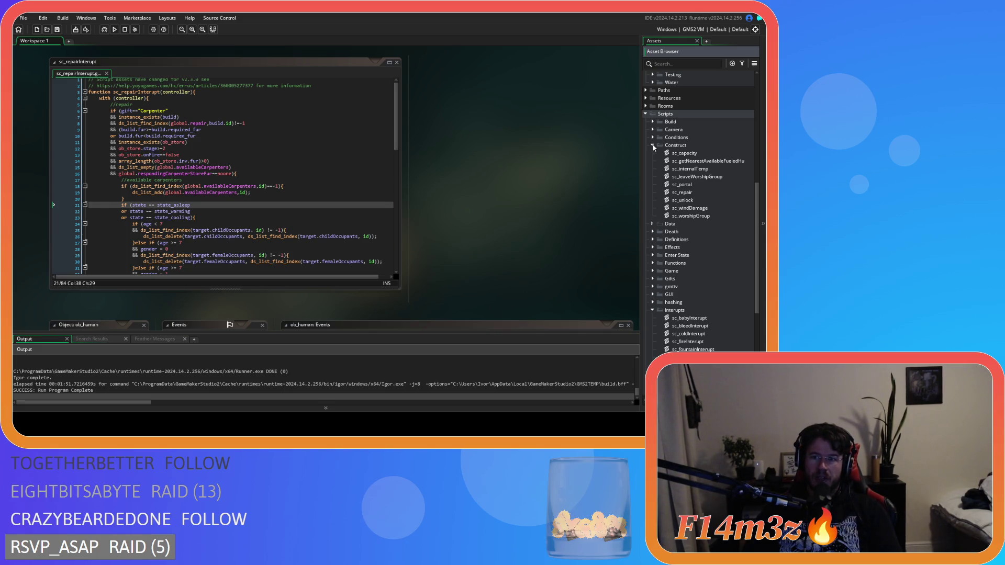
{"action": "left_click", "coordinate": [652, 146]}
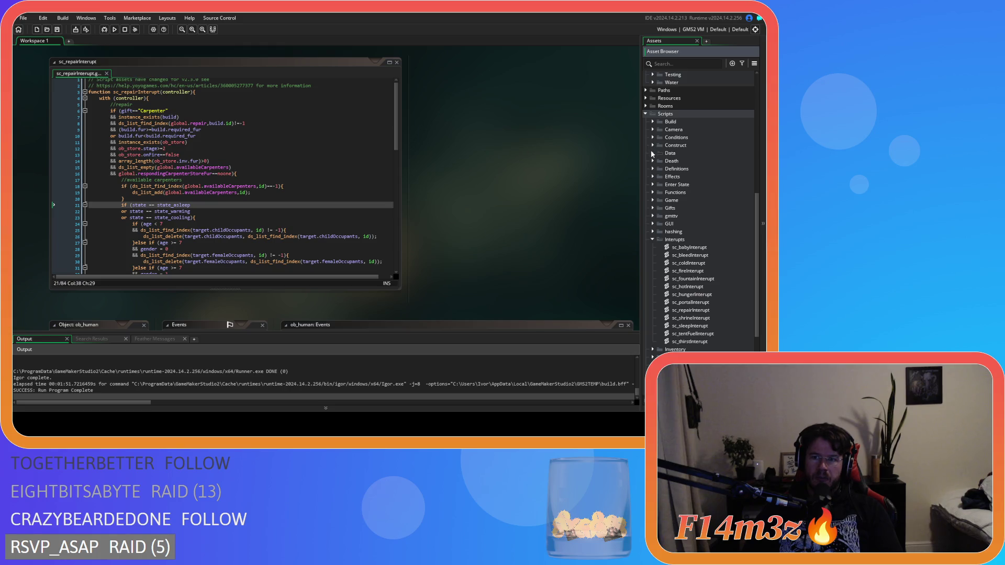
{"action": "left_click", "coordinate": [653, 201]}
{"action": "double_click", "coordinate": [692, 263]}
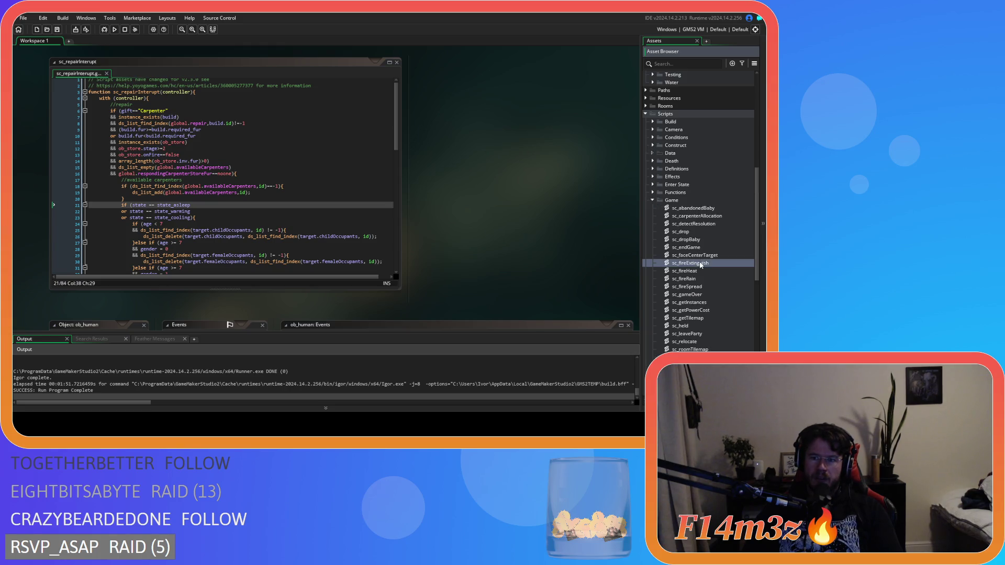
- Open sc_effectFire from the Effects folder and scroll to its ob_tent branch (temp 900, repair)
{"action": "mouse_move", "coordinate": [399, 143]}
{"action": "left_mouse_down"}
{"action": "mouse_move", "coordinate": [400, 233]}
{"action": "mouse_move", "coordinate": [398, 163]}
{"action": "mouse_move", "coordinate": [400, 198]}
{"action": "mouse_move", "coordinate": [390, 214]}
{"action": "mouse_move", "coordinate": [386, 190]}
{"action": "mouse_move", "coordinate": [378, 240]}
{"action": "mouse_move", "coordinate": [377, 150]}
{"action": "left_mouse_up"}
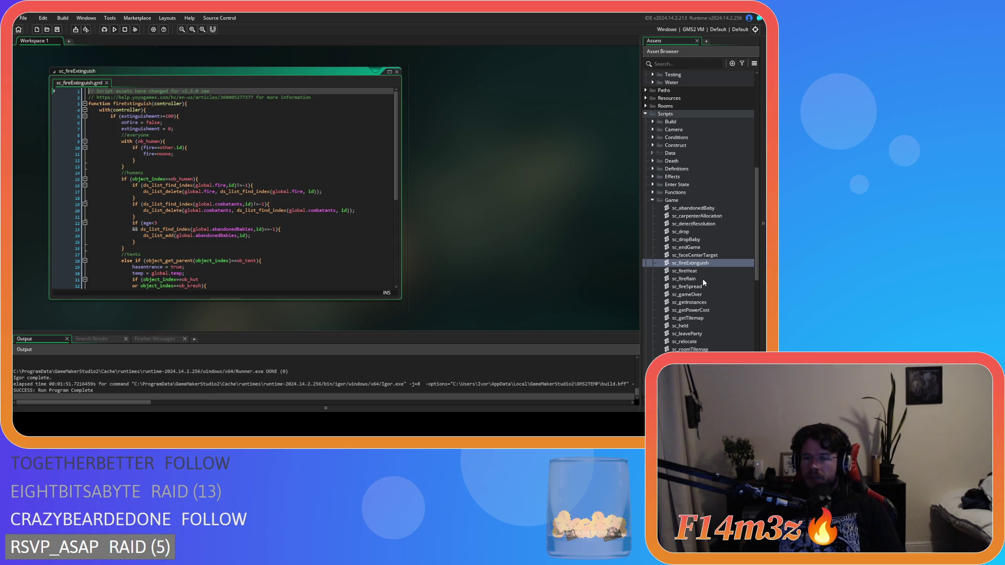
{"action": "left_click", "coordinate": [652, 178]}
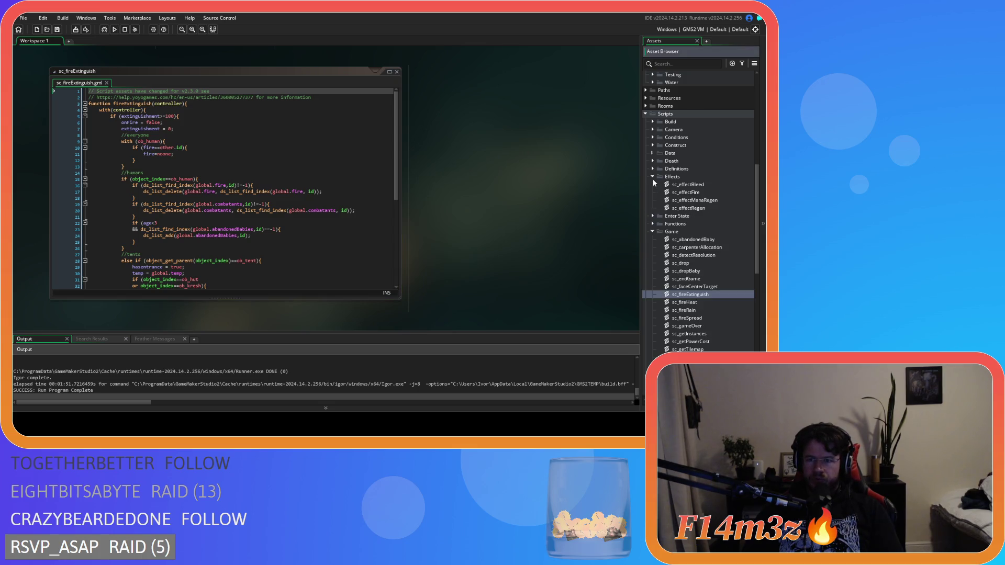
{"action": "double_click", "coordinate": [666, 193]}
{"action": "scroll", "coordinate": [396, 206], "scroll_direction": "down", "scroll_amount": 5}
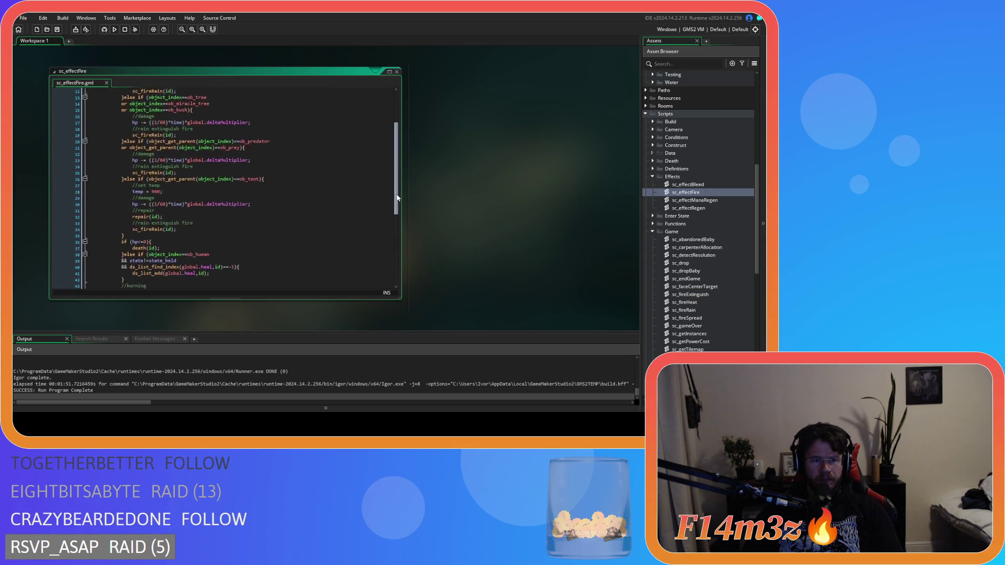
{"action": "scroll", "coordinate": [377, 200], "scroll_direction": "down", "scroll_amount": 1}
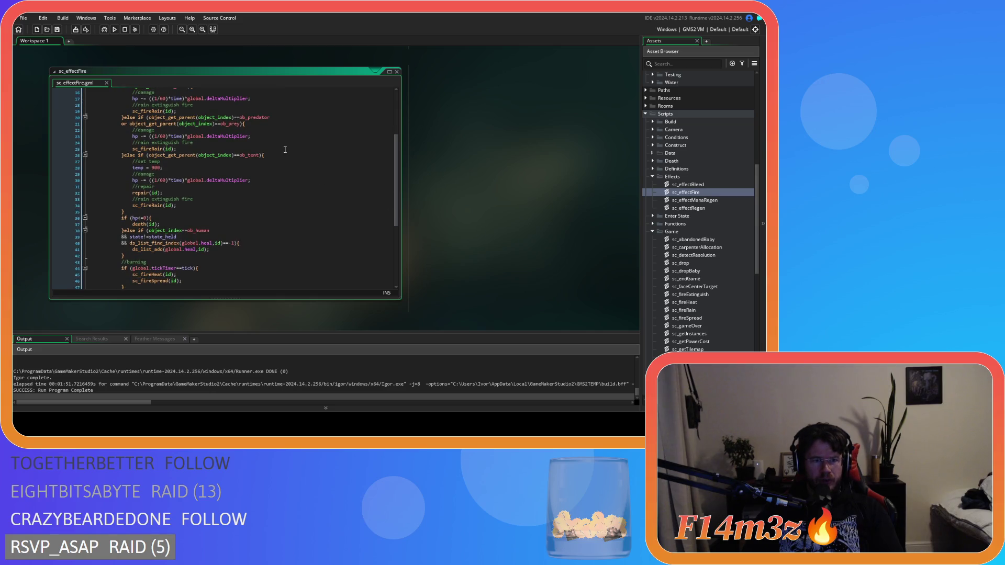
{"action": "middle_click", "coordinate": [141, 193]}
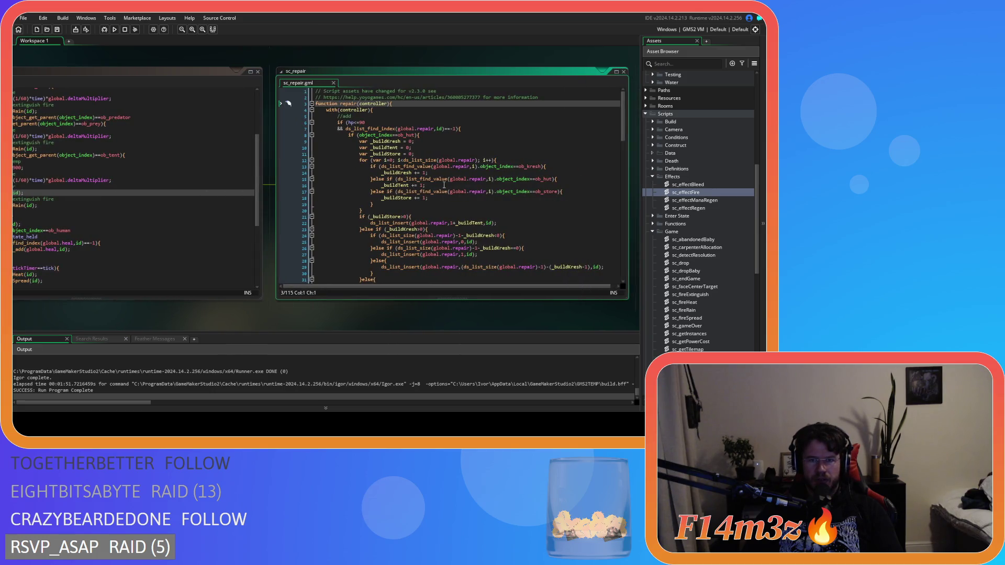
{"action": "scroll", "coordinate": [444, 184], "scroll_direction": "down", "scroll_amount": 10}
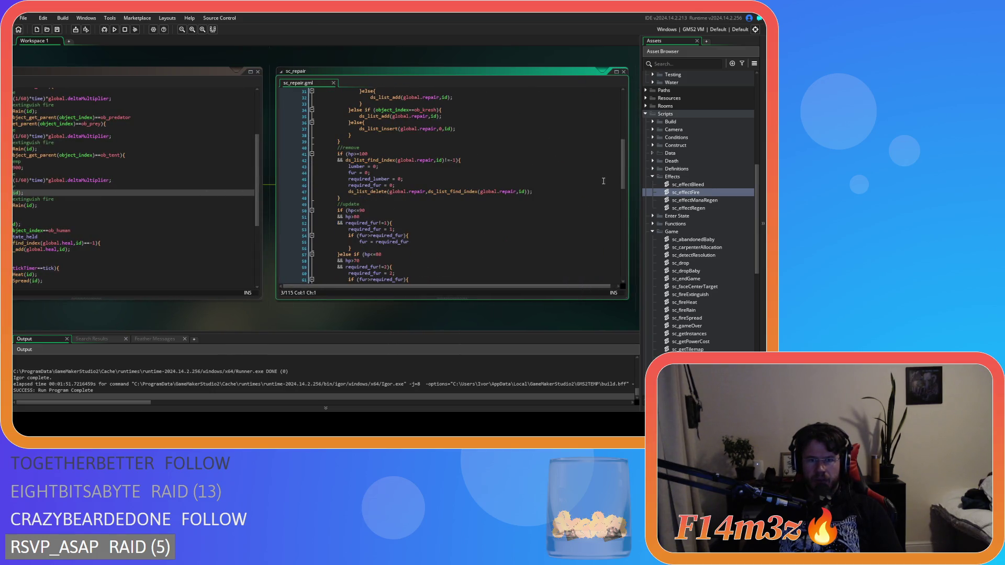
{"action": "scroll", "coordinate": [624, 183], "scroll_direction": "down", "scroll_amount": 2}
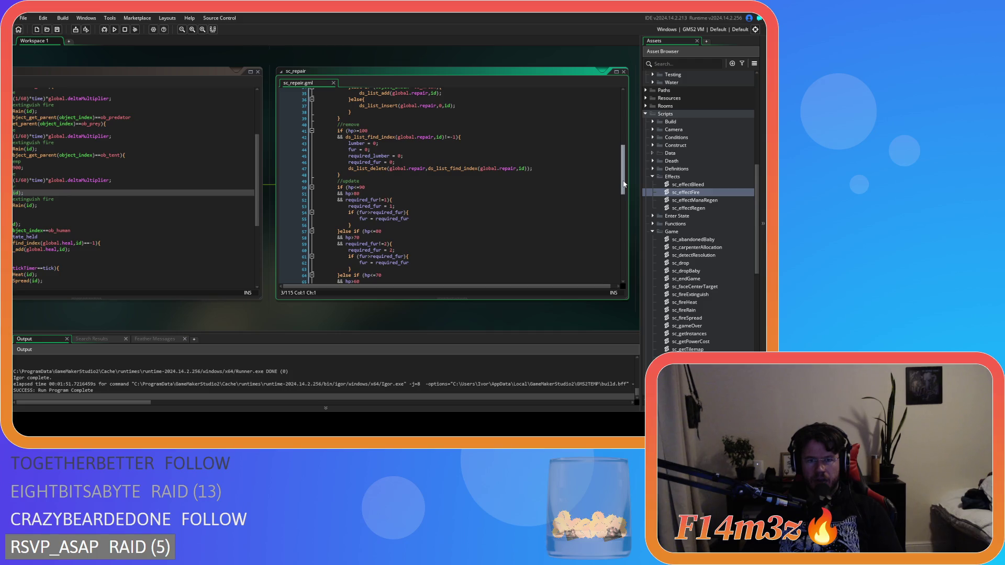
{"action": "mouse_move", "coordinate": [624, 184]}
{"action": "left_mouse_down"}
{"action": "mouse_move", "coordinate": [623, 207]}
{"action": "mouse_move", "coordinate": [609, 126]}
{"action": "left_mouse_up"}
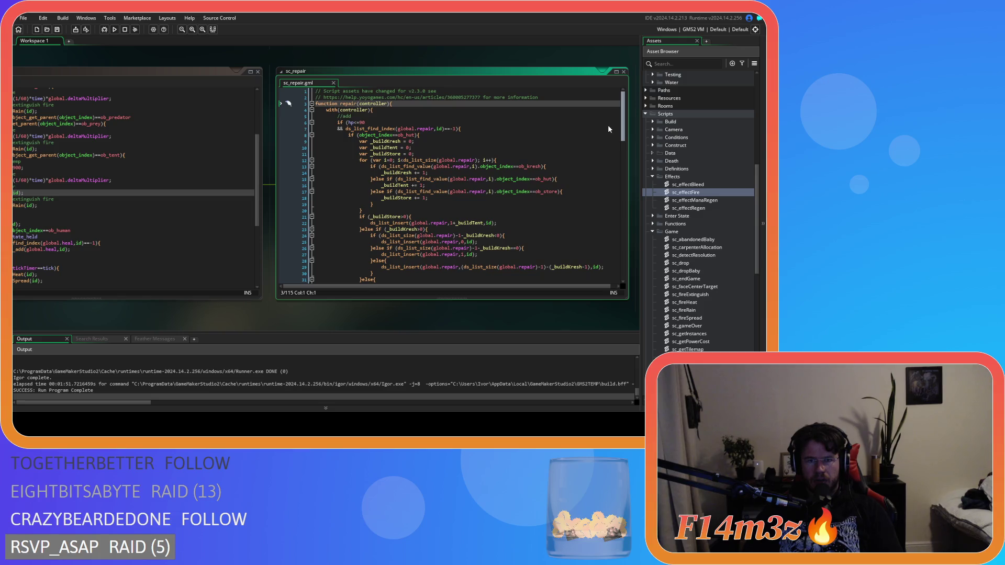
{"action": "scroll", "coordinate": [607, 124], "scroll_direction": "down", "scroll_amount": 4}
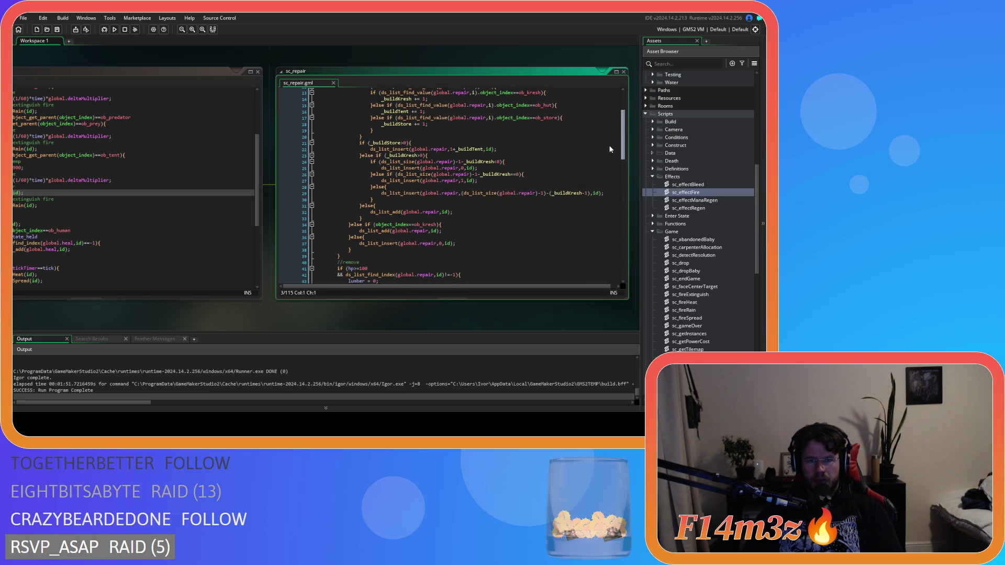
{"action": "scroll", "coordinate": [609, 149], "scroll_direction": "down", "scroll_amount": 1}
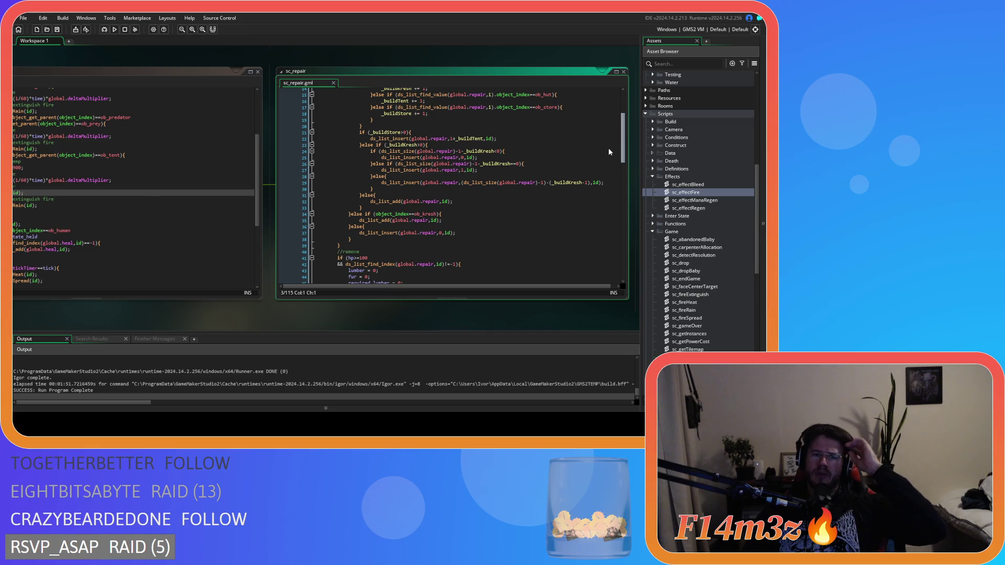
{"action": "scroll", "coordinate": [241, 317], "scroll_direction": "left", "scroll_amount": 3}
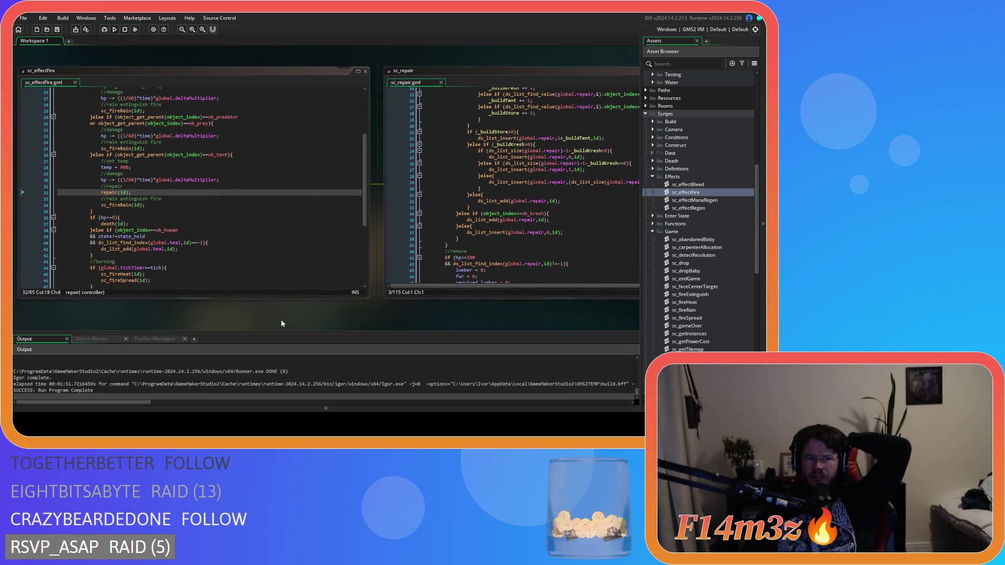
{"action": "scroll", "coordinate": [220, 320], "scroll_direction": "right", "scroll_amount": 4}
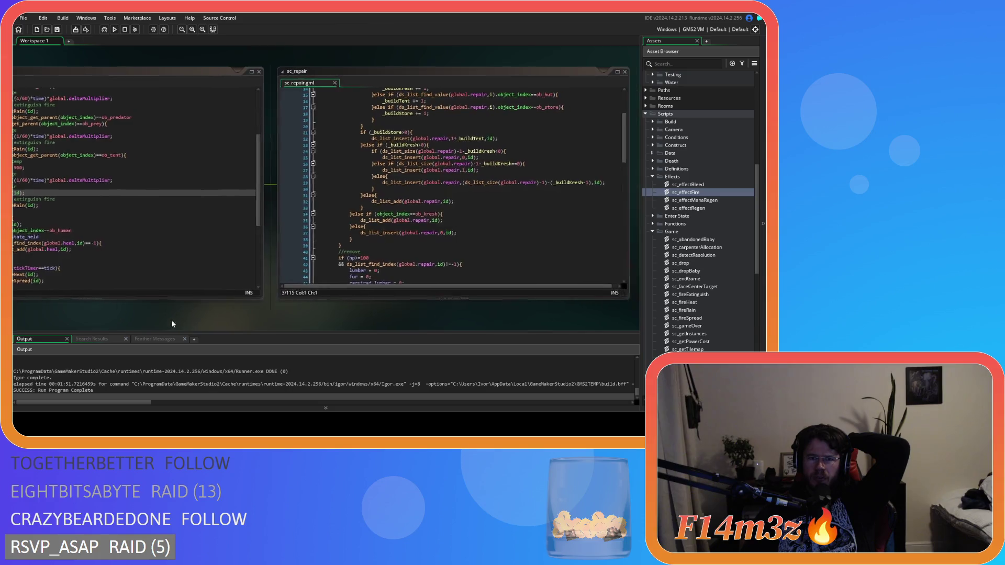
{"action": "scroll", "coordinate": [455, 240], "scroll_direction": "up", "scroll_amount": 4}
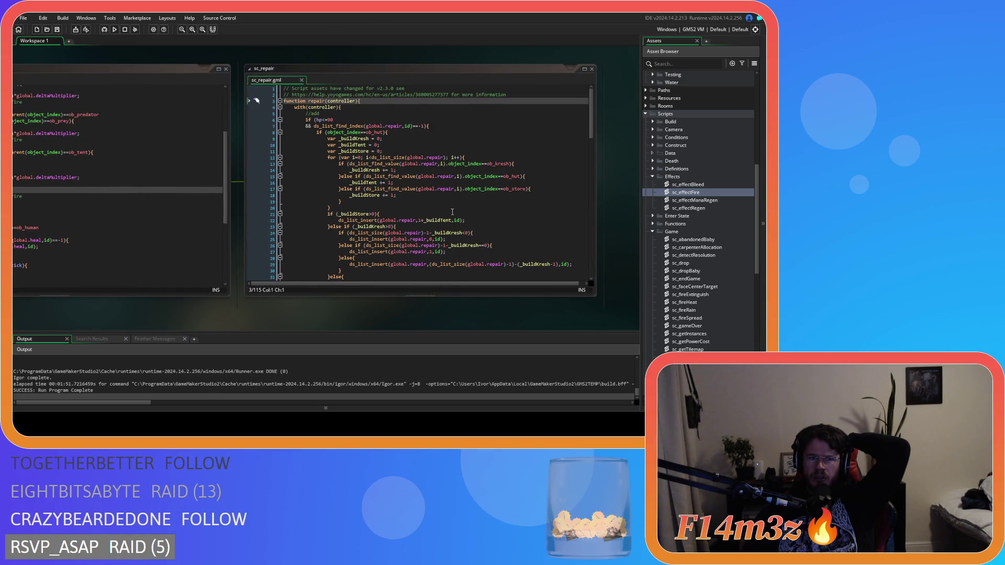
{"action": "scroll", "coordinate": [423, 157], "scroll_direction": "down", "scroll_amount": 5}
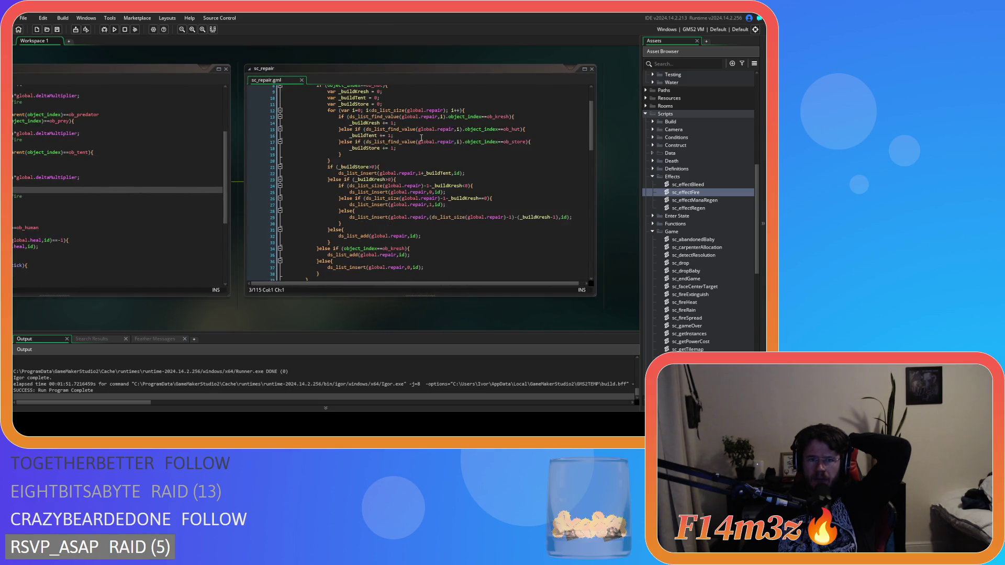
{"action": "scroll", "coordinate": [425, 196], "scroll_direction": "down", "scroll_amount": 20}
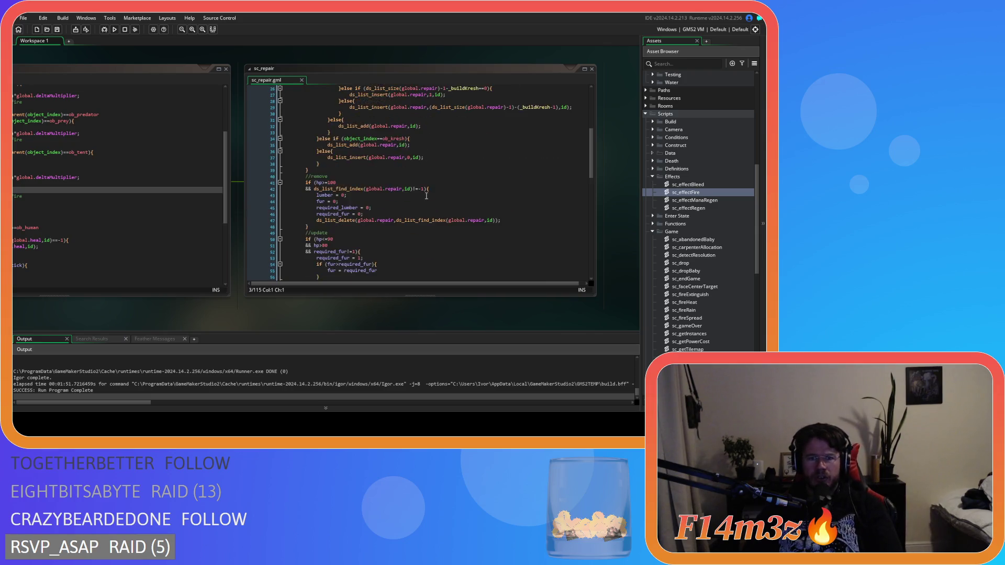
{"action": "left_click_drag", "start_coordinate": [593, 258], "coordinate": [574, 108]}
{"action": "left_click", "coordinate": [447, 127]}
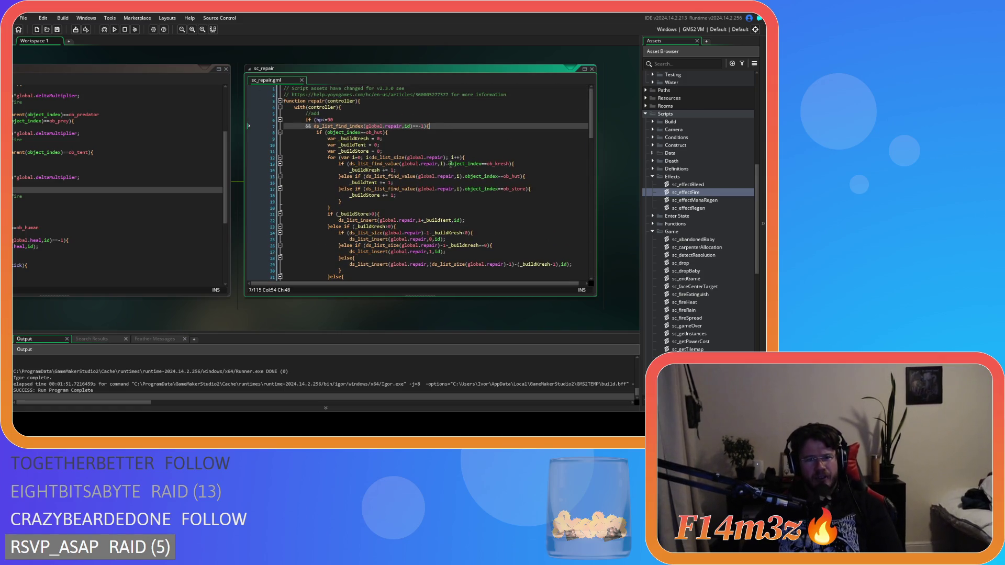
{"action": "left_click", "coordinate": [405, 133]}
{"action": "scroll", "coordinate": [406, 133], "scroll_direction": "down", "scroll_amount": 4}
{"action": "left_click", "coordinate": [422, 236]}
{"action": "left_click_drag", "start_coordinate": [423, 235], "coordinate": [322, 237]}
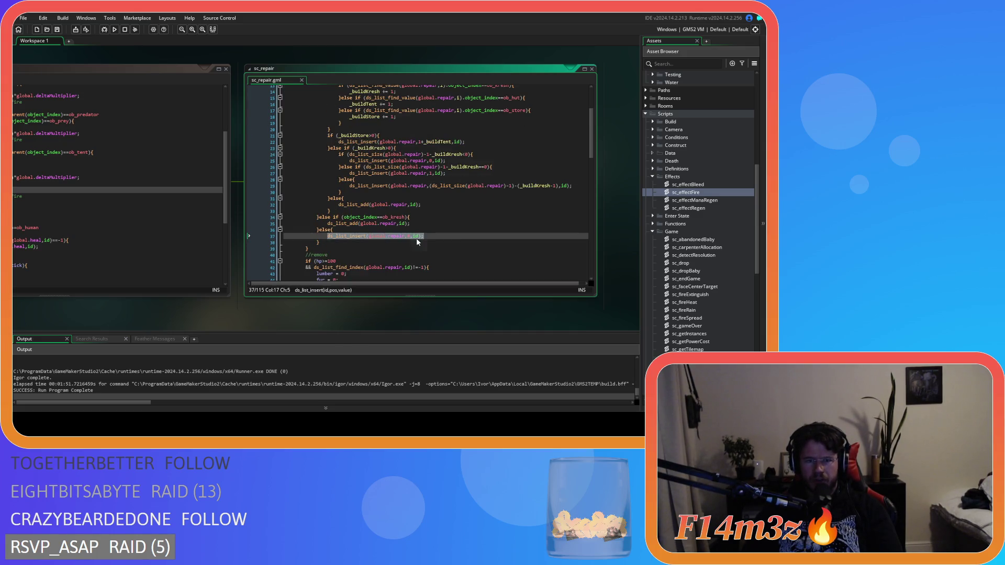
{"action": "key", "text": "End"}
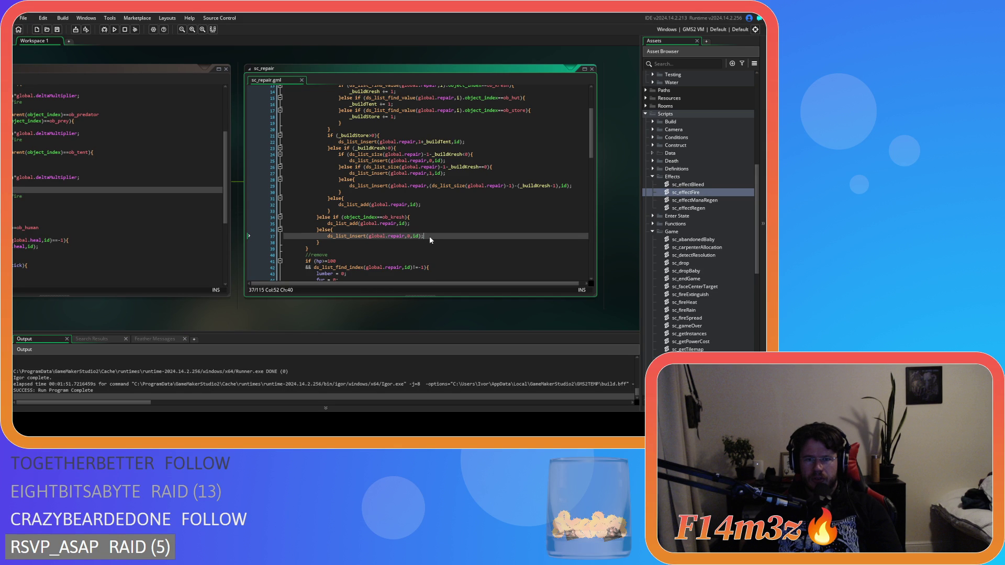
{"action": "scroll", "coordinate": [430, 239], "scroll_direction": "up", "scroll_amount": 5}
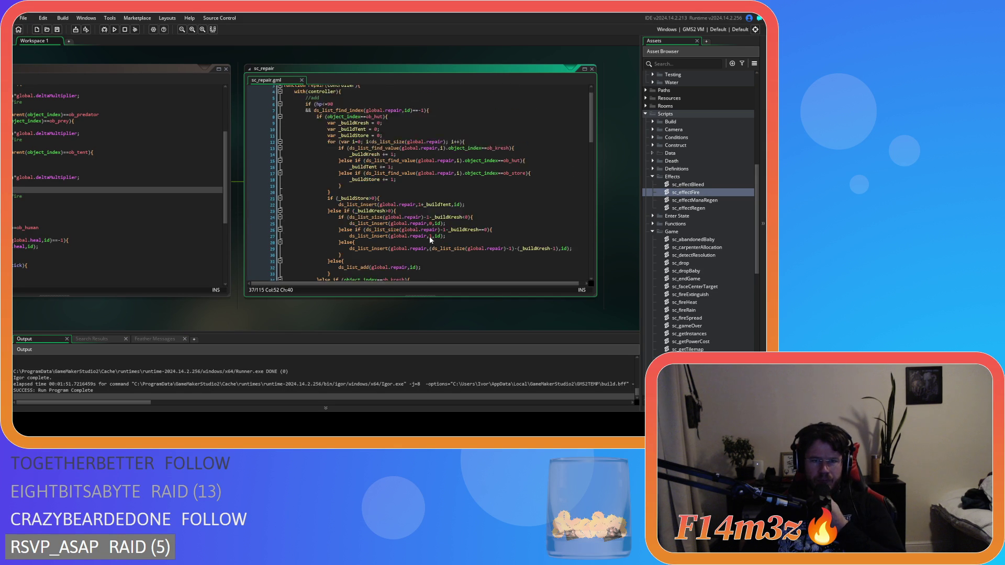
{"action": "scroll", "coordinate": [431, 239], "scroll_direction": "down", "scroll_amount": 5}
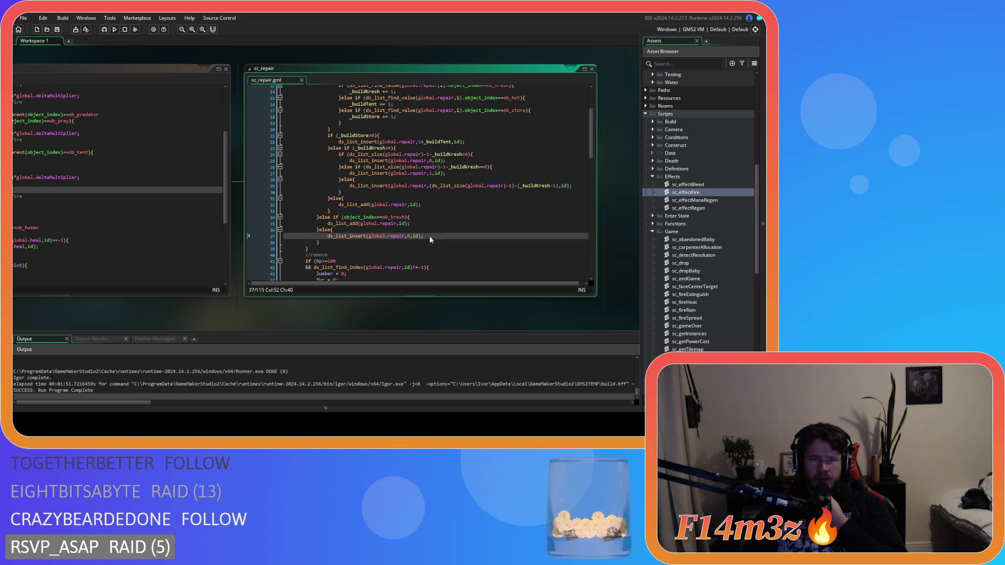
{"action": "mouse_move", "coordinate": [386, 236]}
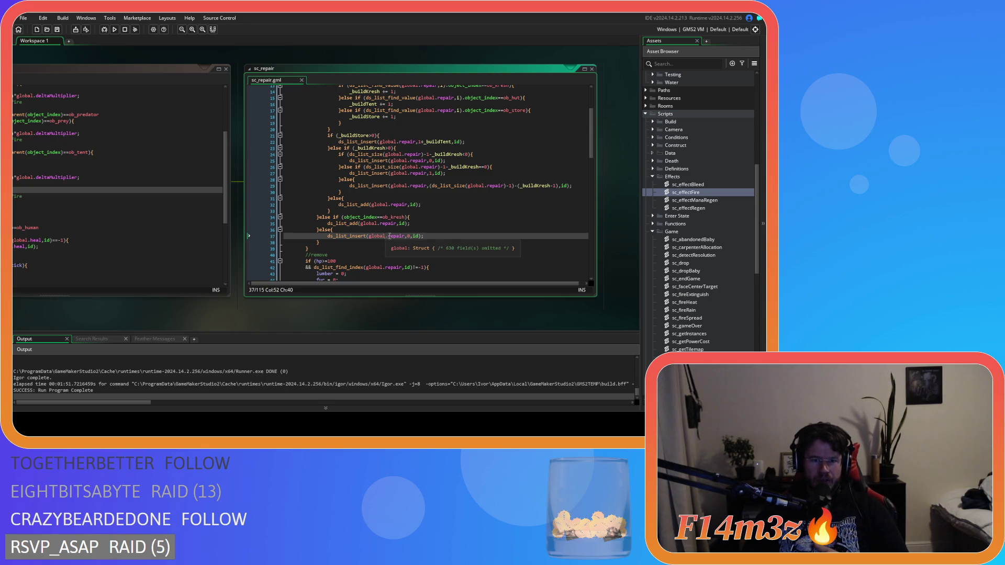
{"action": "scroll", "coordinate": [392, 238], "scroll_direction": "down", "scroll_amount": 5}
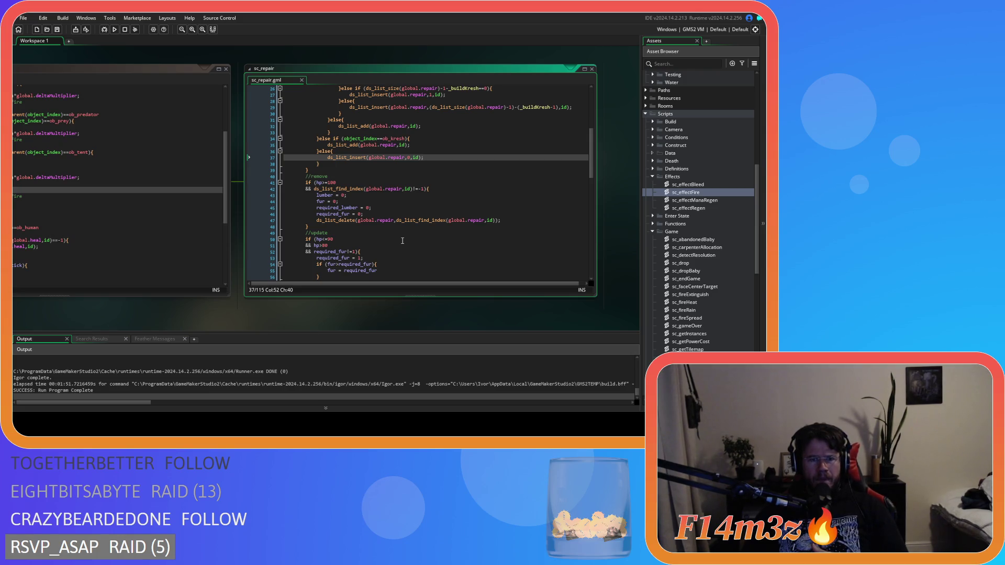
{"action": "left_click", "coordinate": [122, 295]}
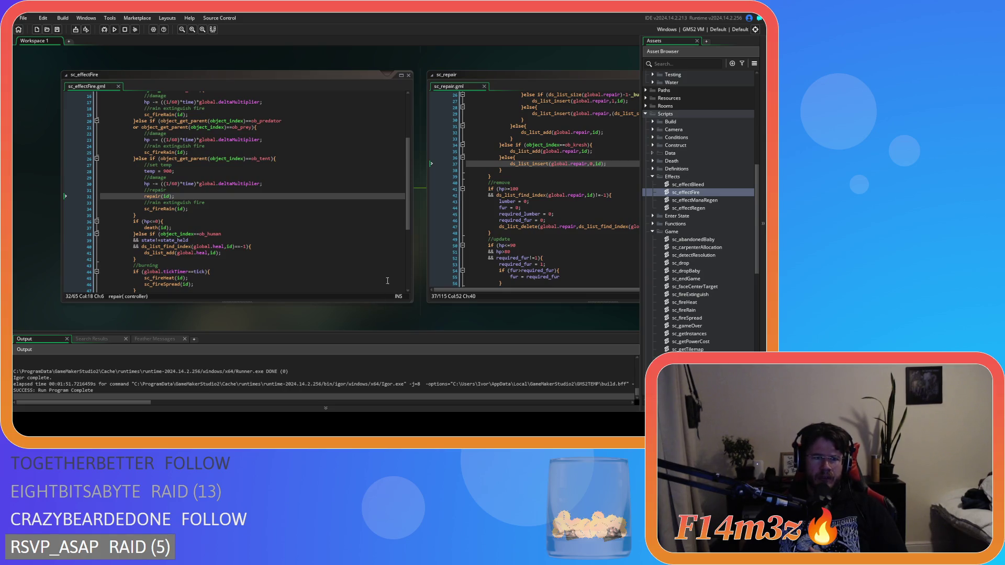
{"action": "scroll", "coordinate": [327, 250], "scroll_direction": "up", "scroll_amount": 2}
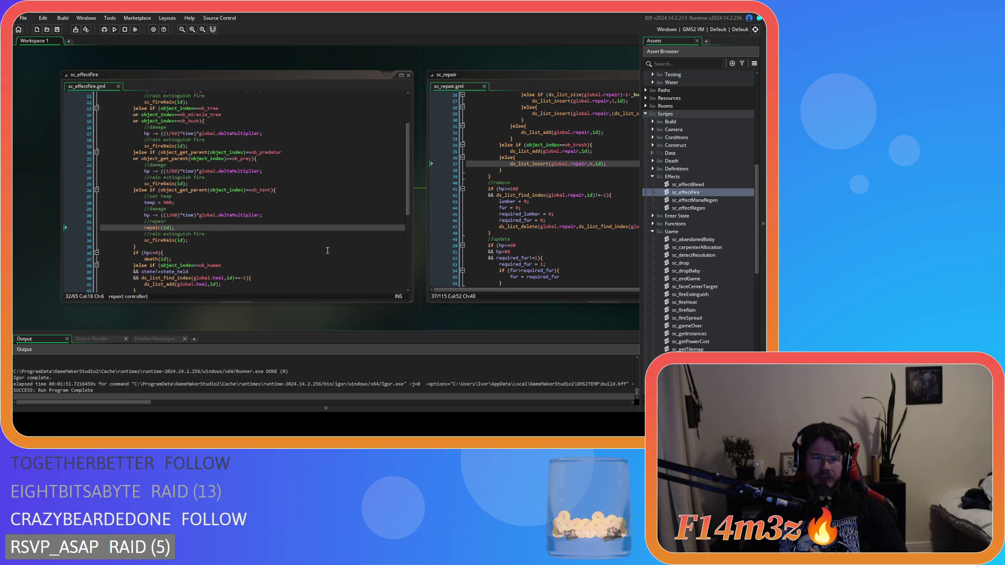
{"action": "mouse_move", "coordinate": [436, 317]}
{"action": "left_mouse_down"}
{"action": "mouse_move", "coordinate": [409, 315]}
{"action": "mouse_move", "coordinate": [420, 319]}
{"action": "left_mouse_up"}
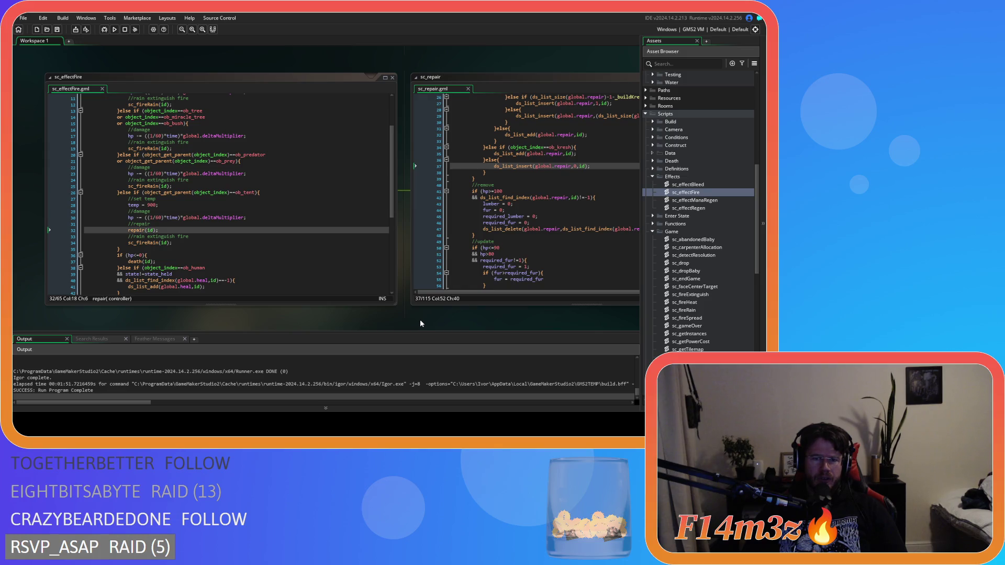
{"action": "left_click_drag", "start_coordinate": [420, 321], "coordinate": [228, 317]}
{"action": "scroll", "coordinate": [447, 244], "scroll_direction": "up", "scroll_amount": 8}
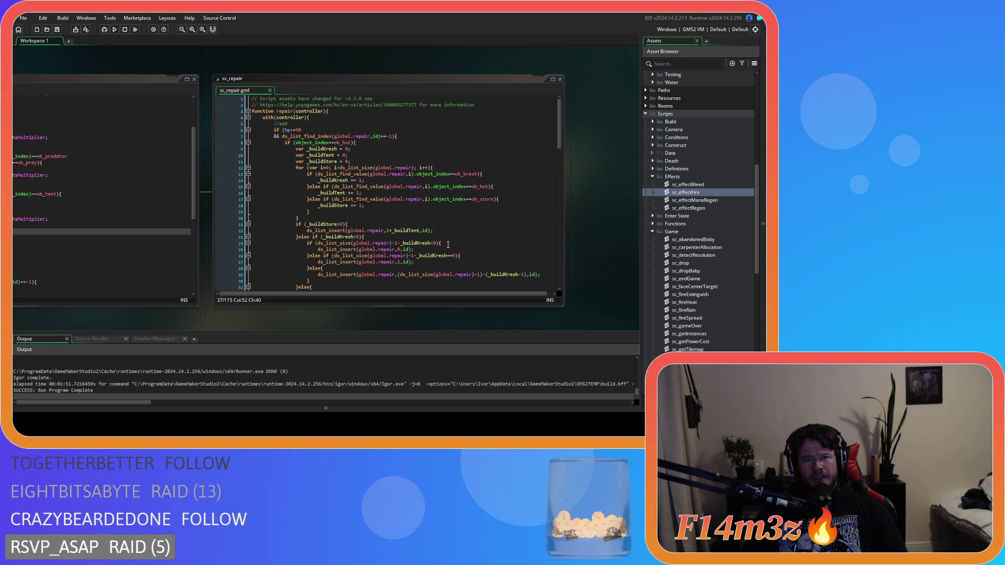
{"action": "left_click_drag", "start_coordinate": [186, 323], "coordinate": [422, 331]}
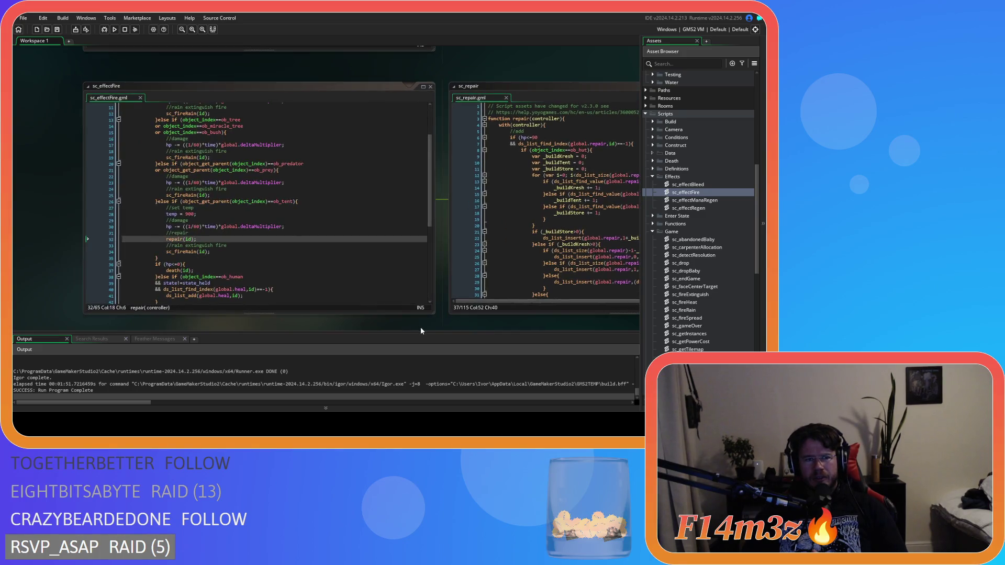
{"action": "scroll", "coordinate": [261, 201], "scroll_direction": "up", "scroll_amount": 3}
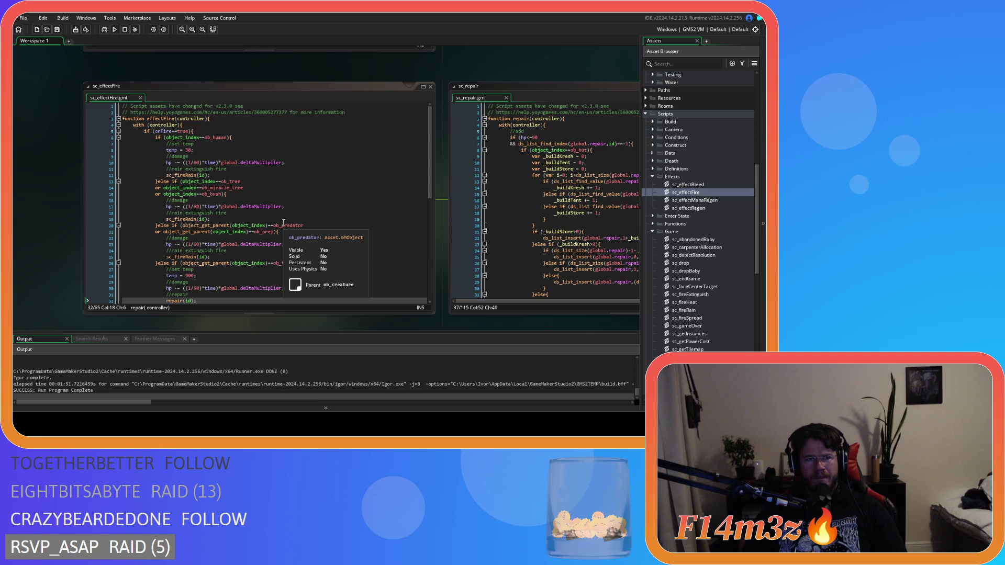
{"action": "scroll", "coordinate": [284, 223], "scroll_direction": "down", "scroll_amount": 4}
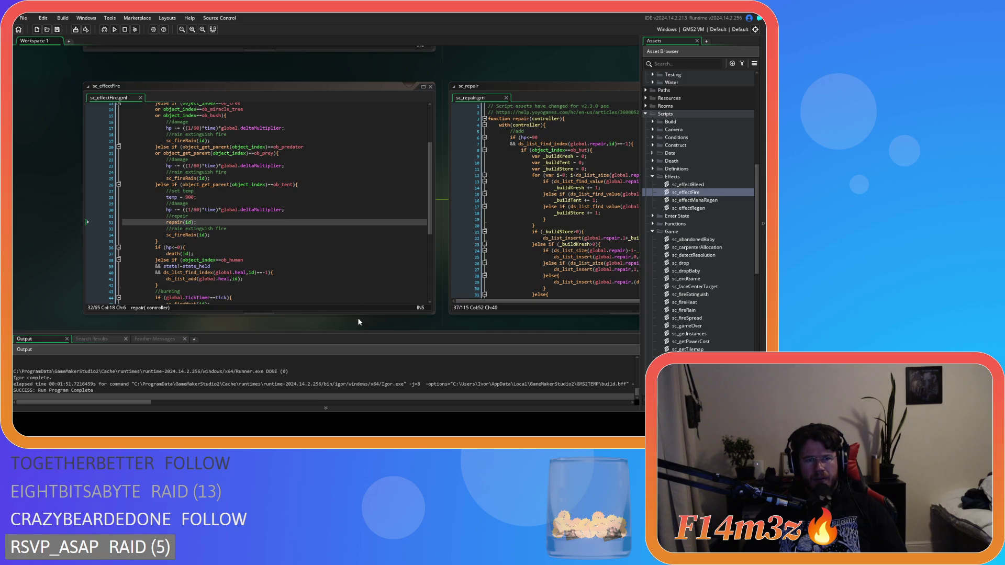
{"action": "mouse_move", "coordinate": [353, 323]}
{"action": "left_mouse_down"}
{"action": "mouse_move", "coordinate": [335, 310]}
{"action": "mouse_move", "coordinate": [151, 311]}
{"action": "left_mouse_up"}
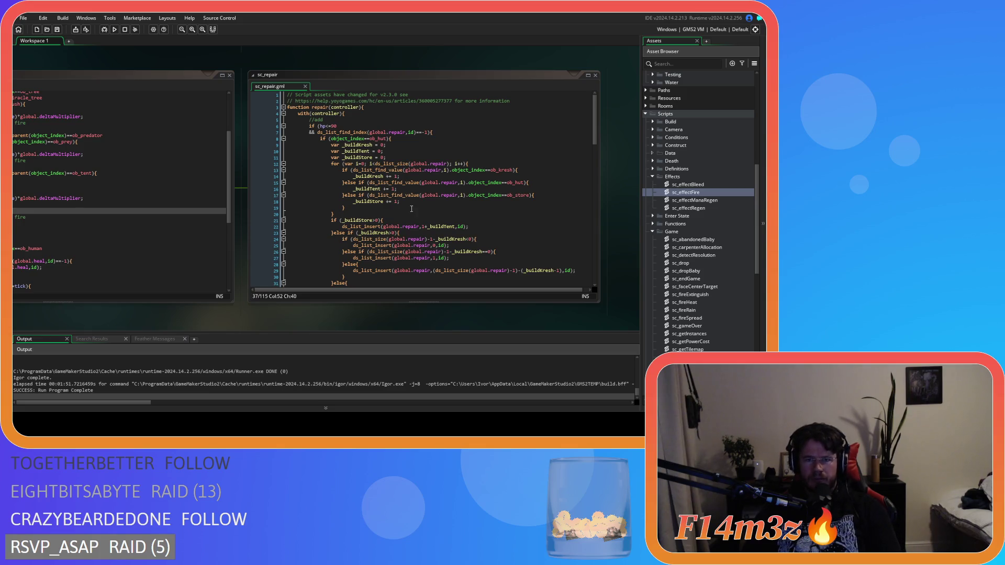
{"action": "mouse_move", "coordinate": [170, 325]}
{"action": "left_mouse_down"}
{"action": "mouse_move", "coordinate": [322, 324]}
{"action": "mouse_move", "coordinate": [177, 316]}
{"action": "mouse_move", "coordinate": [333, 303]}
{"action": "left_mouse_up"}
{"action": "scroll", "coordinate": [290, 268], "scroll_direction": "up", "scroll_amount": 4}
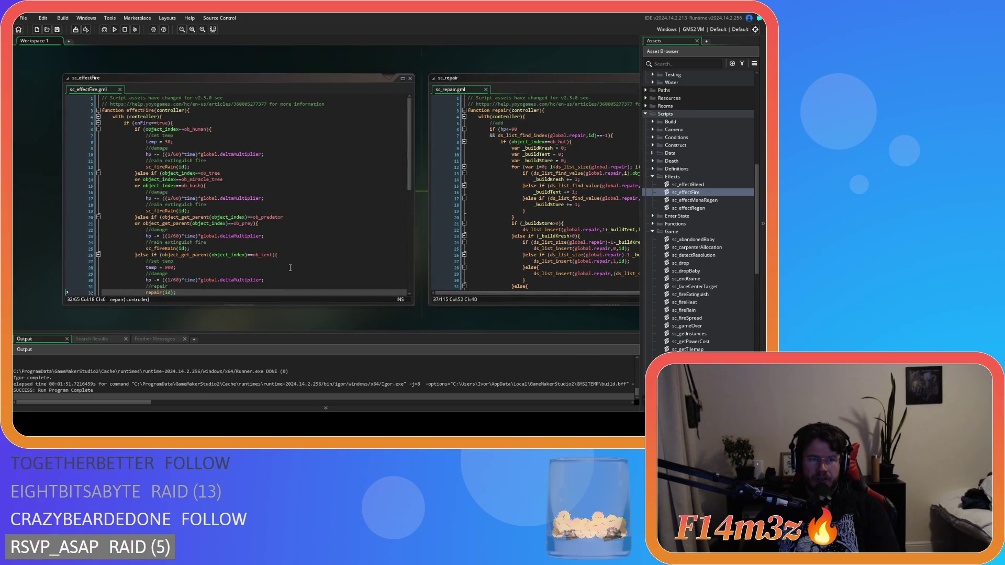
{"action": "scroll", "coordinate": [290, 267], "scroll_direction": "down", "scroll_amount": 6}
{"action": "left_click_drag", "start_coordinate": [388, 332], "coordinate": [228, 329]}
{"action": "left_click", "coordinate": [427, 252]}
{"action": "scroll", "coordinate": [427, 250], "scroll_direction": "down", "scroll_amount": 7}
{"action": "scroll", "coordinate": [427, 250], "scroll_direction": "up", "scroll_amount": 7}
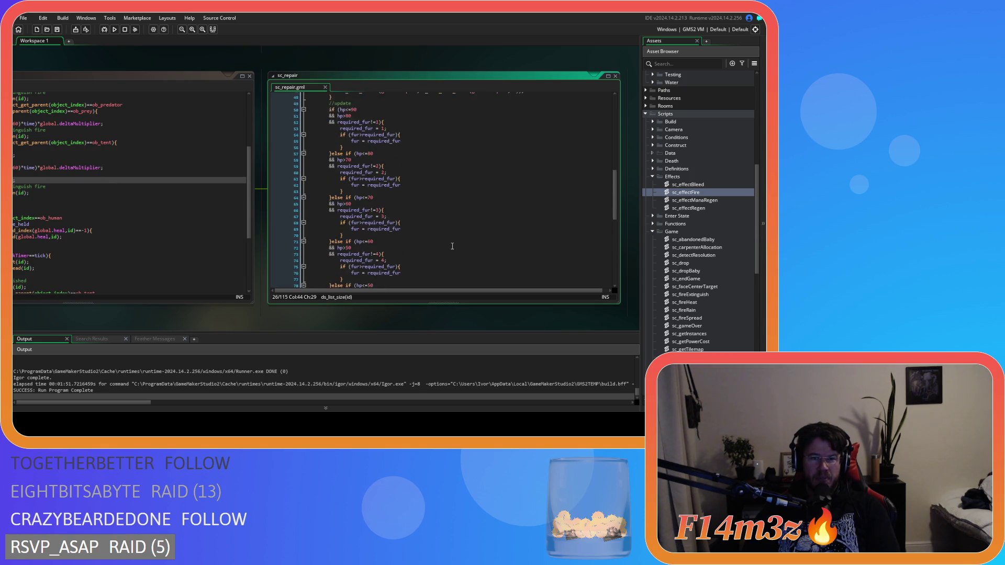
{"action": "left_click_drag", "start_coordinate": [452, 322], "coordinate": [438, 313]}
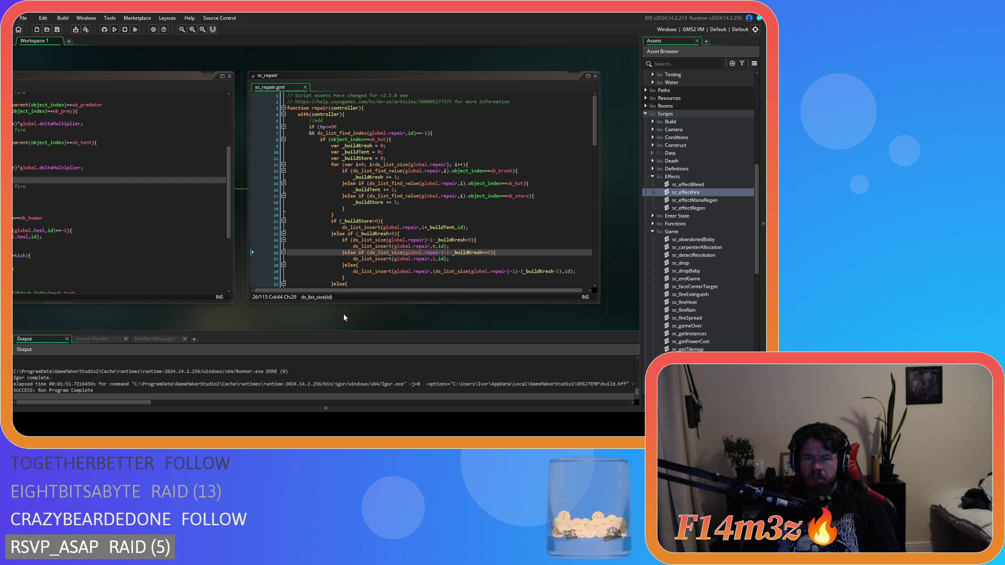
- Run the game and set the Storage Tent on fire from the camp buildings overview
{"action": "key", "text": "F5"}
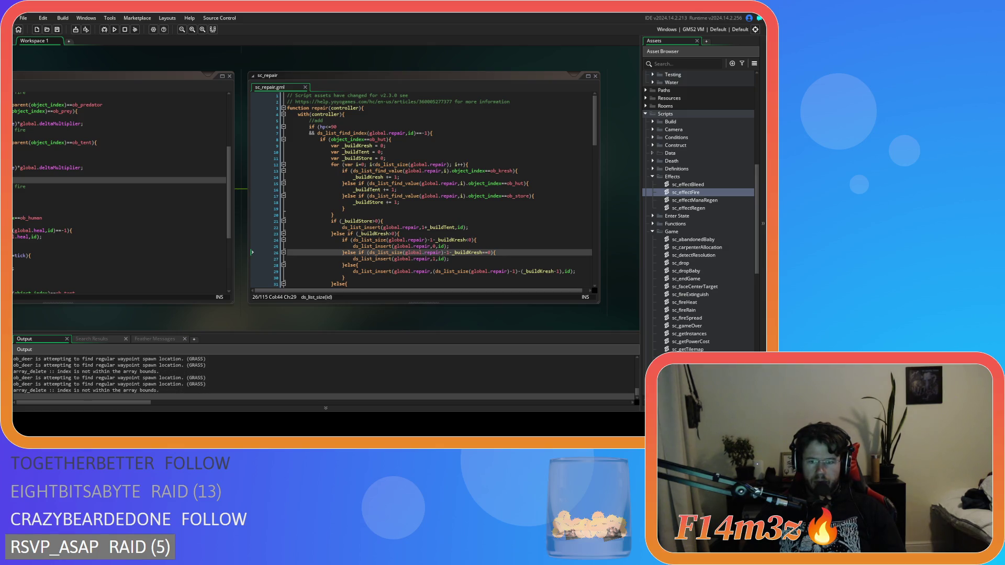
{"action": "key", "text": "alt+Tab"}
{"action": "left_click", "coordinate": [555, 373]}
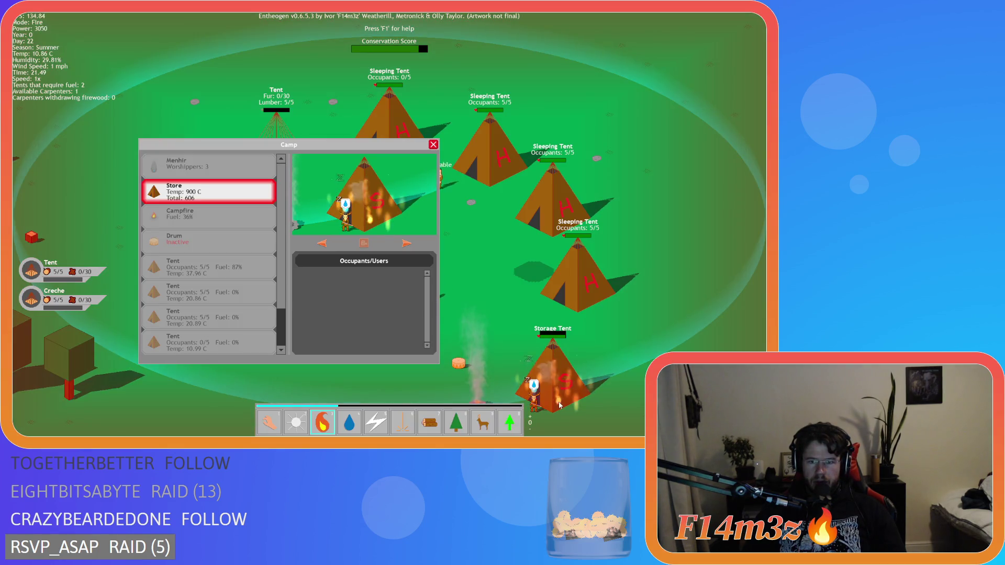
{"action": "left_click", "coordinate": [434, 146]}
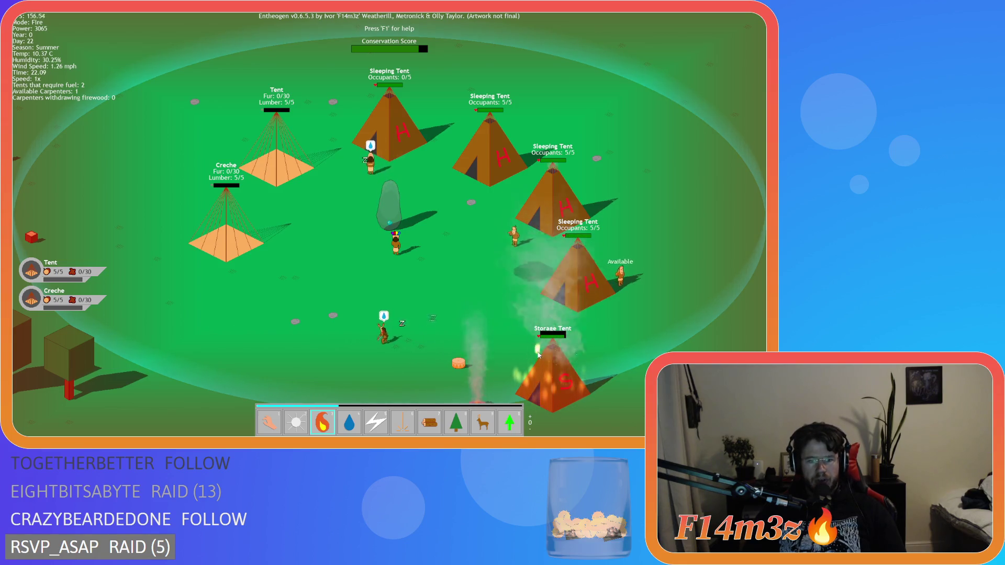
- Pan across the camp and douse the burning Storage Tent in Water mode (4)
{"action": "key", "text": "1"}
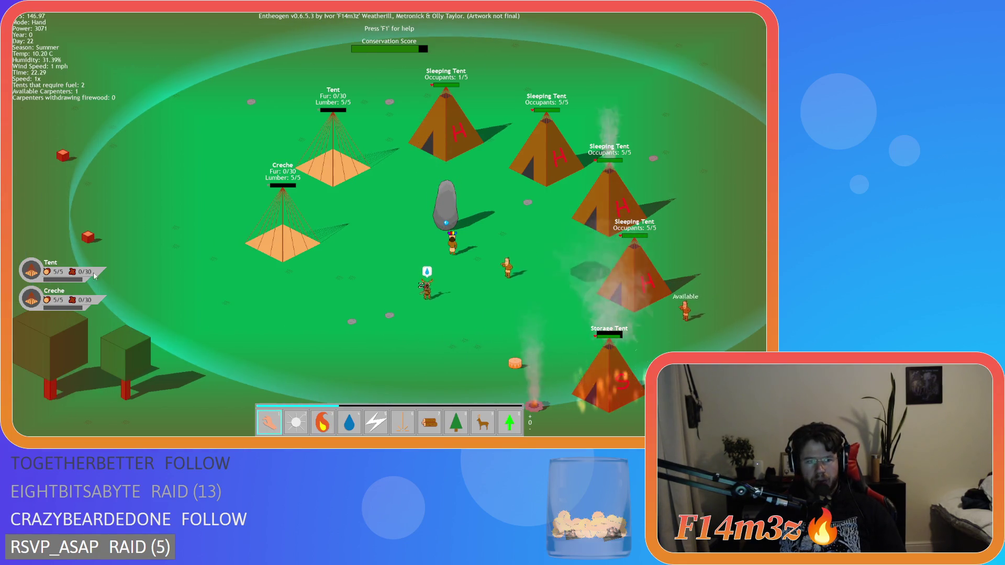
{"action": "key", "text": "d"}
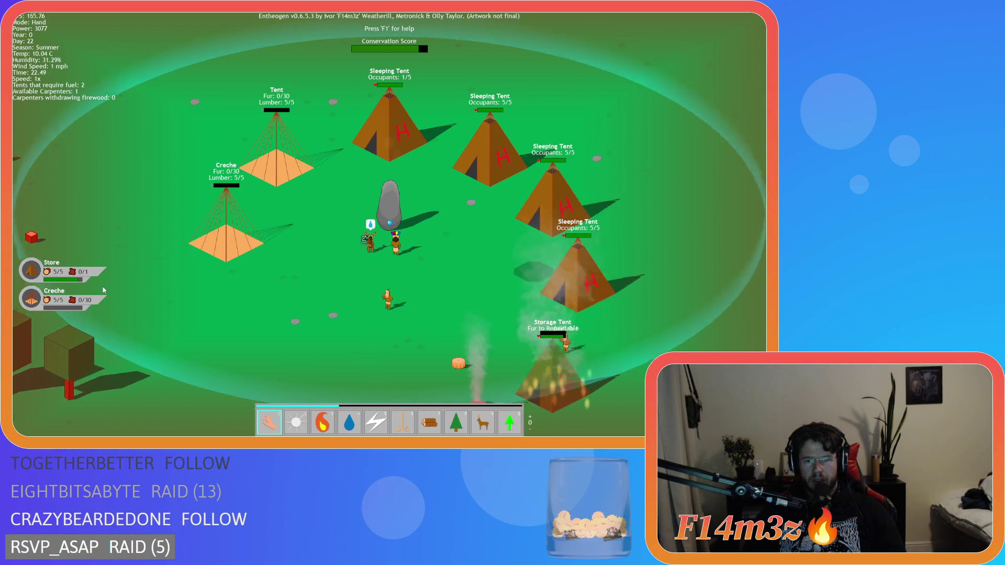
{"action": "key", "text": "d"}
{"action": "key", "text": "a"}
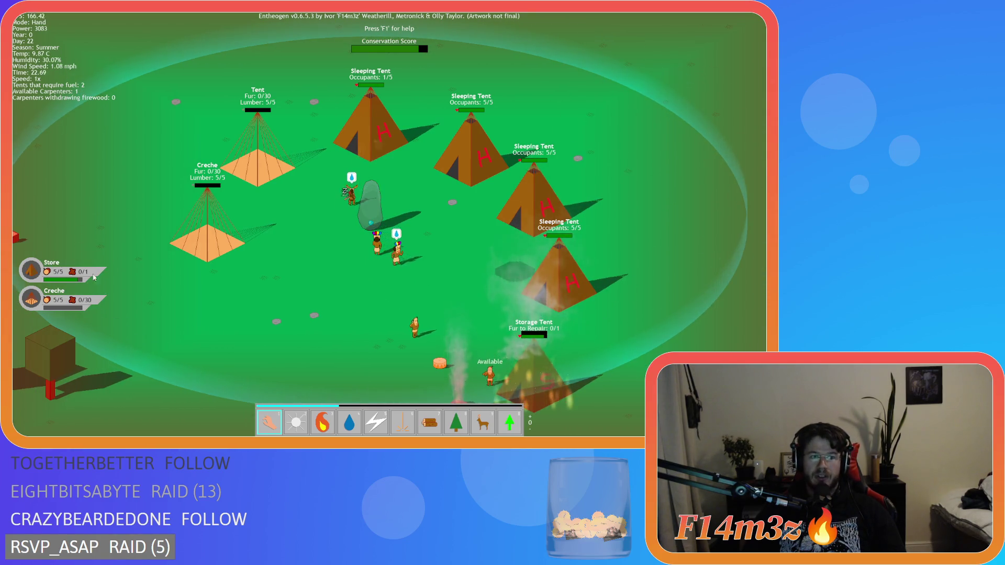
{"action": "key", "text": "d"}
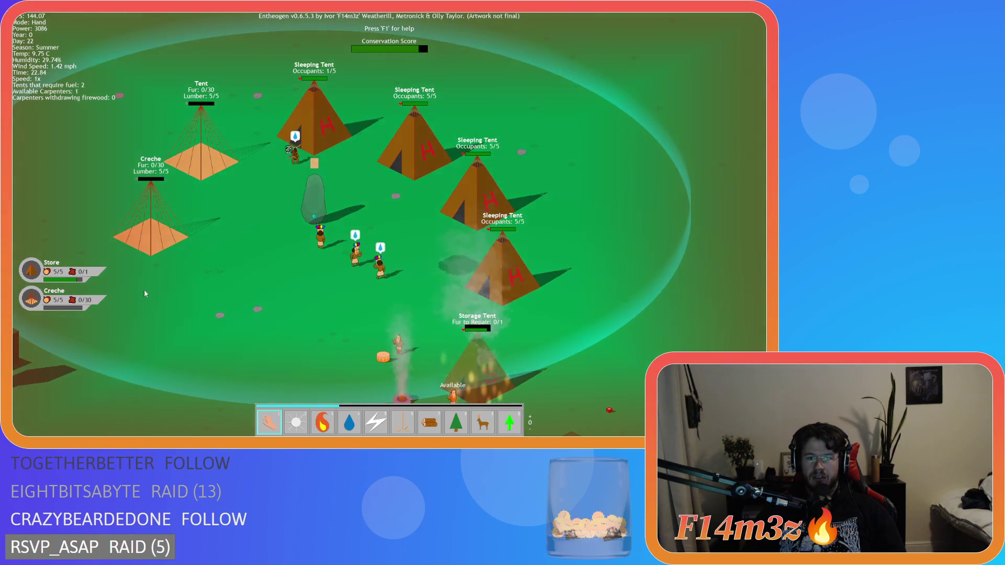
{"action": "key", "text": "d"}
{"action": "key", "text": "s"}
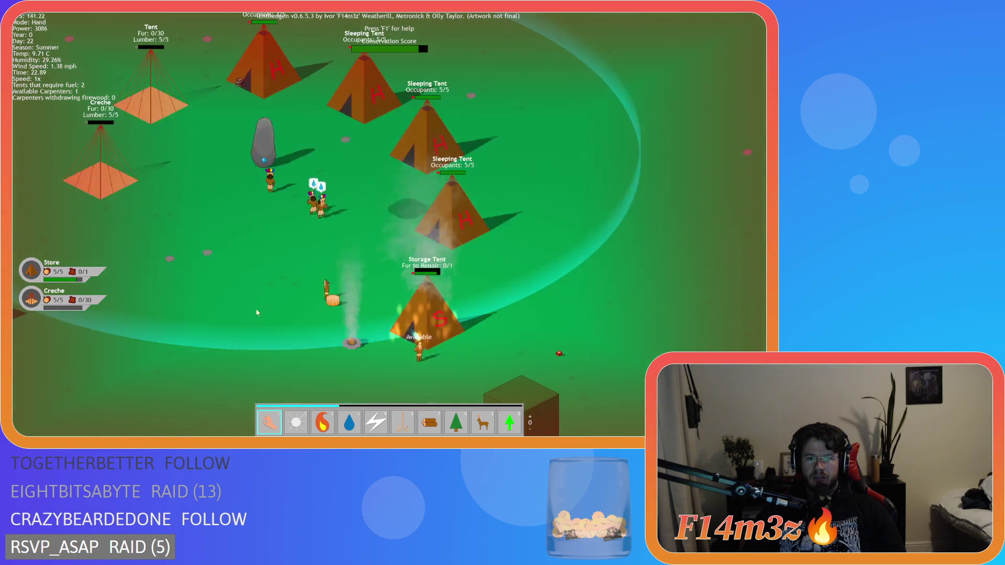
{"action": "key", "text": "4"}
{"action": "left_click", "coordinate": [417, 324]}
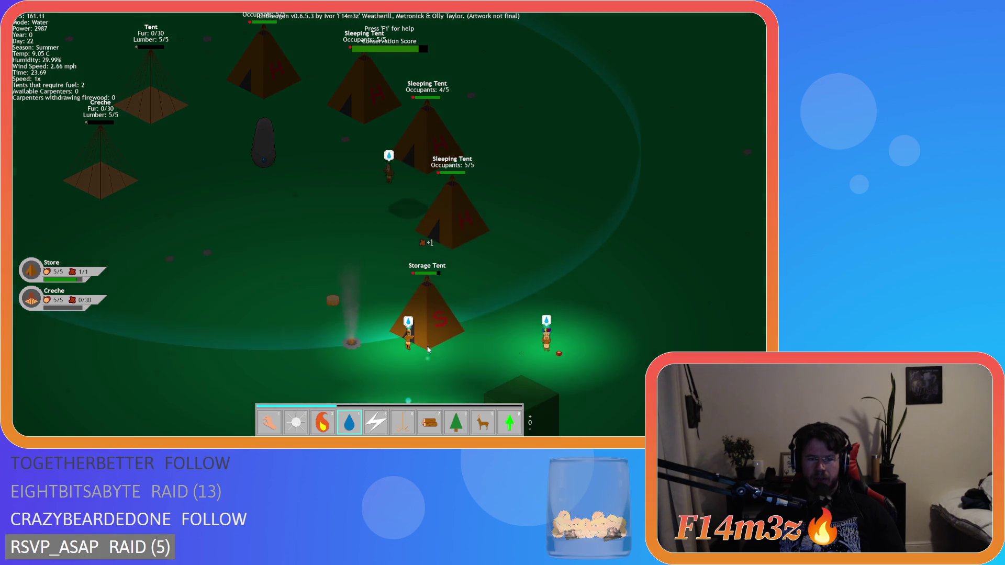
{"action": "key", "text": "s"}
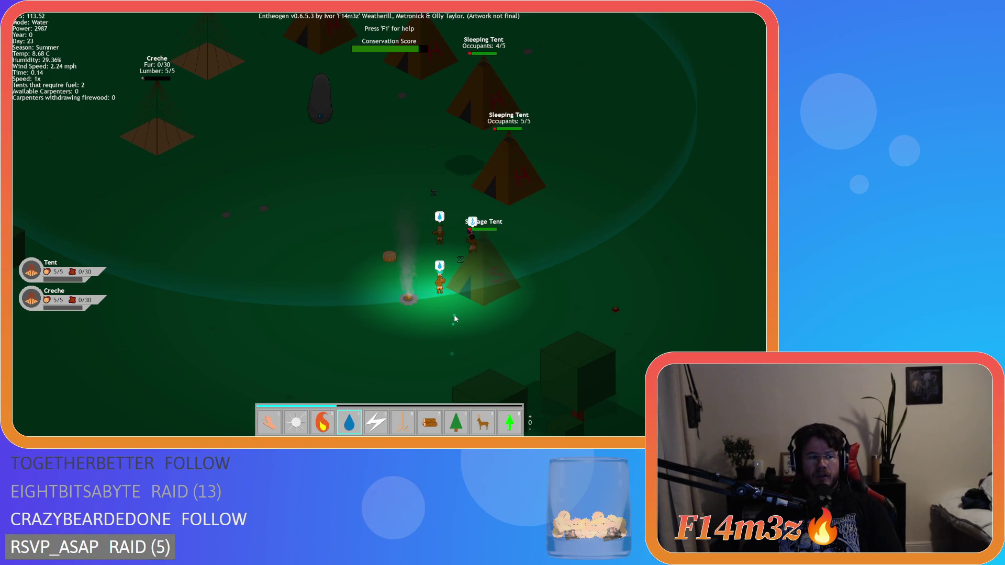
- Quickload the day 22 save and scatter firewood logs in Firewood mode (7)
{"action": "key", "text": "F9"}
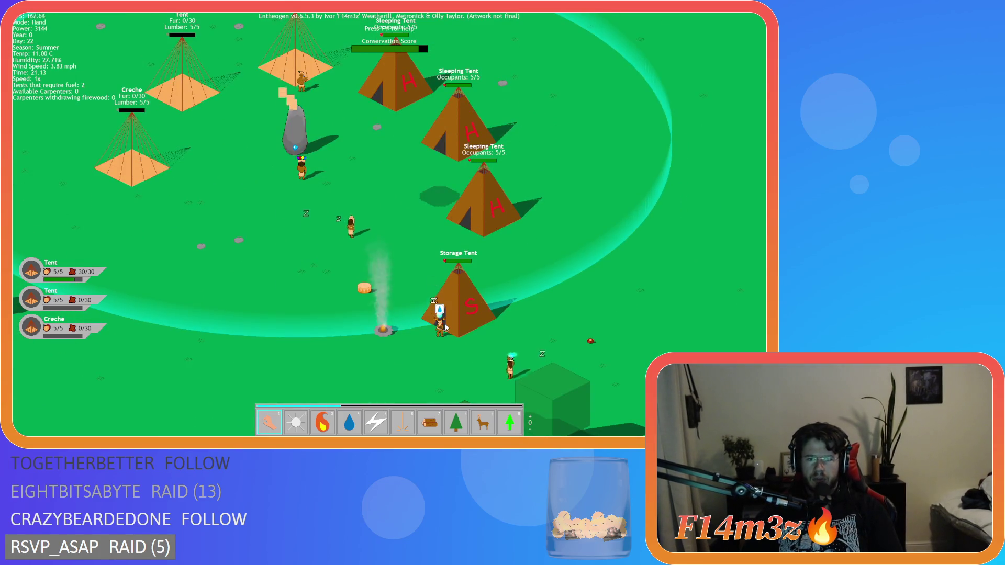
{"action": "key", "text": "7"}
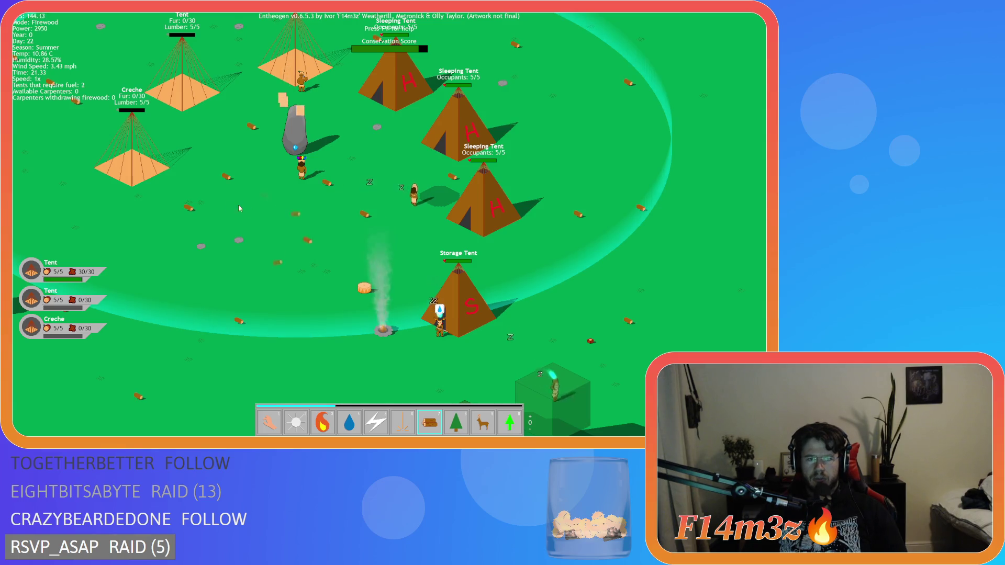
{"action": "key", "text": "1"}
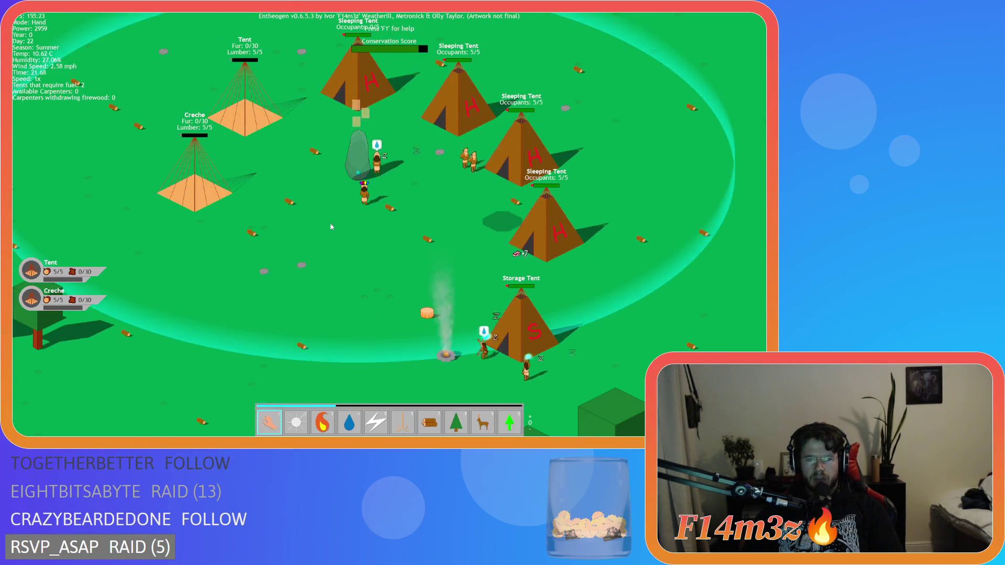
{"action": "key", "text": "d"}
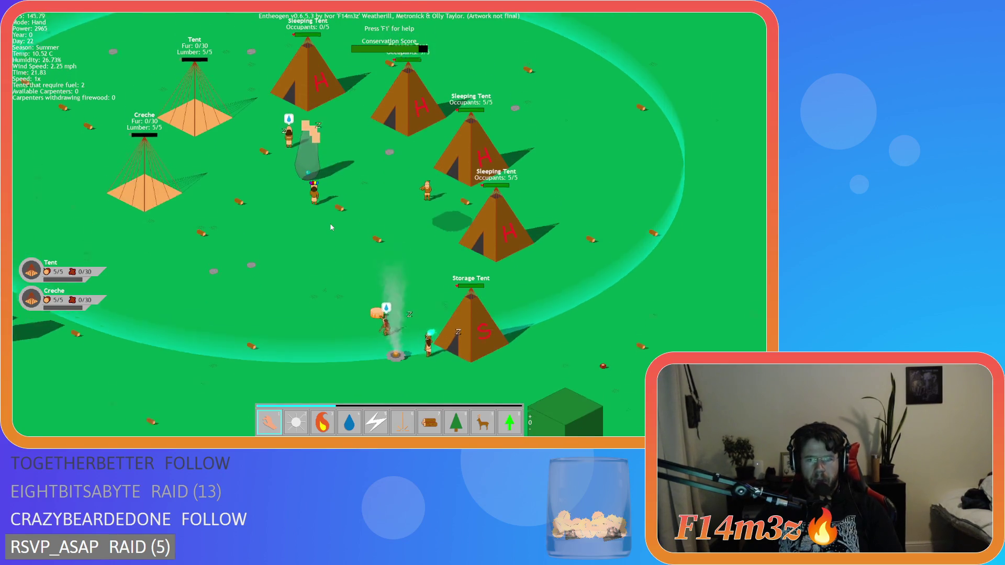
{"action": "key", "text": "s"}
{"action": "key", "text": "w"}
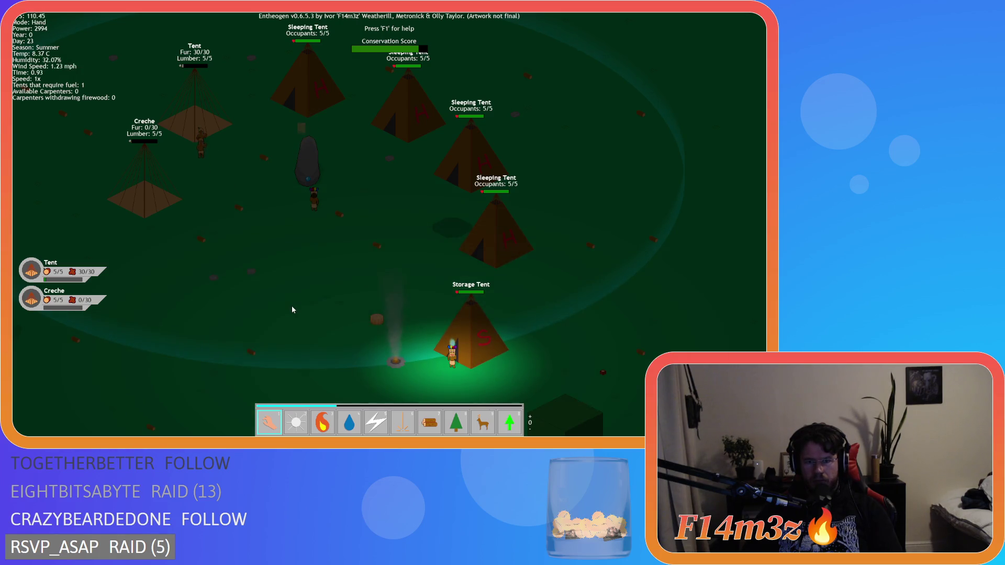
{"action": "key", "text": "w"}
{"action": "key", "text": "s"}
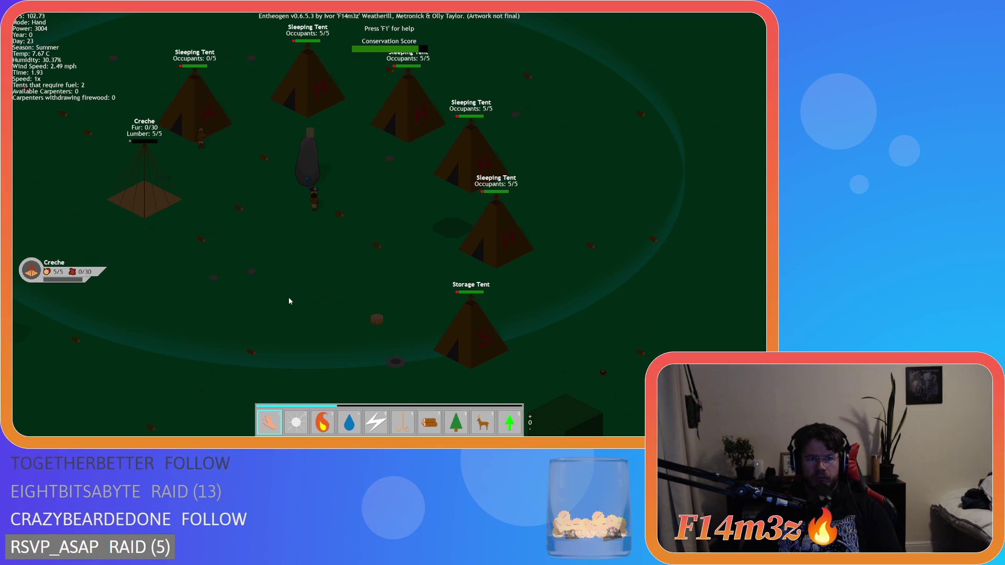
{"action": "left_click", "coordinate": [243, 170]}
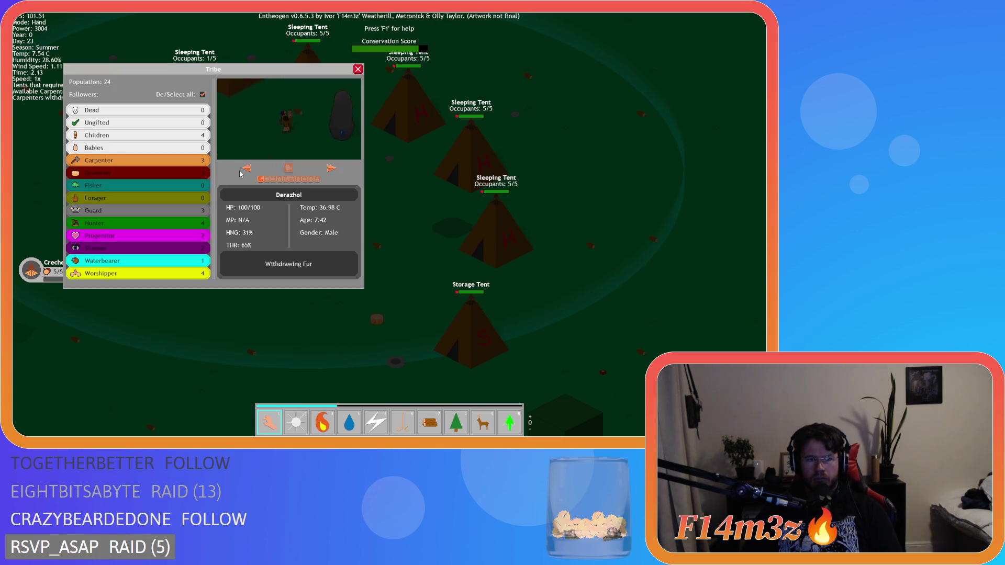
{"action": "left_click", "coordinate": [358, 70]}
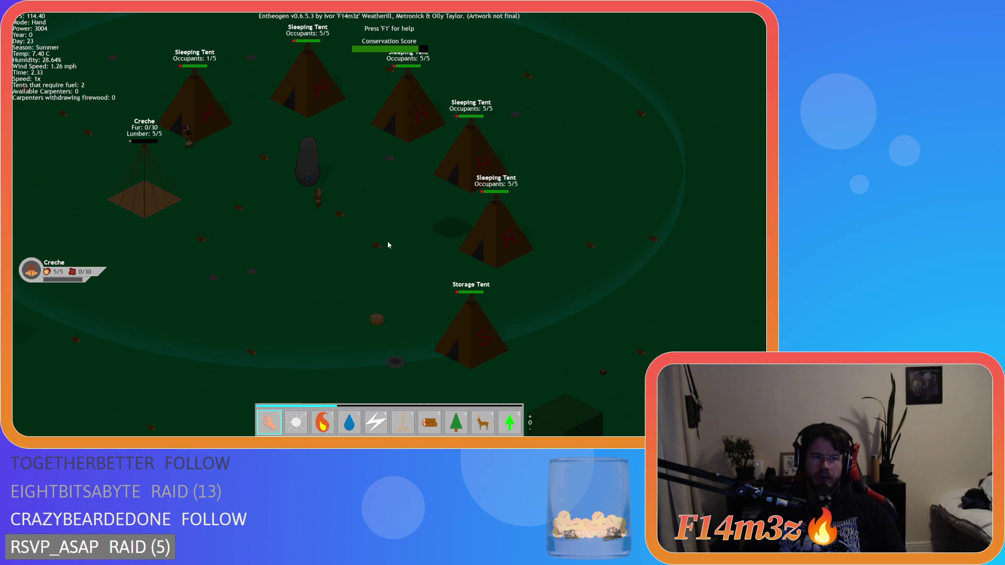
{"action": "key", "text": "3"}
- Set the Storage Tent on fire and strike a walking settler with Smite (5)
{"action": "left_click", "coordinate": [461, 343]}
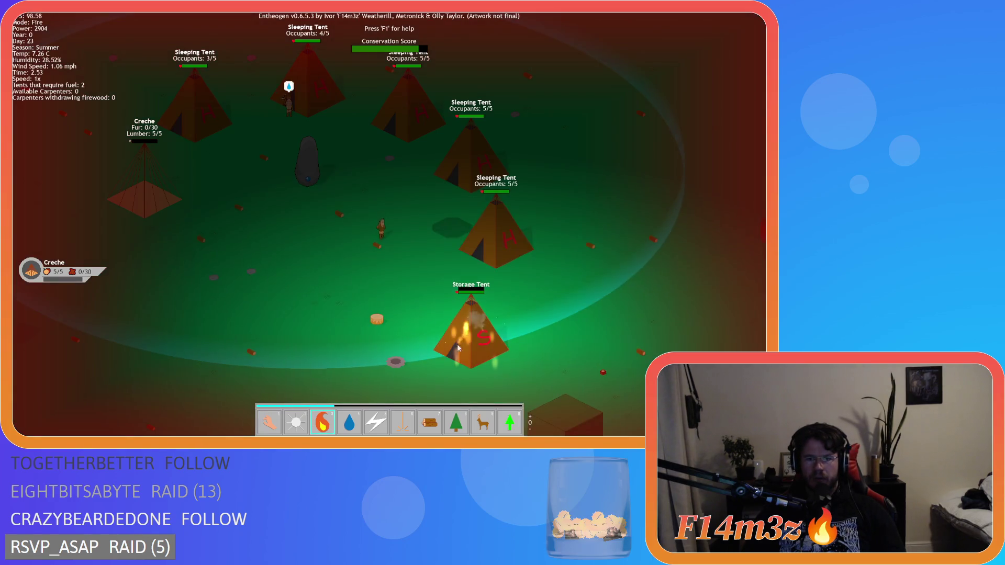
{"action": "key", "text": "1"}
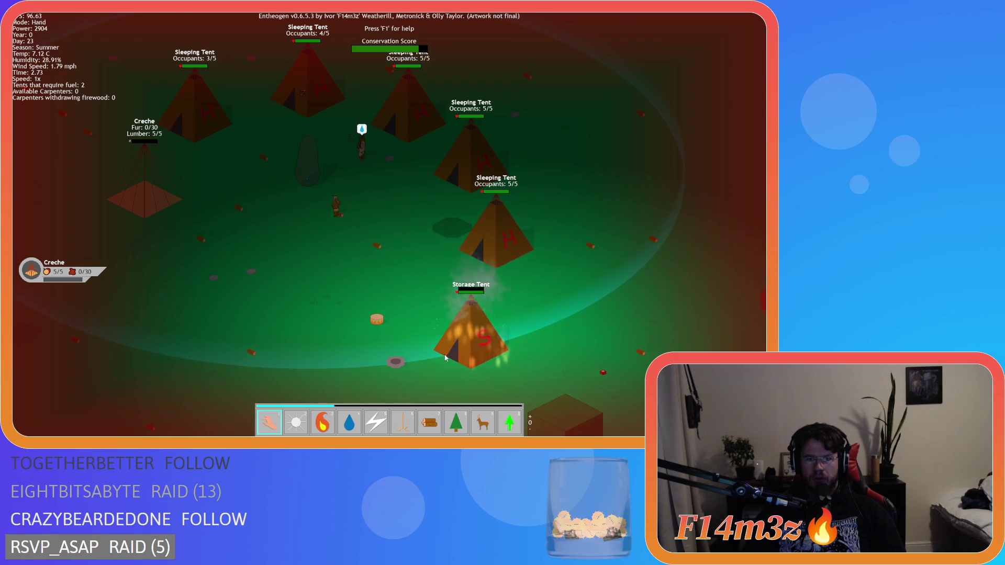
{"action": "key", "text": "5"}
{"action": "left_click", "coordinate": [433, 193]}
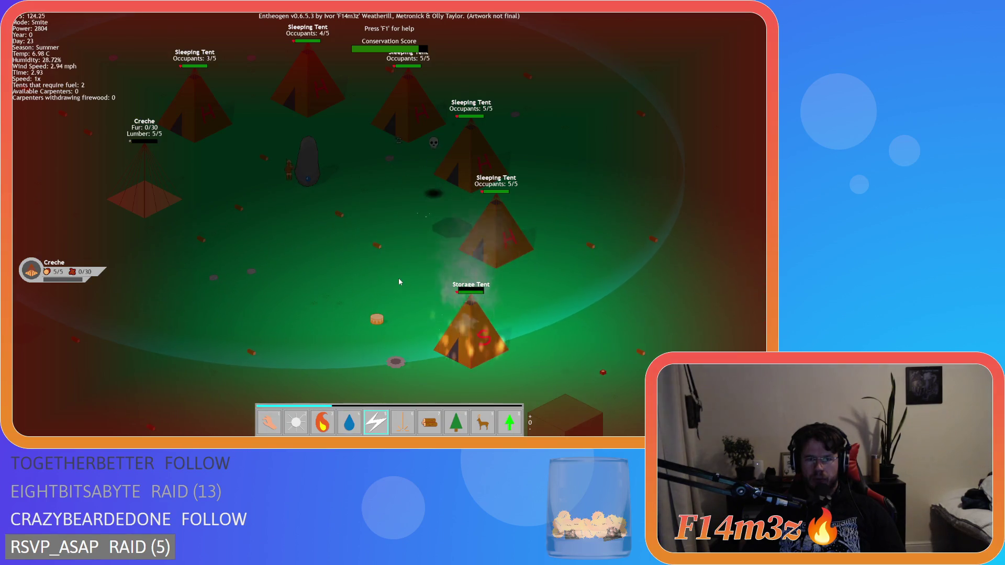
{"action": "key", "text": "w"}
{"action": "key", "text": "a"}
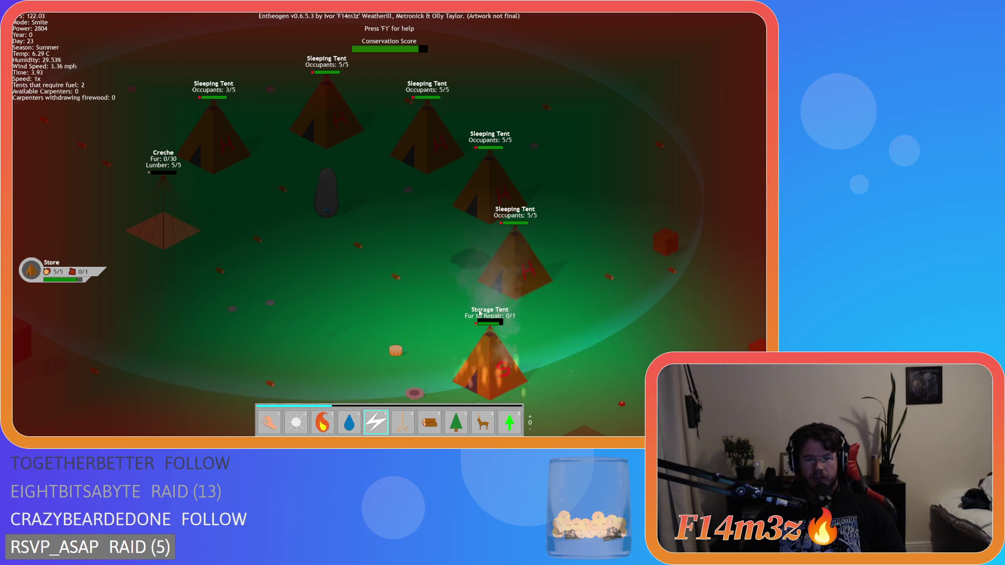
{"action": "key", "text": "a"}
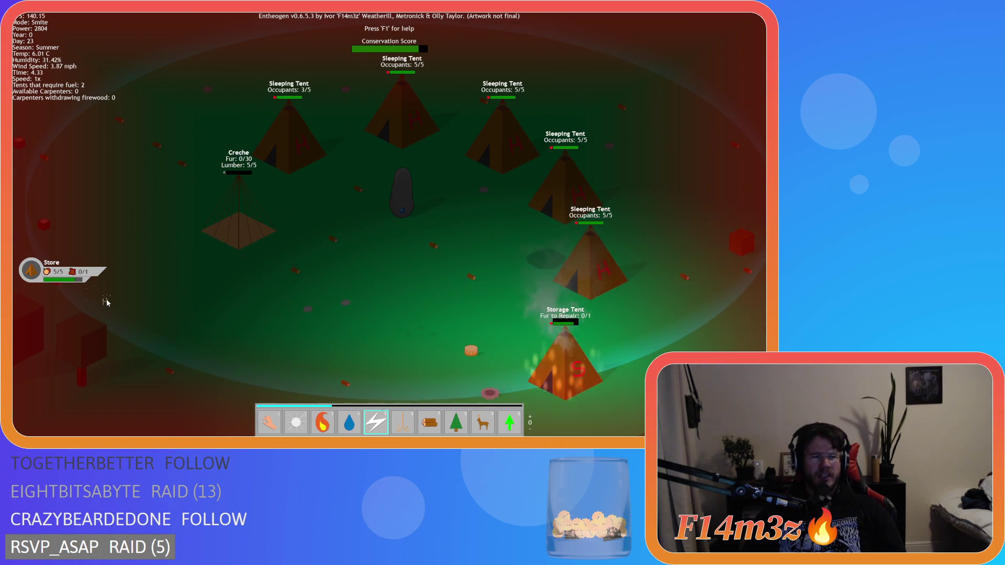
{"action": "key", "text": "d"}
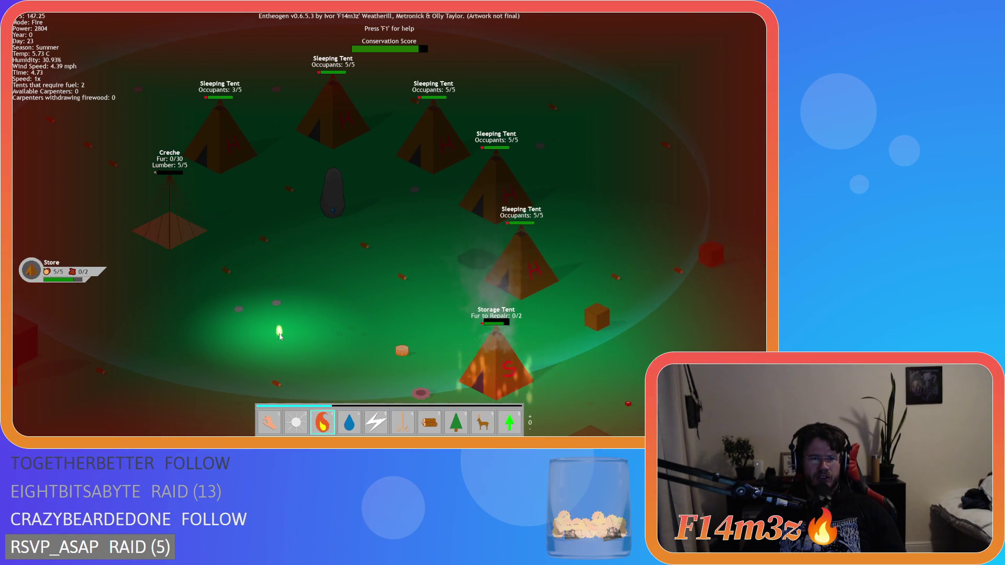
- Switch to Water (4) and douse the burning Storage Tent
{"action": "key", "text": "3"}
{"action": "key", "text": "s"}
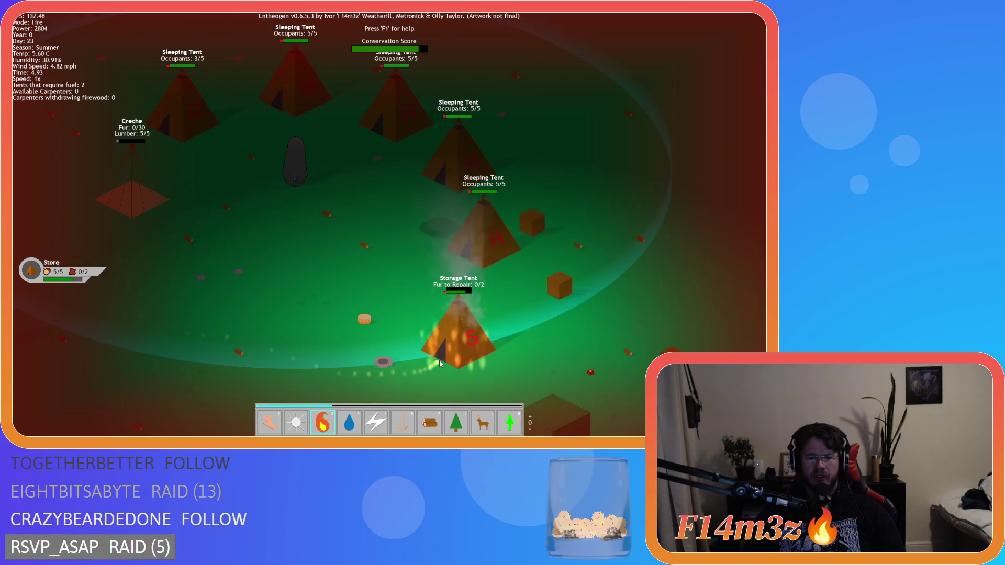
{"action": "key", "text": "4"}
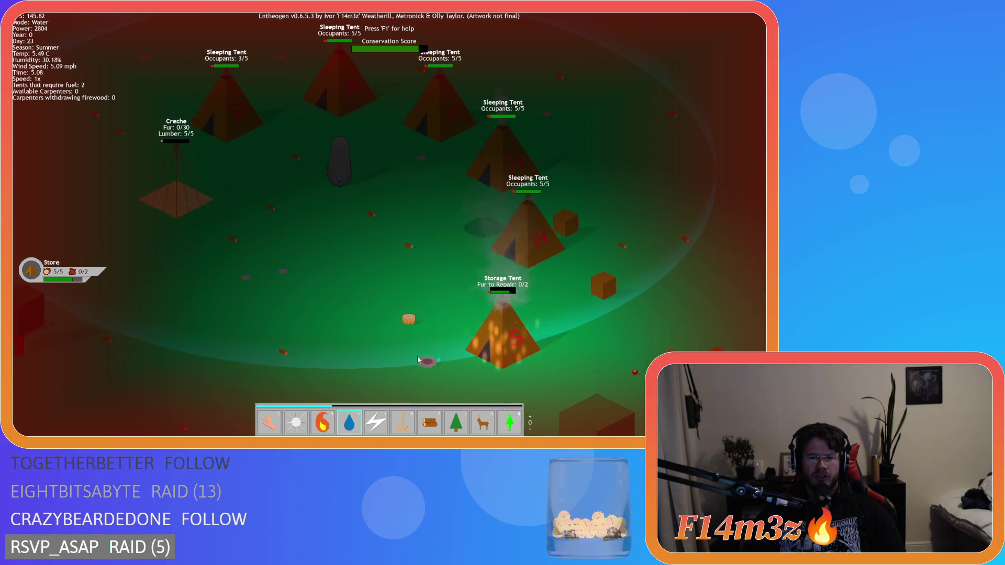
{"action": "key", "text": "s"}
{"action": "key", "text": "d"}
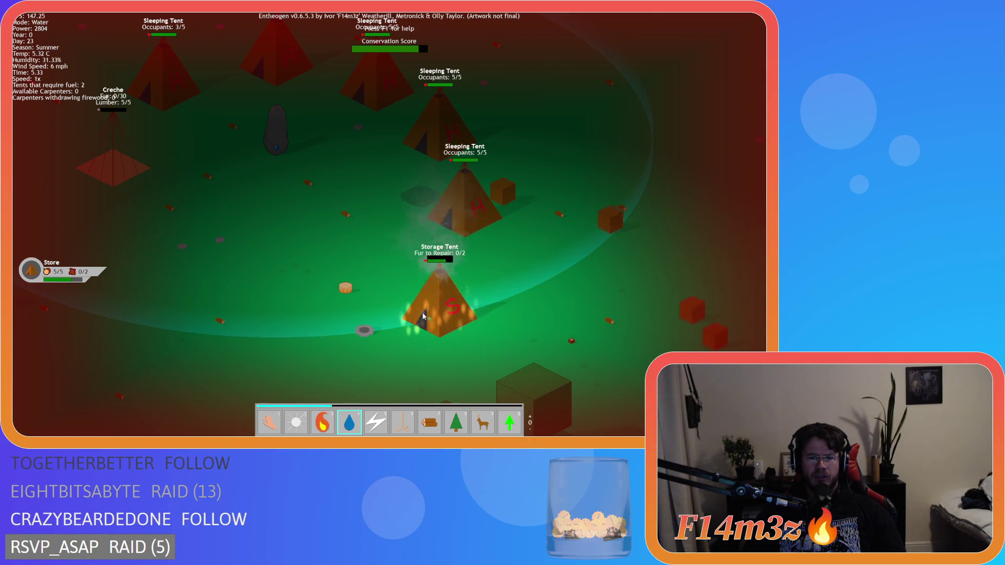
{"action": "left_click", "coordinate": [428, 307]}
{"action": "key", "text": "w"}
{"action": "key", "text": "a"}
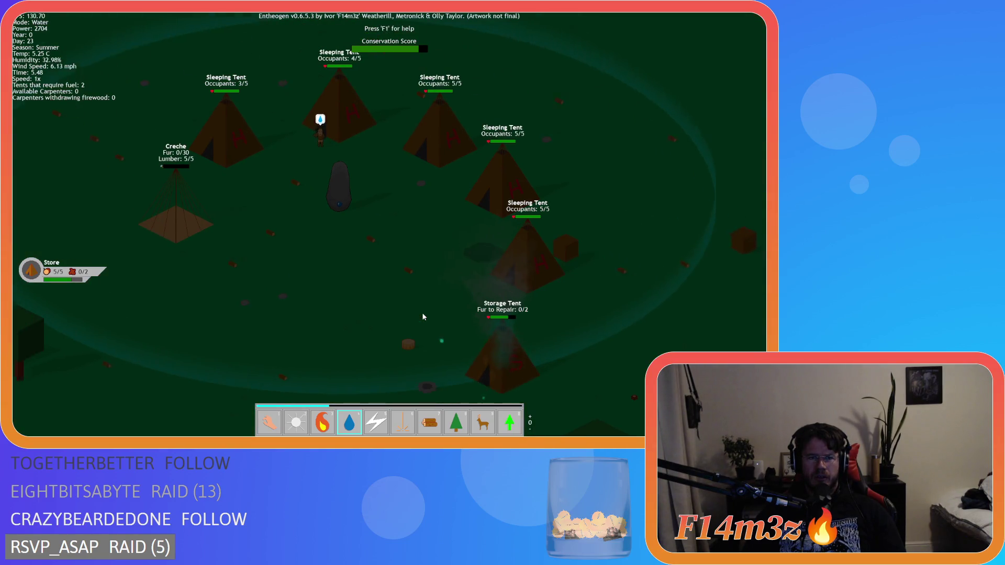
{"action": "key", "text": "w"}
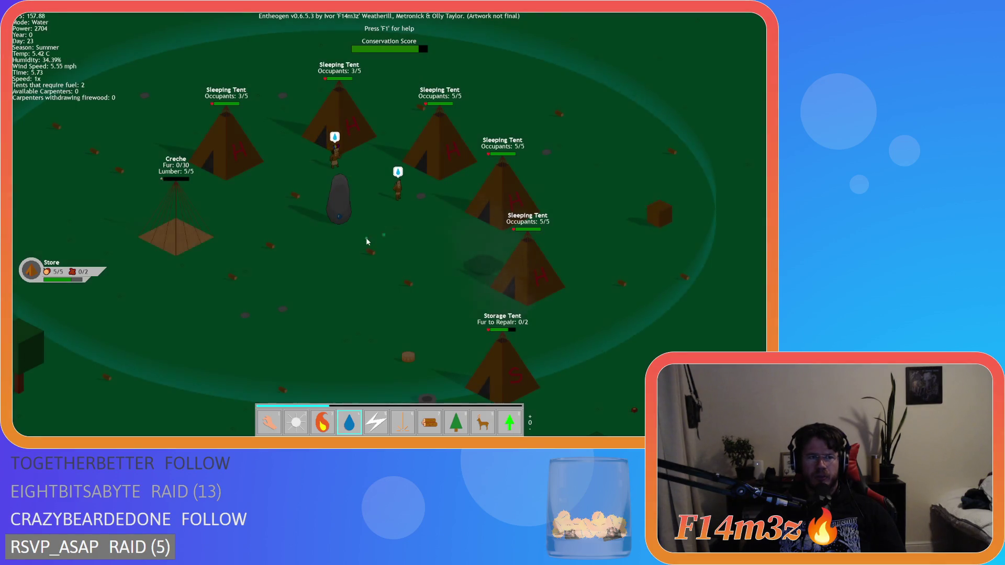
- Check the tribe overview, quit the game, and place the caret on line 37 of sc_repair
{"action": "key", "text": "t"}
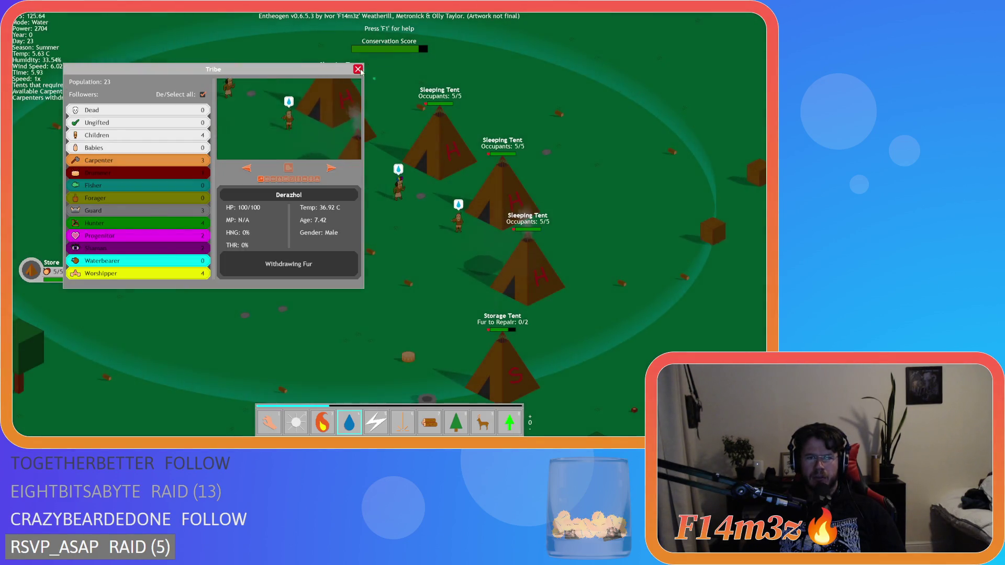
{"action": "key", "text": "t"}
{"action": "key", "text": "1"}
{"action": "key", "text": "Escape"}
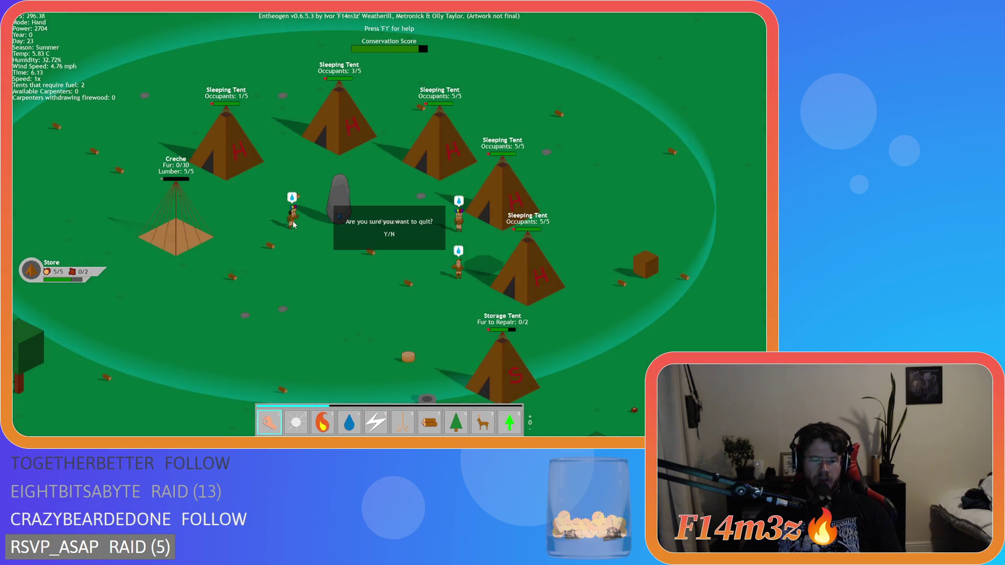
{"action": "key", "text": "Return"}
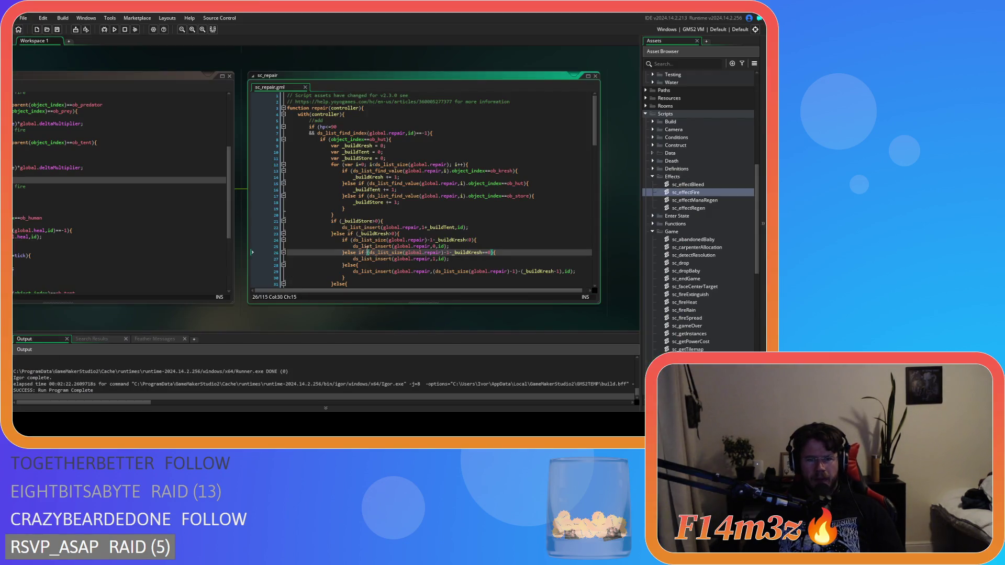
{"action": "scroll", "coordinate": [314, 251], "scroll_direction": "down", "scroll_amount": 3}
{"action": "left_click", "coordinate": [337, 228]}
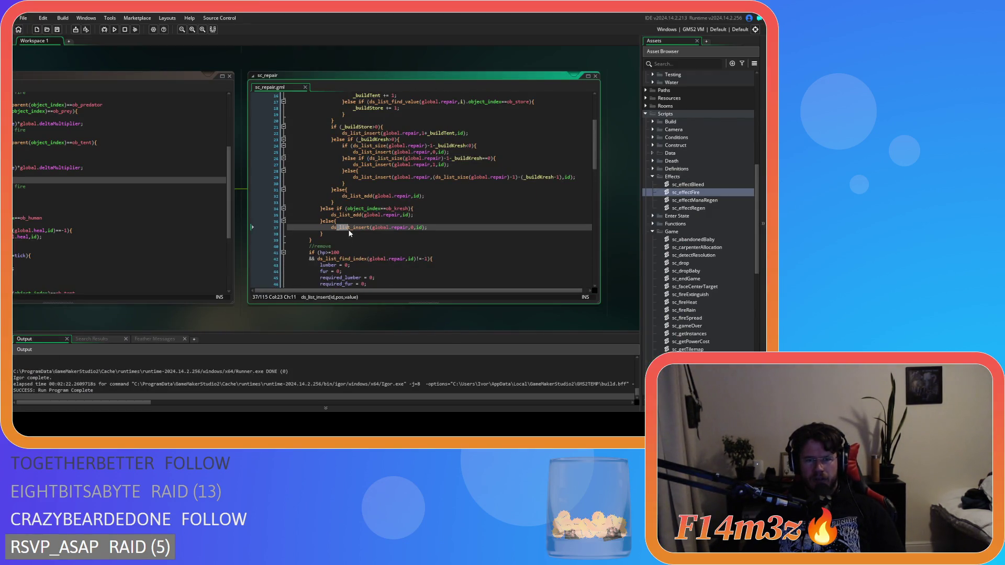
- Look up the ds_list_insert documentation on line 37 of sc_repair
{"action": "double_click", "coordinate": [388, 229]}
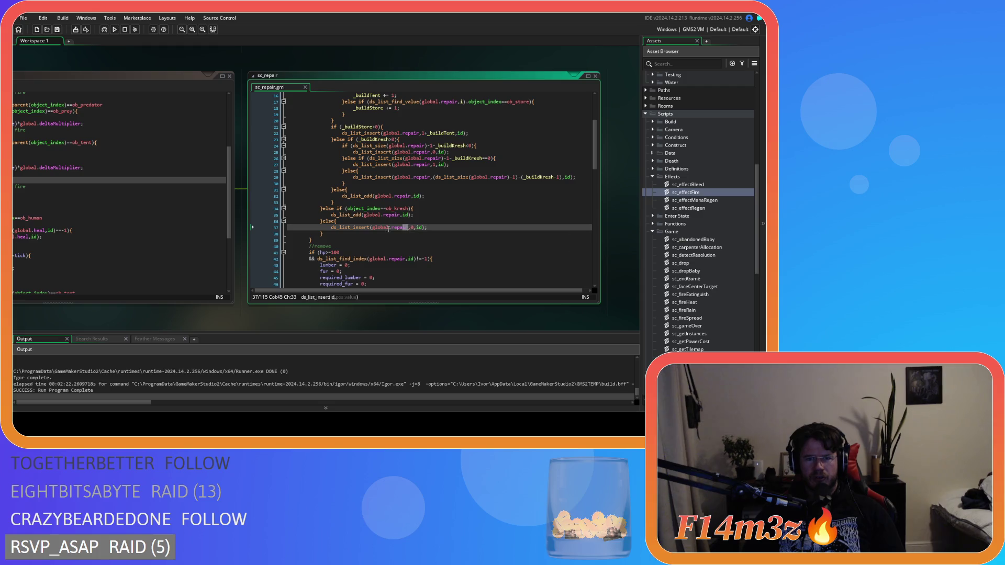
{"action": "left_click", "coordinate": [362, 228]}
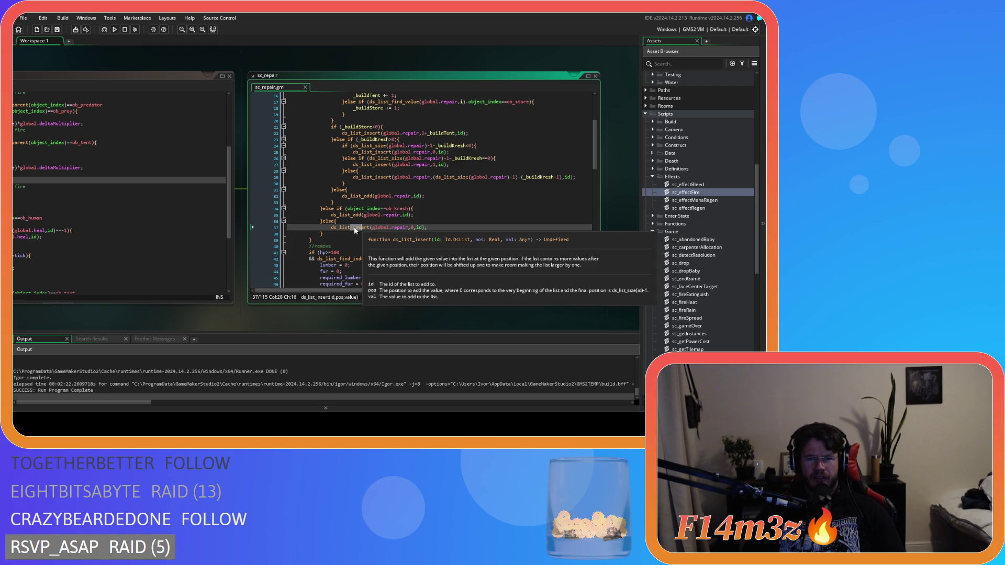
{"action": "left_click", "coordinate": [354, 231]}
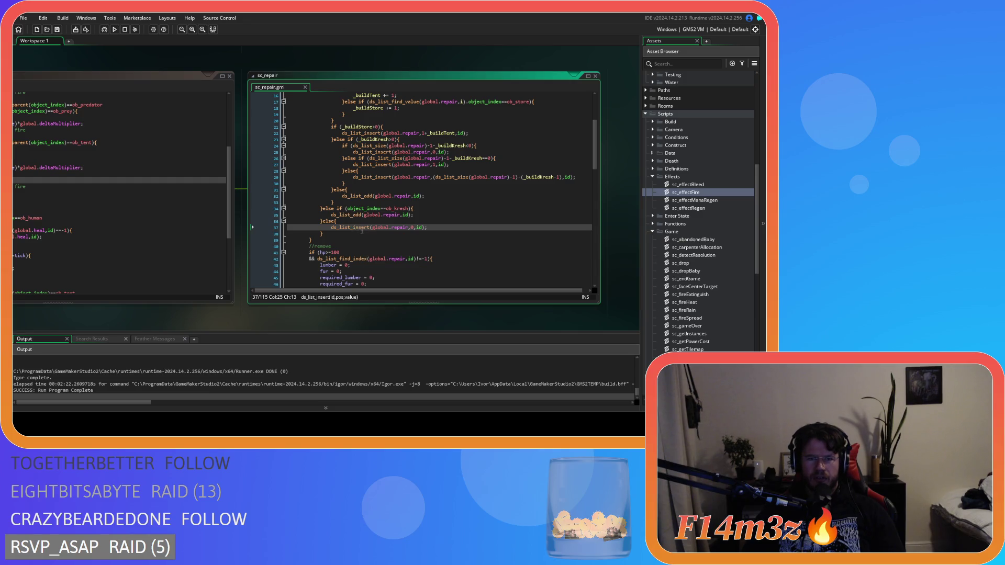
{"action": "mouse_move", "coordinate": [350, 230]}
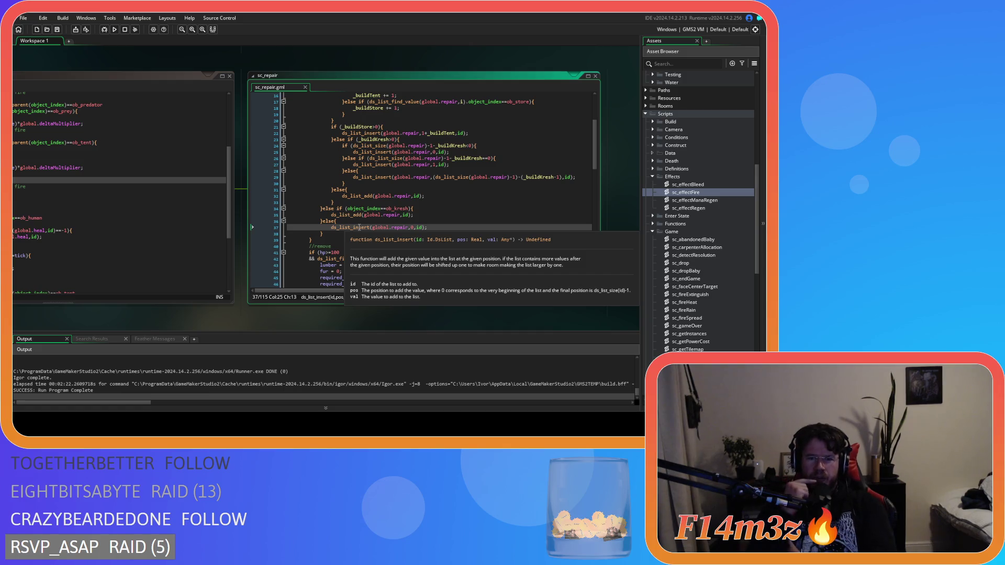
{"action": "scroll", "coordinate": [359, 228], "scroll_direction": "up", "scroll_amount": 5}
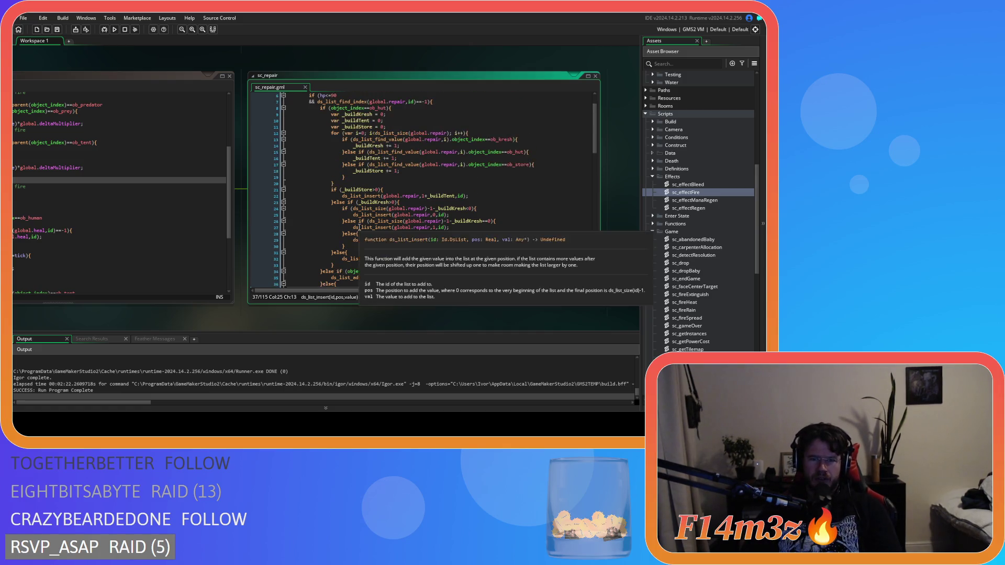
{"action": "scroll", "coordinate": [359, 228], "scroll_direction": "down", "scroll_amount": 3}
{"action": "scroll", "coordinate": [359, 228], "scroll_direction": "up", "scroll_amount": 3}
{"action": "scroll", "coordinate": [260, 158], "scroll_direction": "down", "scroll_amount": 3}
{"action": "left_click_drag", "start_coordinate": [165, 319], "coordinate": [194, 313]}
{"action": "mouse_move", "coordinate": [375, 253]}
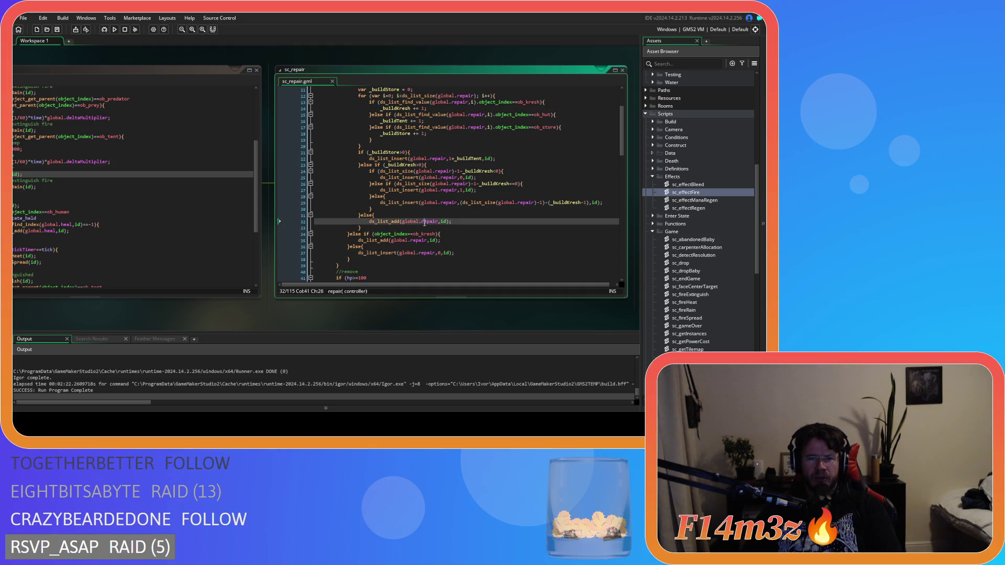
- Review lines 36–37, pan the code windows left, and expand the Build scripts folder
{"action": "left_click", "coordinate": [441, 248]}
{"action": "left_click", "coordinate": [458, 254]}
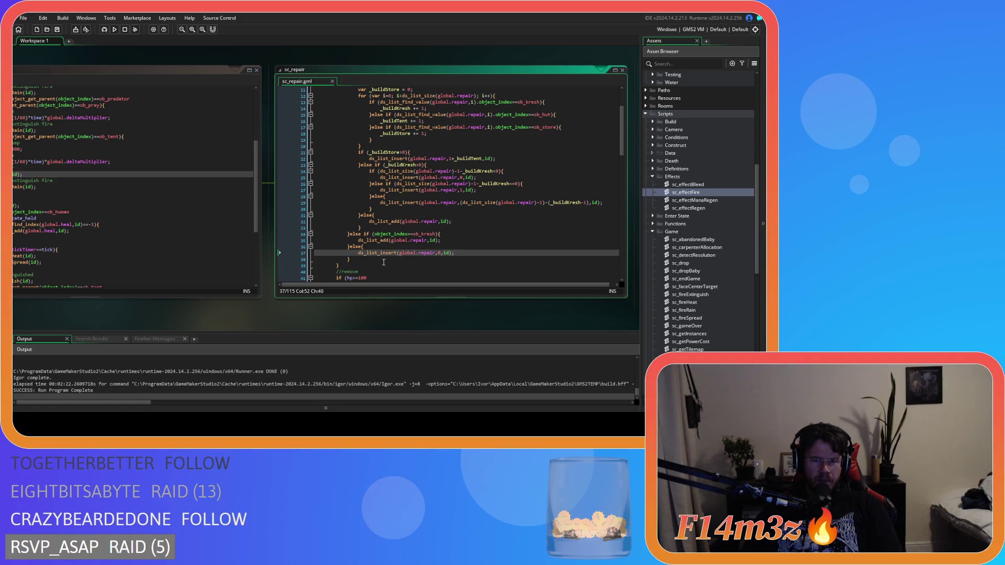
{"action": "scroll", "coordinate": [445, 307], "scroll_direction": "left", "scroll_amount": 5}
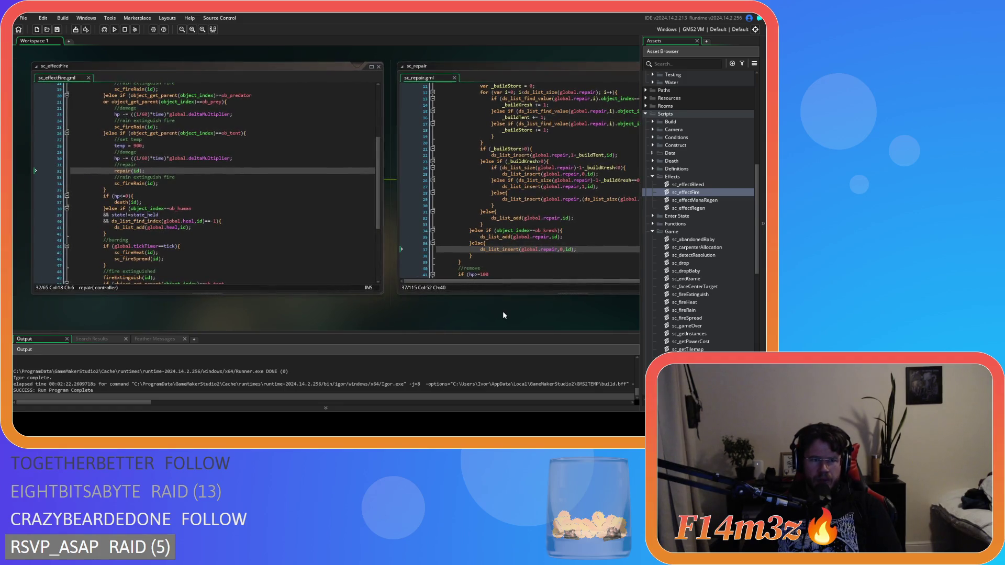
{"action": "scroll", "coordinate": [503, 310], "scroll_direction": "right", "scroll_amount": 4}
{"action": "left_click_drag", "start_coordinate": [402, 321], "coordinate": [331, 321]}
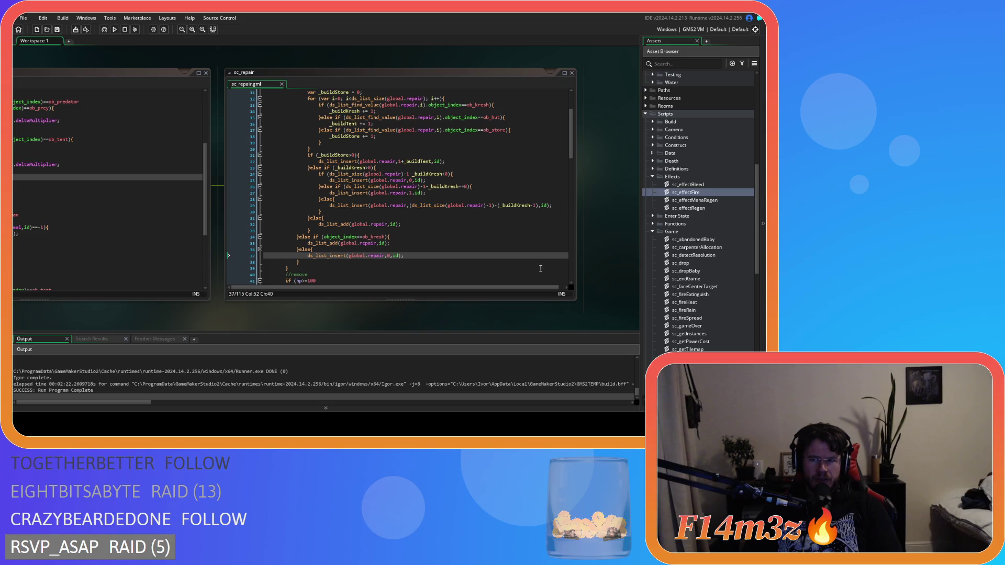
{"action": "left_click", "coordinate": [652, 121]}
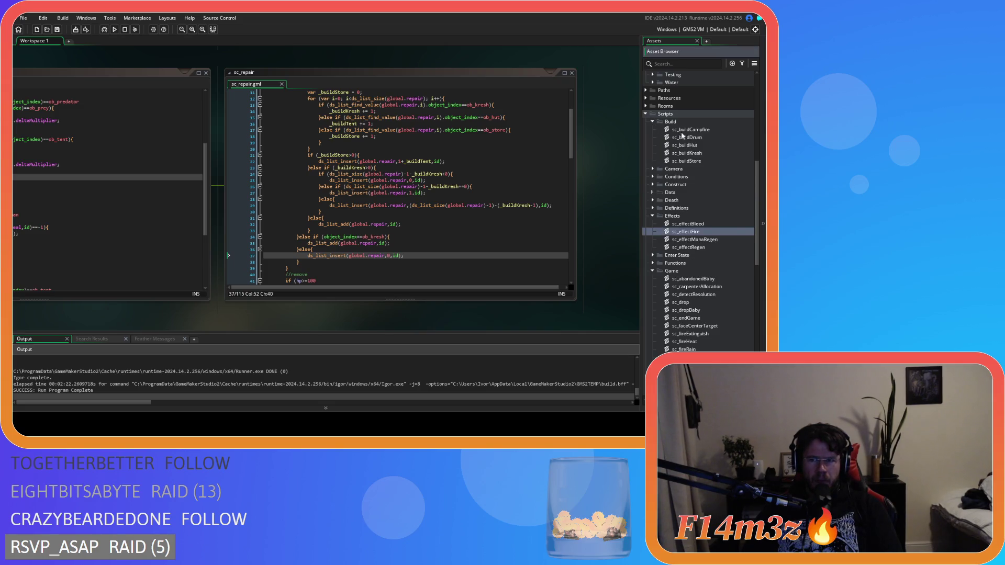
- Open sc_buildStore, scroll through its placement code, then close it
{"action": "double_click", "coordinate": [689, 161]}
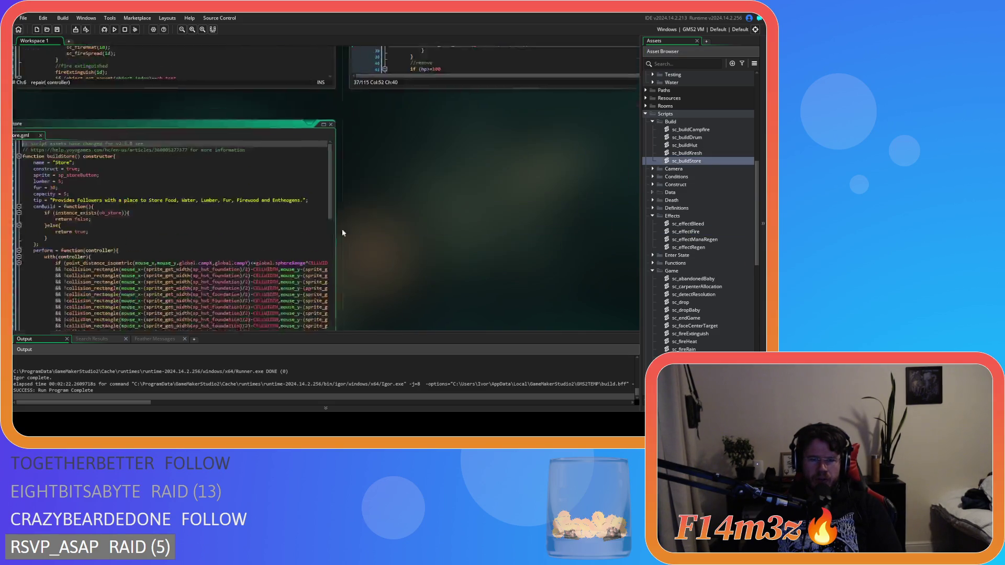
{"action": "left_click_drag", "start_coordinate": [443, 157], "coordinate": [443, 282]}
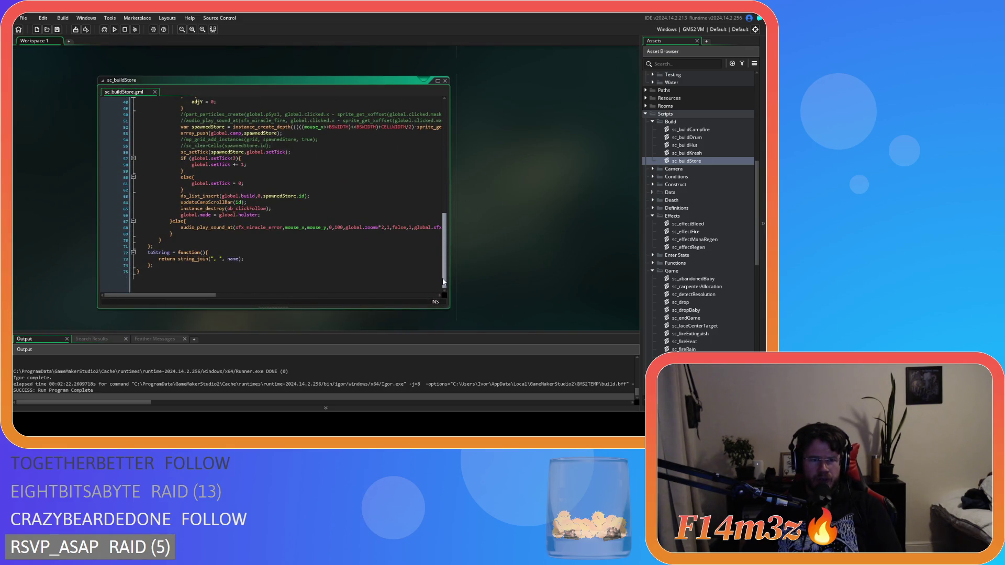
{"action": "mouse_move", "coordinate": [442, 282]}
{"action": "left_mouse_down"}
{"action": "mouse_move", "coordinate": [433, 204]}
{"action": "mouse_move", "coordinate": [435, 254]}
{"action": "left_mouse_up"}
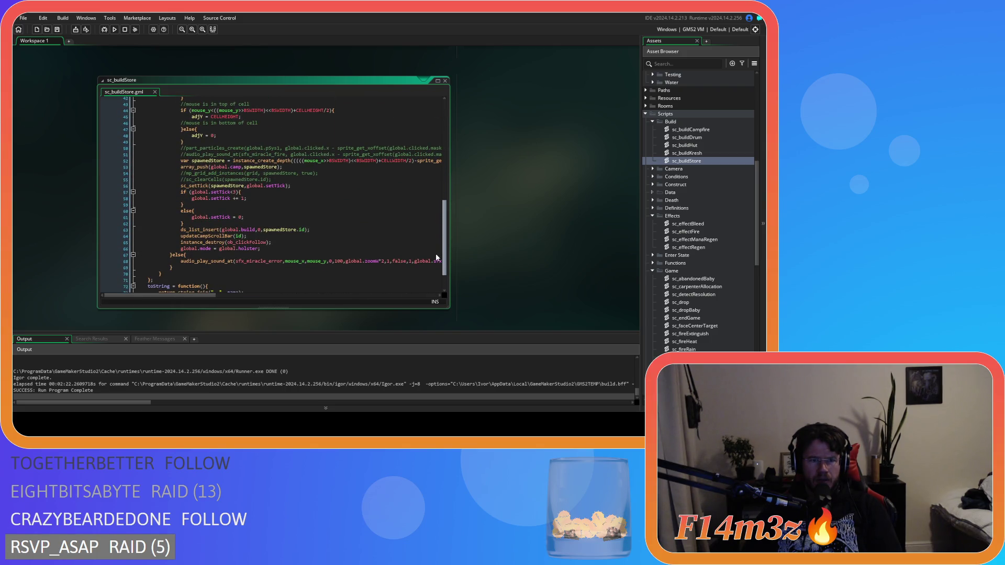
{"action": "scroll", "coordinate": [436, 256], "scroll_direction": "down", "scroll_amount": 2}
{"action": "left_click", "coordinate": [445, 81]}
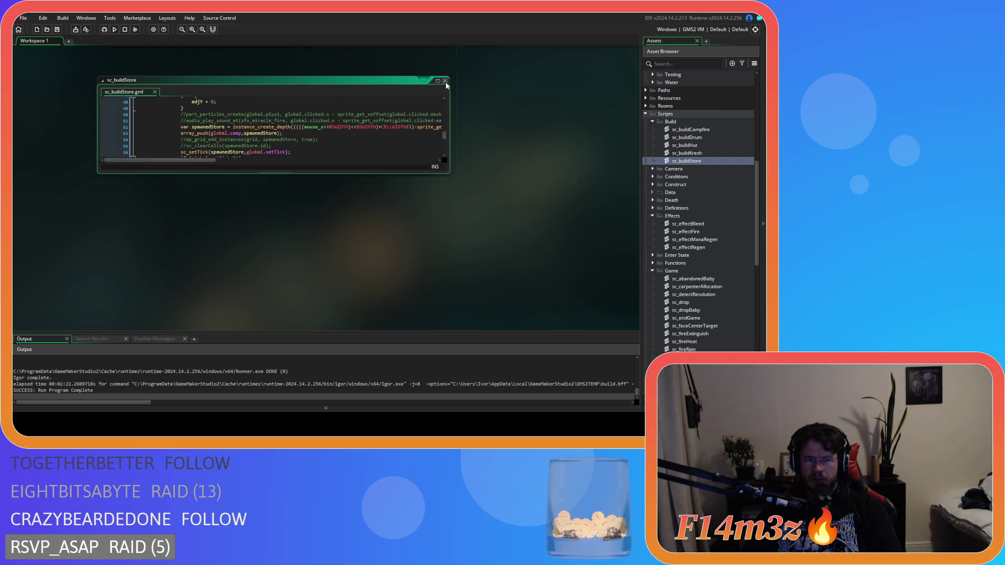
{"action": "scroll", "coordinate": [679, 173], "scroll_direction": "up", "scroll_amount": 9}
{"action": "scroll", "coordinate": [678, 173], "scroll_direction": "up", "scroll_amount": 2}
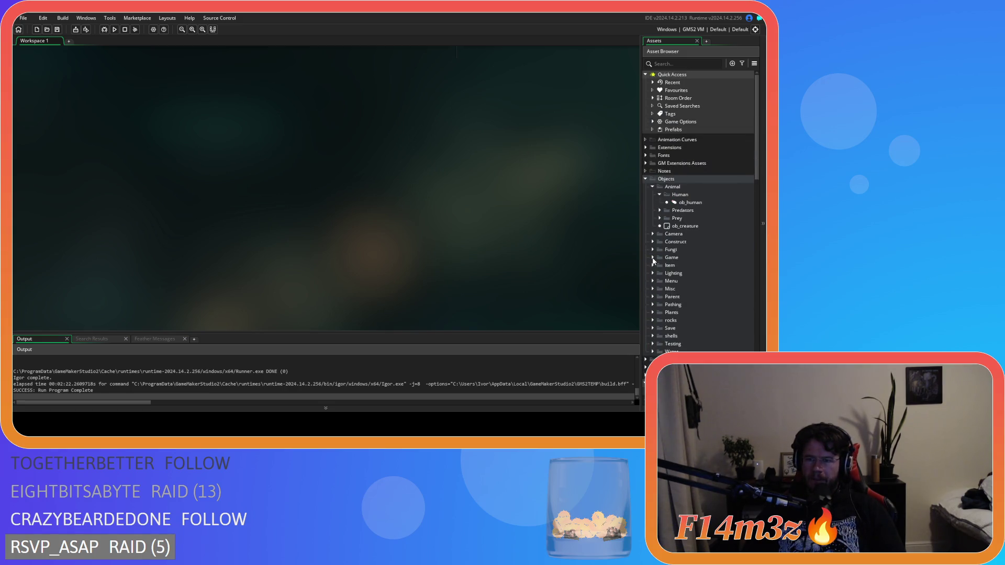
{"action": "left_click", "coordinate": [653, 242]}
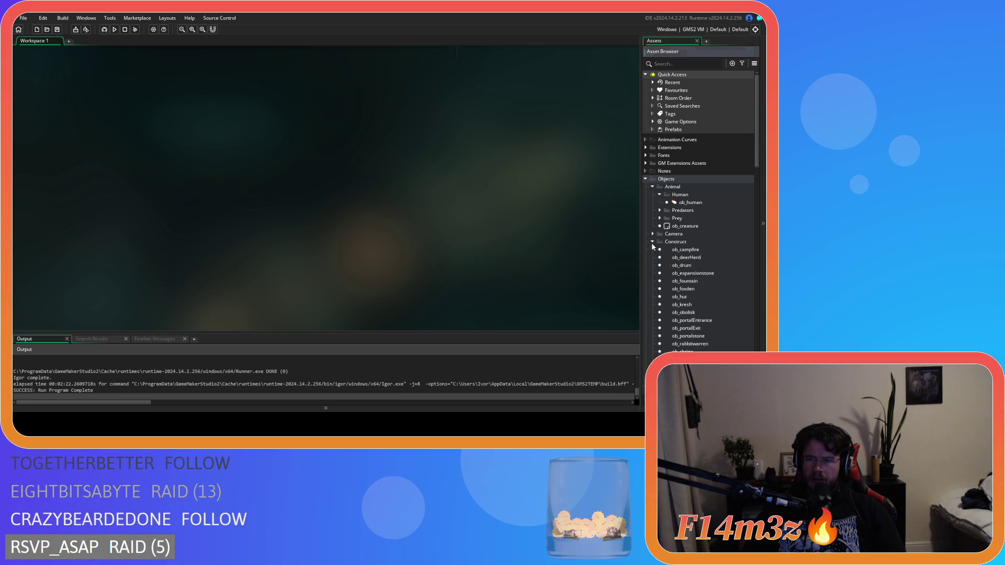
{"action": "scroll", "coordinate": [654, 246], "scroll_direction": "down", "scroll_amount": 2}
{"action": "double_click", "coordinate": [680, 336]}
{"action": "left_click", "coordinate": [194, 113]}
{"action": "scroll", "coordinate": [446, 206], "scroll_direction": "down", "scroll_amount": 8}
{"action": "scroll", "coordinate": [447, 206], "scroll_direction": "down", "scroll_amount": 2}
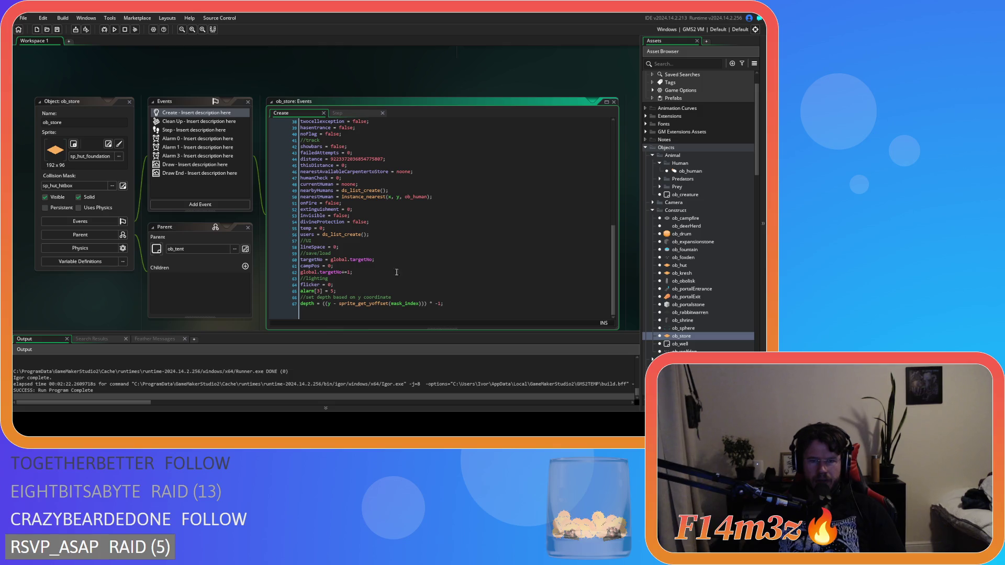
{"action": "left_click", "coordinate": [403, 234]}
{"action": "left_click", "coordinate": [460, 196]}
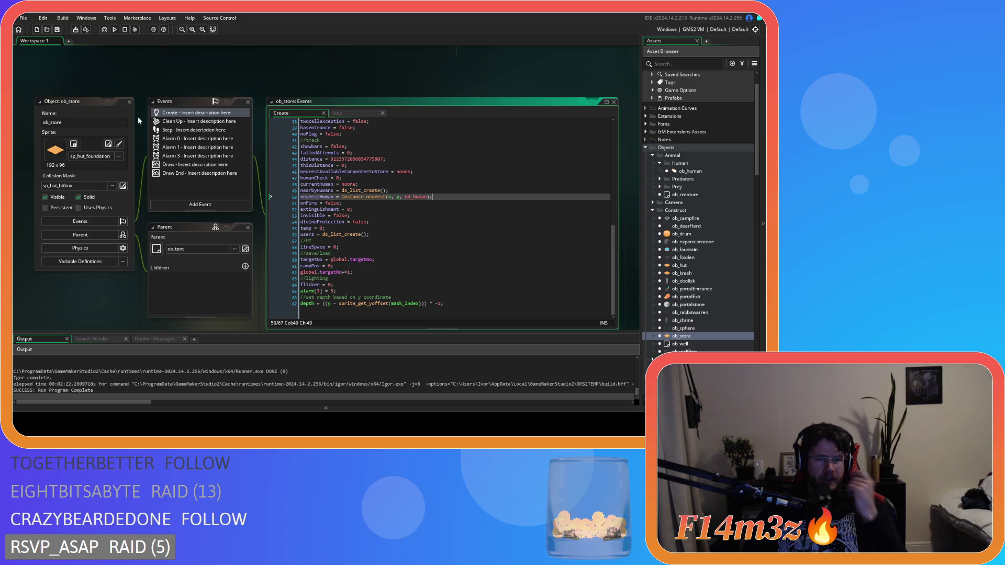
{"action": "left_click", "coordinate": [129, 104]}
{"action": "left_click", "coordinate": [129, 102]}
{"action": "scroll", "coordinate": [681, 236], "scroll_direction": "down", "scroll_amount": 10}
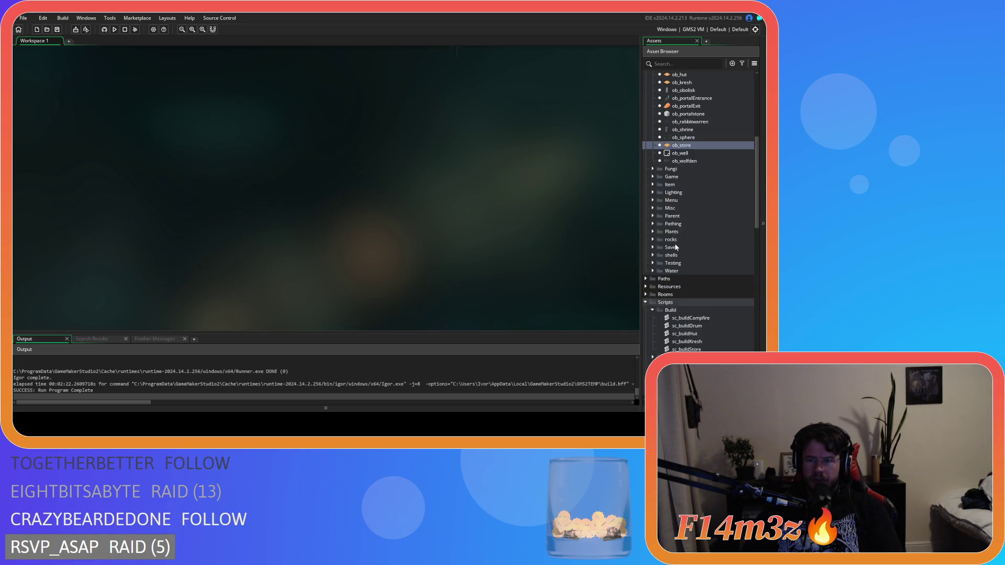
- Reopen sc_buildStore at the line 63 ds_list_insert into global.build and run the game with F5
{"action": "double_click", "coordinate": [701, 302]}
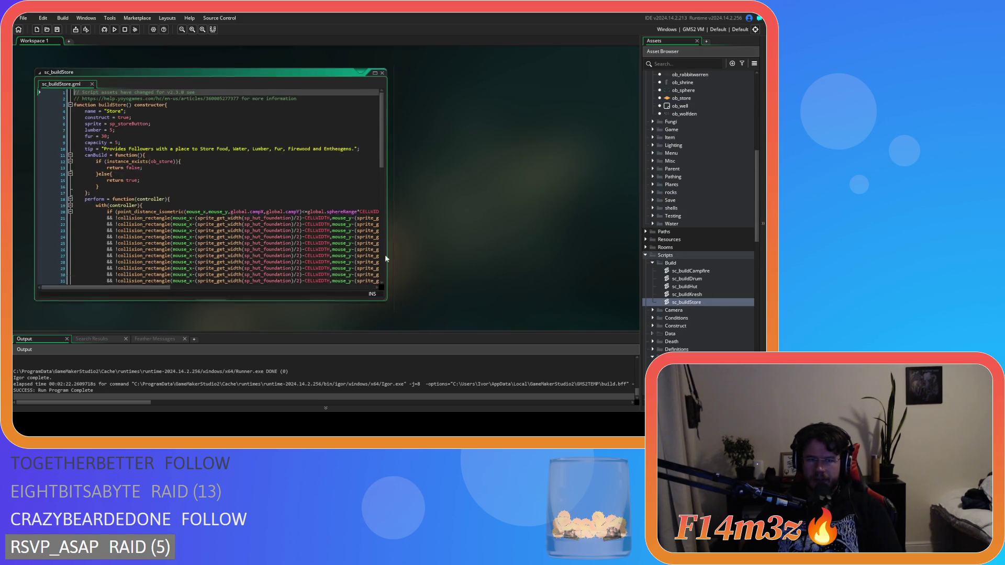
{"action": "left_click_drag", "start_coordinate": [378, 142], "coordinate": [386, 244]}
{"action": "left_click", "coordinate": [293, 234]}
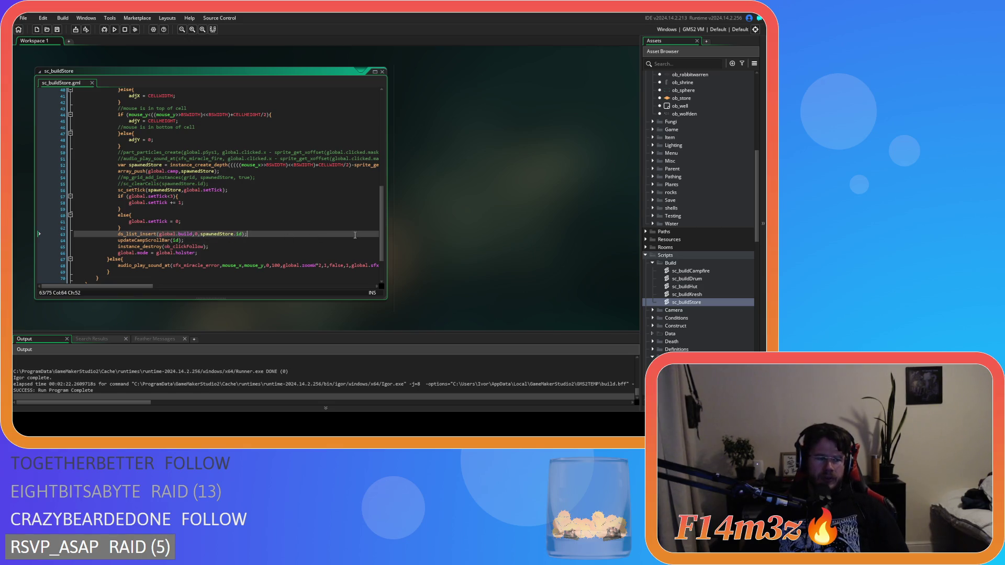
{"action": "key", "text": "F5"}
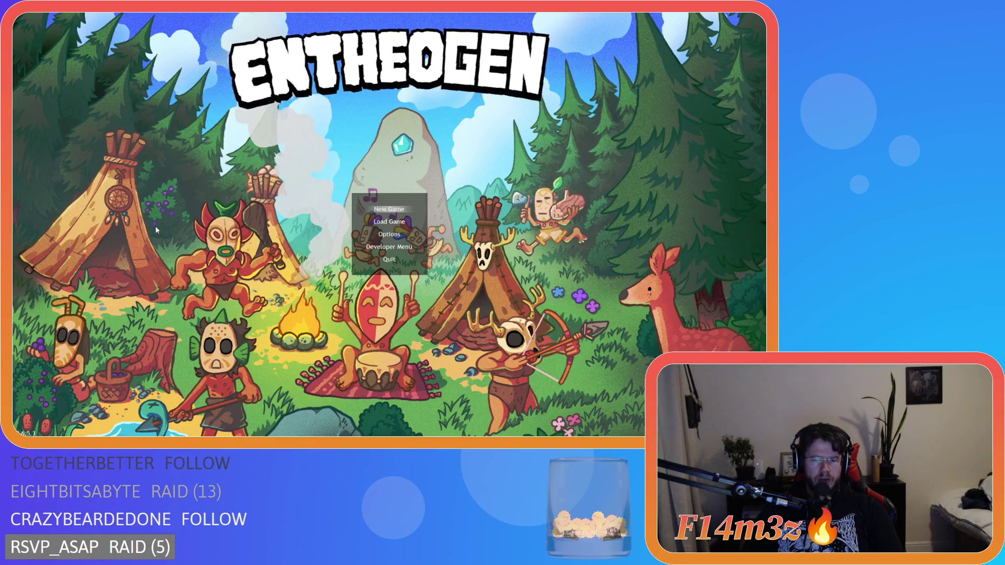
- Start a new game, dismiss the F1 help, and place a Creche in the camp
{"action": "key", "text": "Return"}
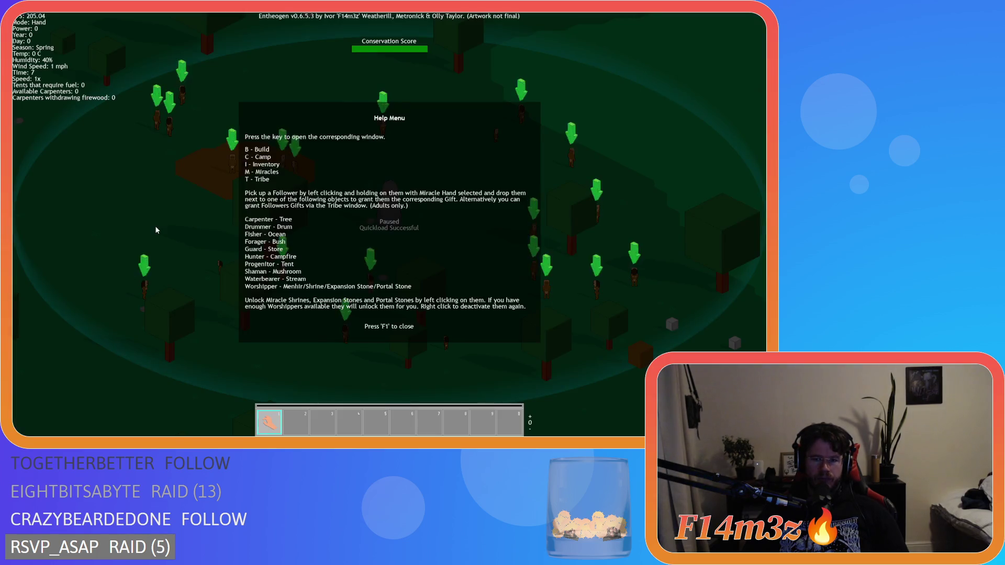
{"action": "key", "text": "F1"}
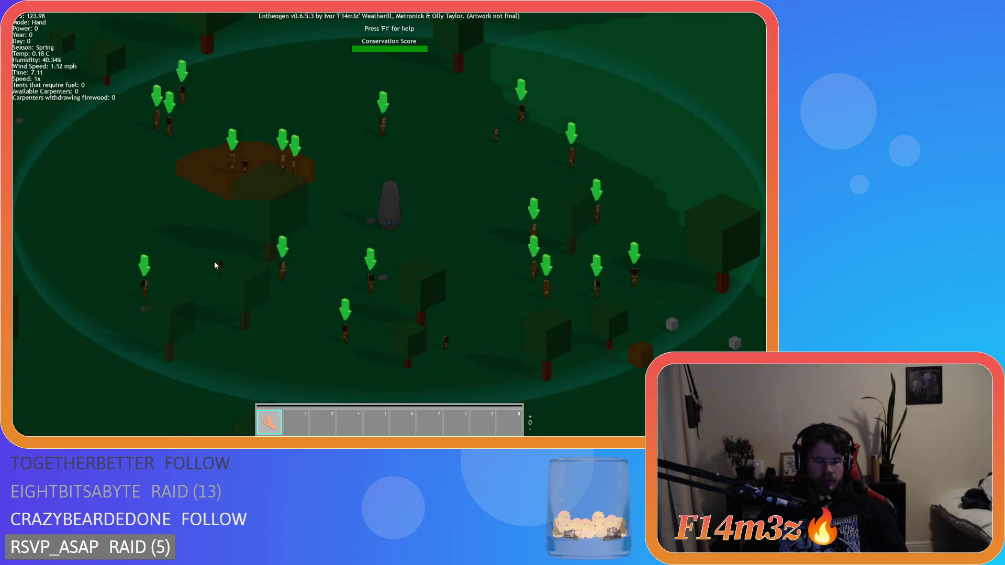
{"action": "key", "text": "F1"}
{"action": "left_click", "coordinate": [135, 168]}
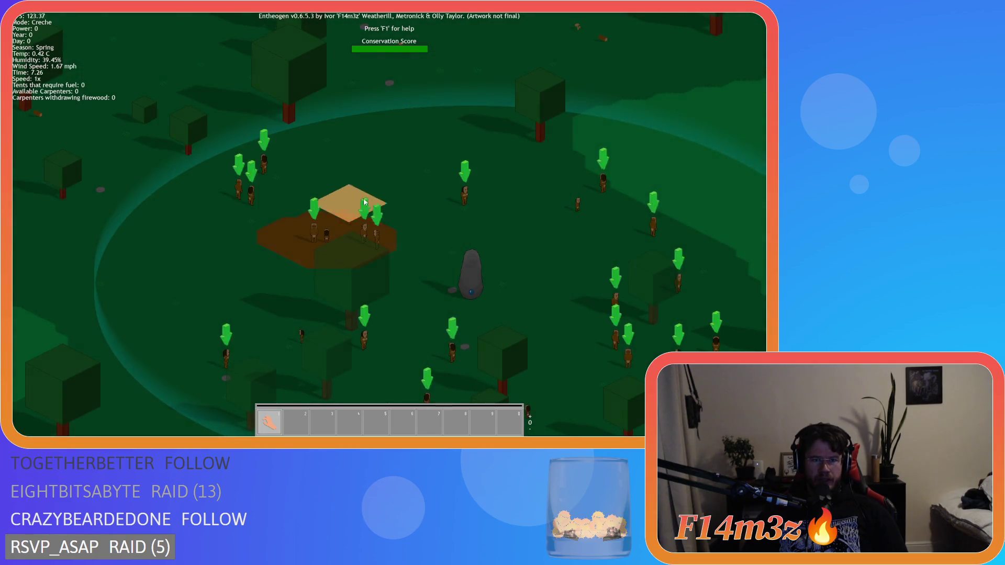
{"action": "left_click", "coordinate": [365, 202]}
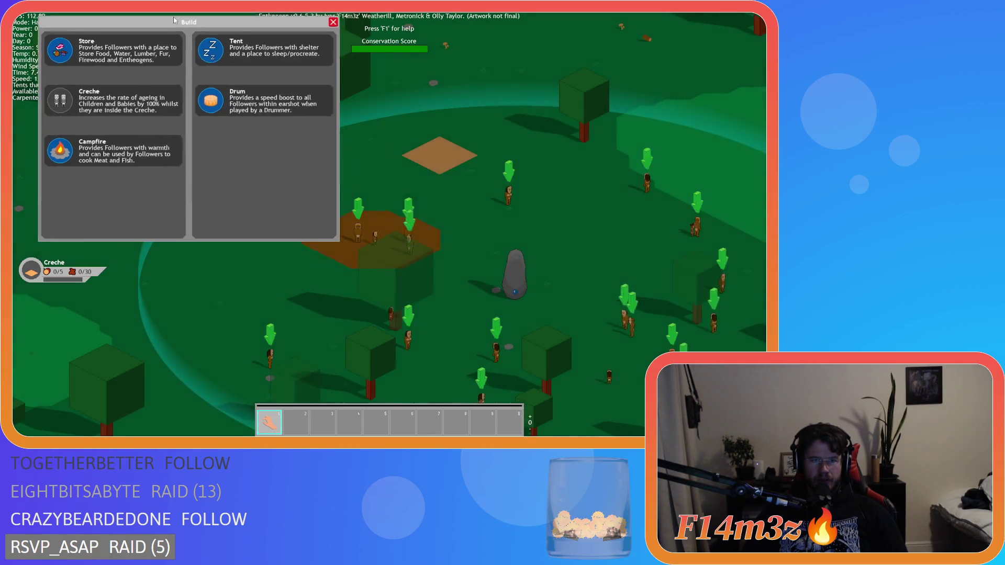
- Place a Store plot, close the Build panel, and ask to quit the game
{"action": "left_click_drag", "start_coordinate": [174, 19], "coordinate": [163, 23]}
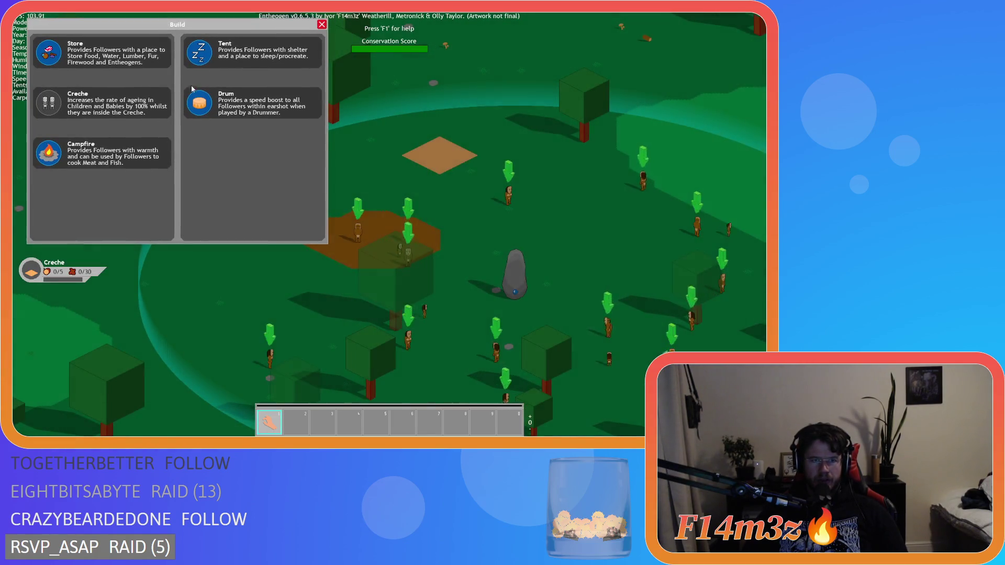
{"action": "left_click", "coordinate": [105, 52]}
{"action": "left_click", "coordinate": [260, 248]}
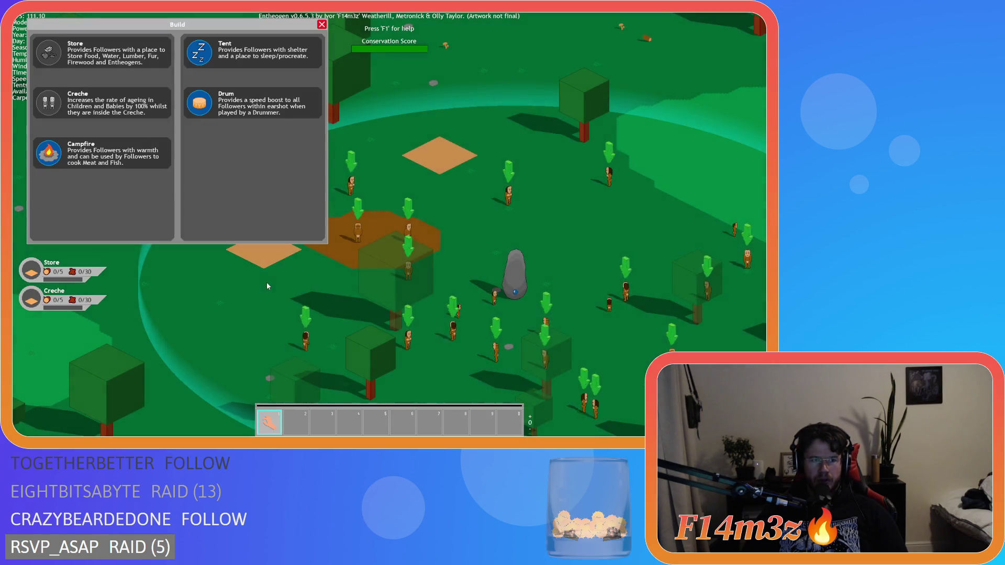
{"action": "key", "text": "d"}
{"action": "key", "text": "s"}
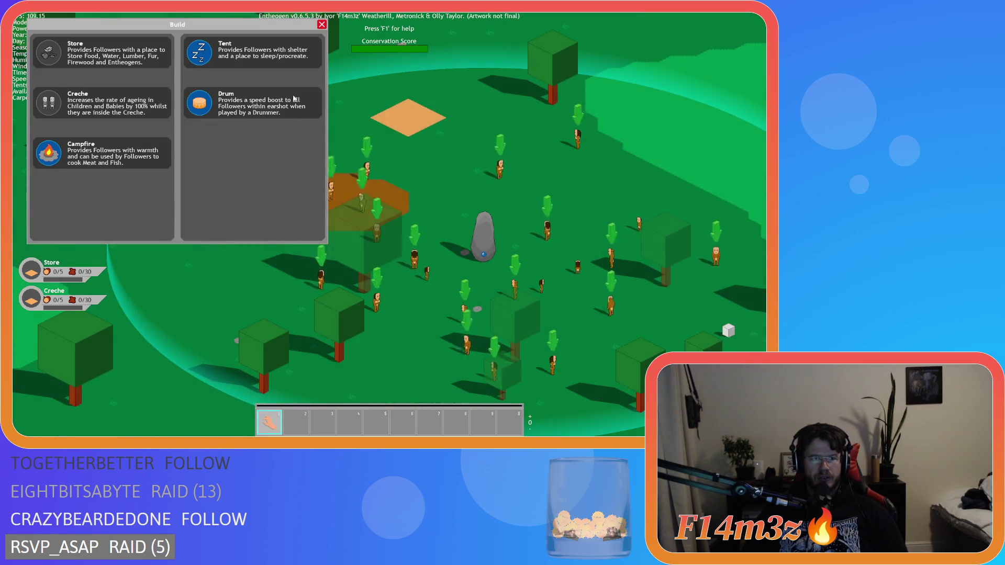
{"action": "left_click", "coordinate": [322, 24]}
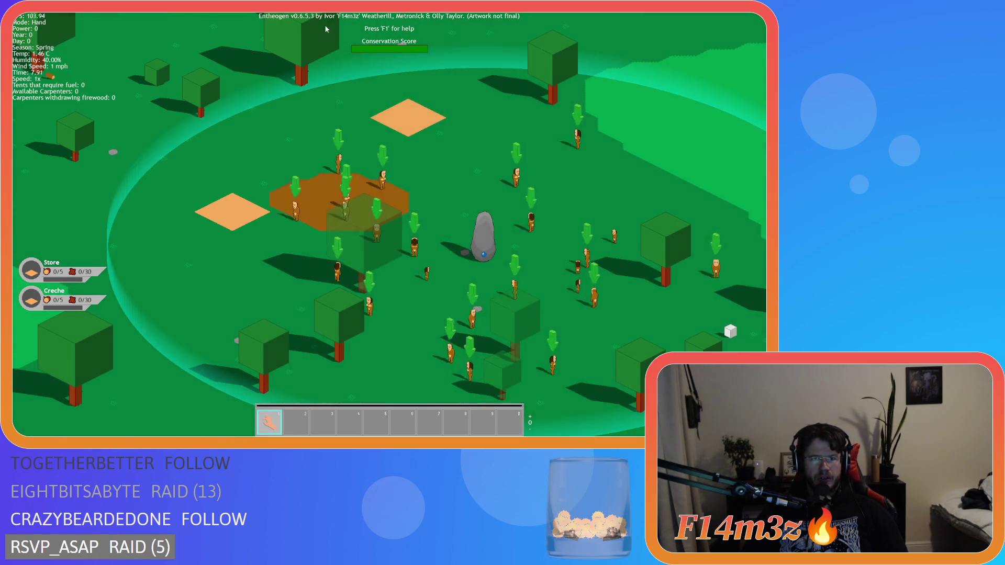
{"action": "key", "text": "Escape"}
- Confirm quitting and inspect the ds_list insert call on line 63 of sc_buildStore
{"action": "key", "text": "y"}
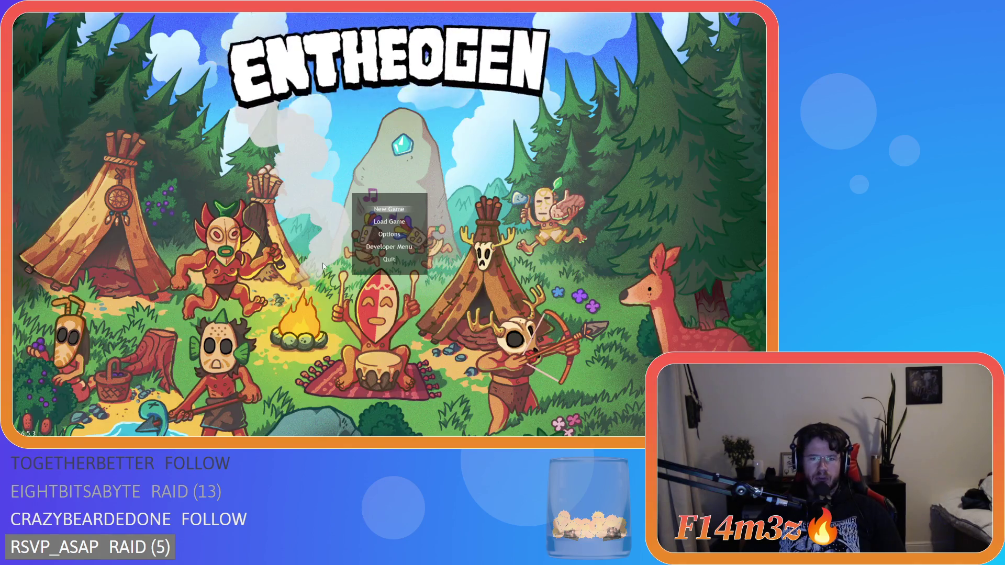
{"action": "scroll", "coordinate": [487, 266], "scroll_direction": "up", "scroll_amount": 5}
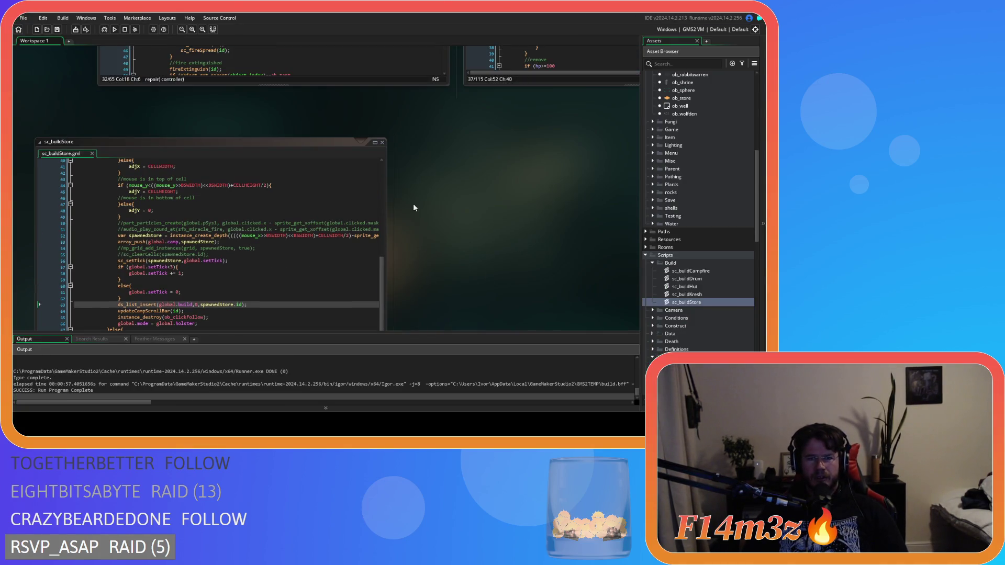
{"action": "scroll", "coordinate": [410, 309], "scroll_direction": "up", "scroll_amount": 2}
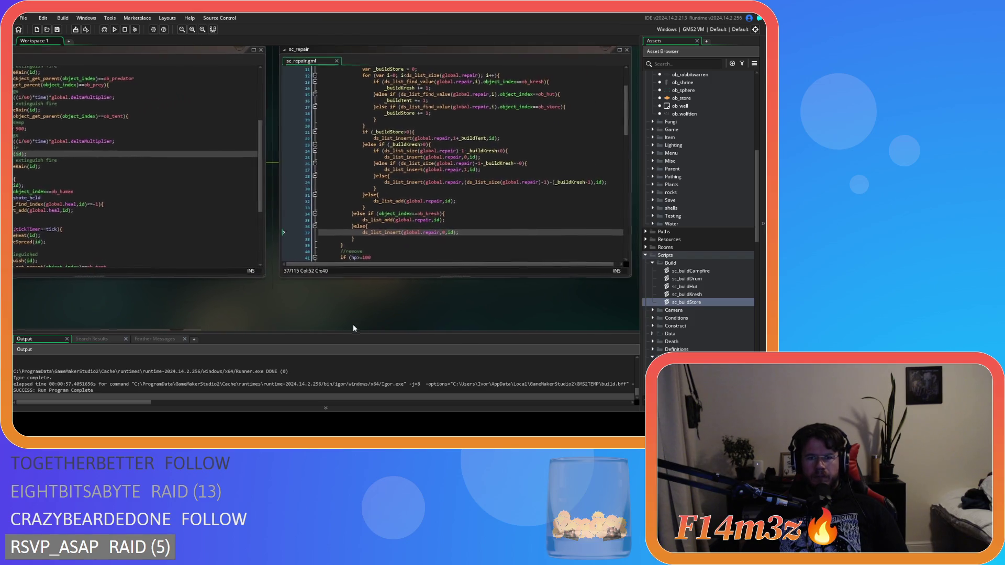
{"action": "scroll", "coordinate": [489, 287], "scroll_direction": "down", "scroll_amount": 7}
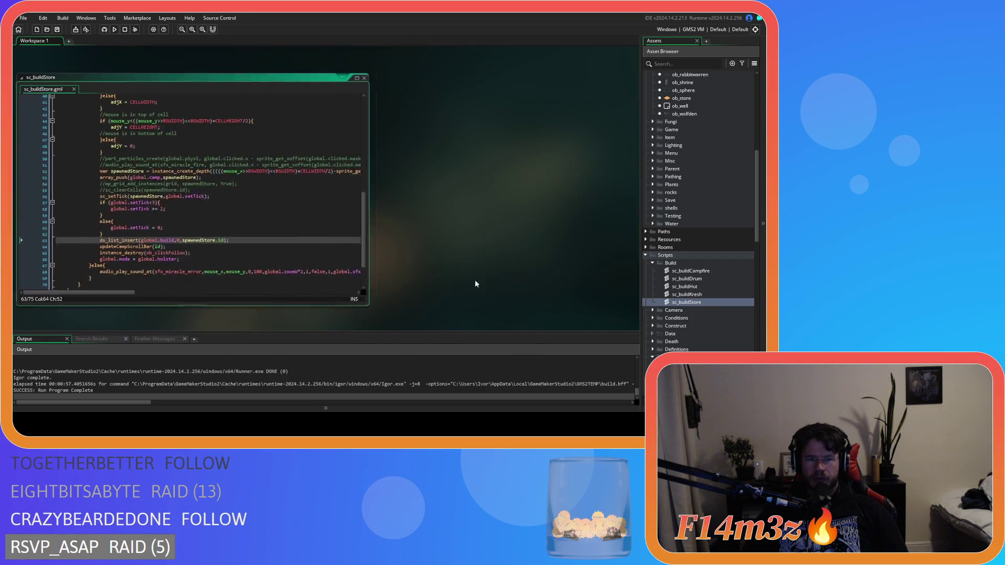
{"action": "left_click_drag", "start_coordinate": [103, 233], "coordinate": [120, 240]}
{"action": "scroll", "coordinate": [453, 296], "scroll_direction": "down", "scroll_amount": 10}
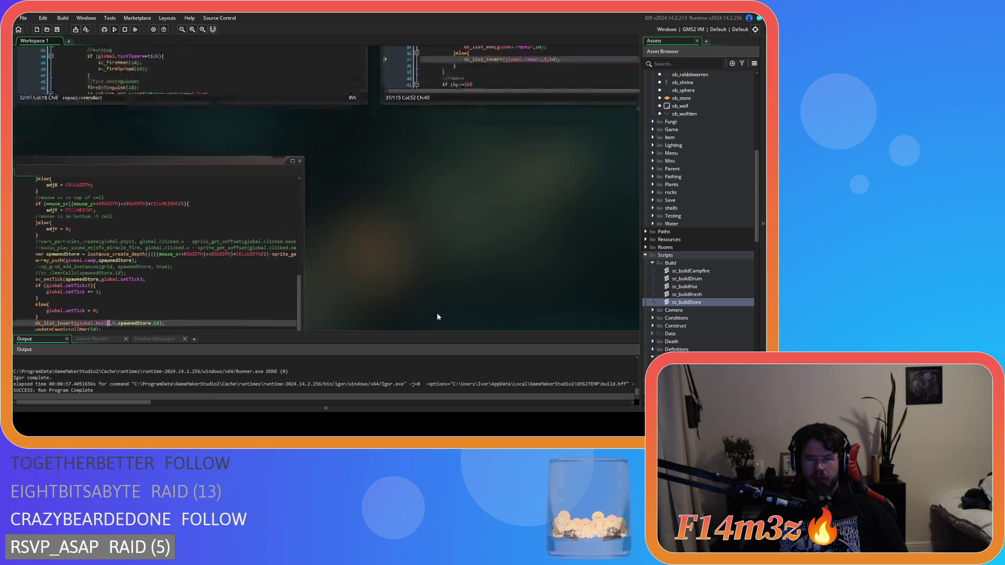
- Inspect the 0 argument on line 37 of sc_repair, then pan to show sc_effectFire beside it
{"action": "left_click_drag", "start_coordinate": [502, 371], "coordinate": [410, 360]}
{"action": "left_click", "coordinate": [413, 249]}
{"action": "key", "text": "shift+Right"}
{"action": "key", "text": "shift+Right"}
{"action": "key", "text": "End"}
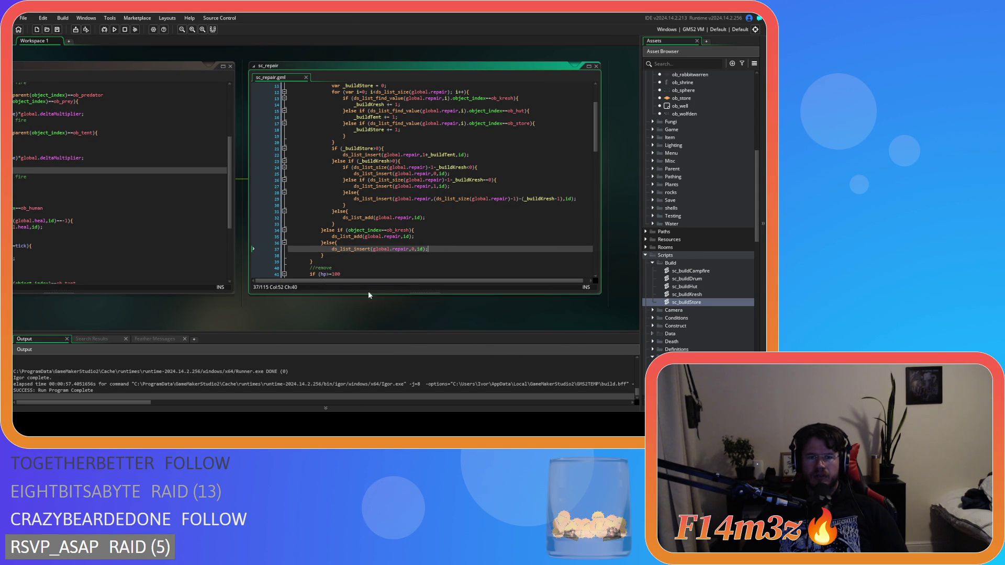
{"action": "left_click_drag", "start_coordinate": [316, 322], "coordinate": [470, 313]}
{"action": "left_click_drag", "start_coordinate": [404, 314], "coordinate": [430, 326]}
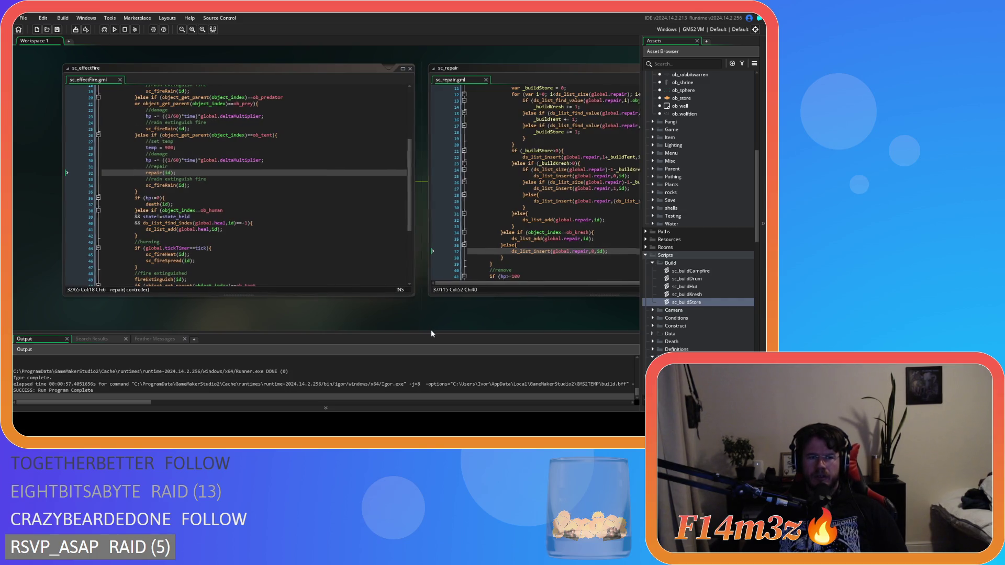
{"action": "scroll", "coordinate": [431, 328], "scroll_direction": "right", "scroll_amount": 3}
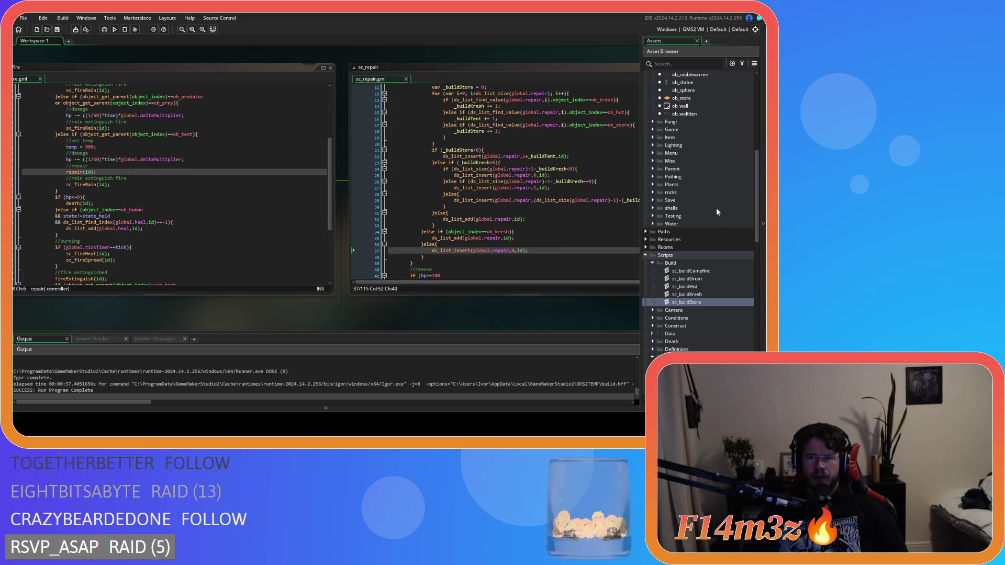
{"action": "scroll", "coordinate": [719, 209], "scroll_direction": "down", "scroll_amount": 2}
{"action": "scroll", "coordinate": [669, 272], "scroll_direction": "down", "scroll_amount": 5}
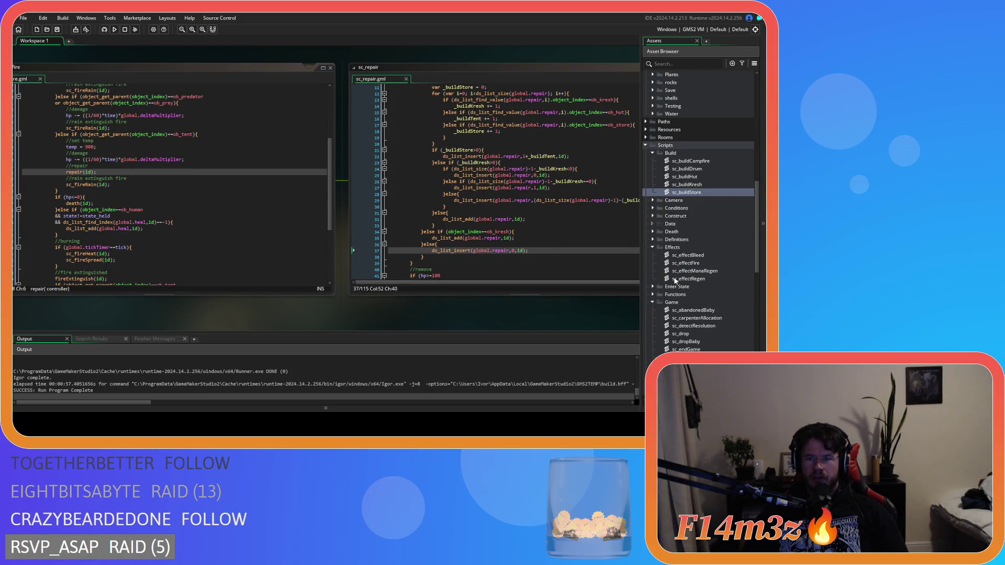
{"action": "mouse_move", "coordinate": [444, 316]}
{"action": "left_mouse_down"}
{"action": "mouse_move", "coordinate": [523, 324]}
{"action": "mouse_move", "coordinate": [344, 325]}
{"action": "left_mouse_up"}
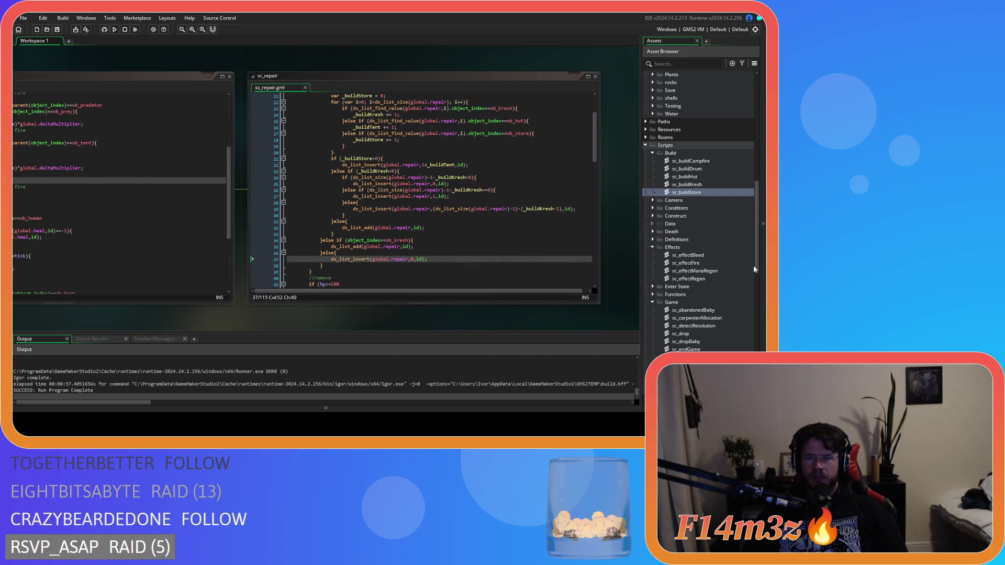
{"action": "scroll", "coordinate": [687, 234], "scroll_direction": "down", "scroll_amount": 9}
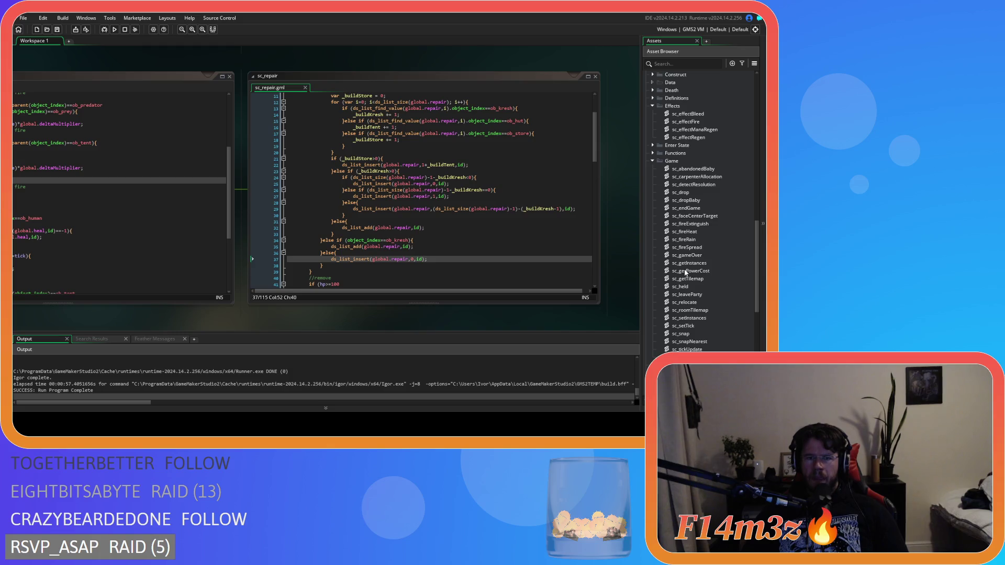
{"action": "mouse_move", "coordinate": [359, 309]}
{"action": "left_mouse_down"}
{"action": "mouse_move", "coordinate": [495, 306]}
{"action": "mouse_move", "coordinate": [475, 315]}
{"action": "mouse_move", "coordinate": [605, 303]}
{"action": "mouse_move", "coordinate": [516, 317]}
{"action": "left_mouse_up"}
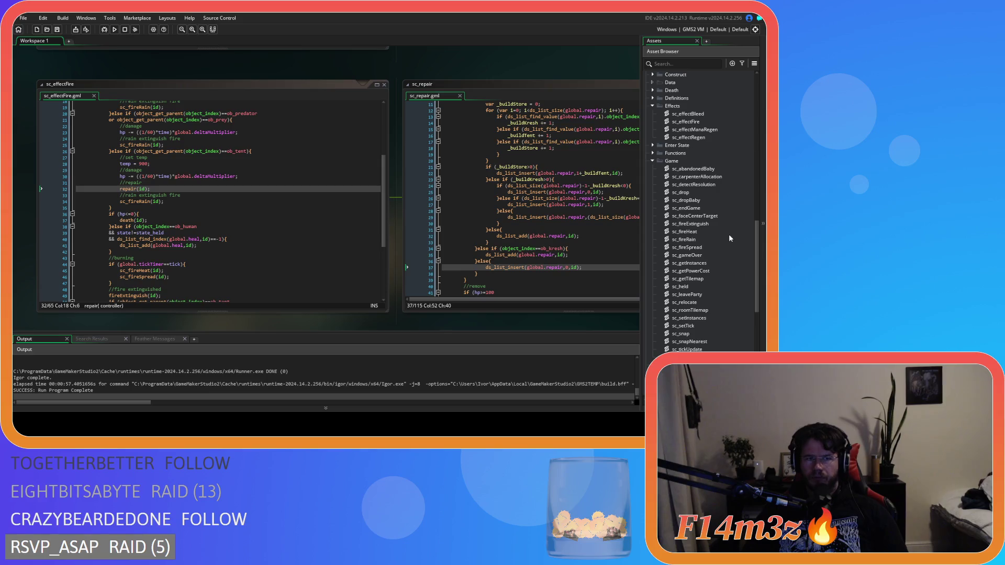
{"action": "scroll", "coordinate": [718, 252], "scroll_direction": "up", "scroll_amount": 10}
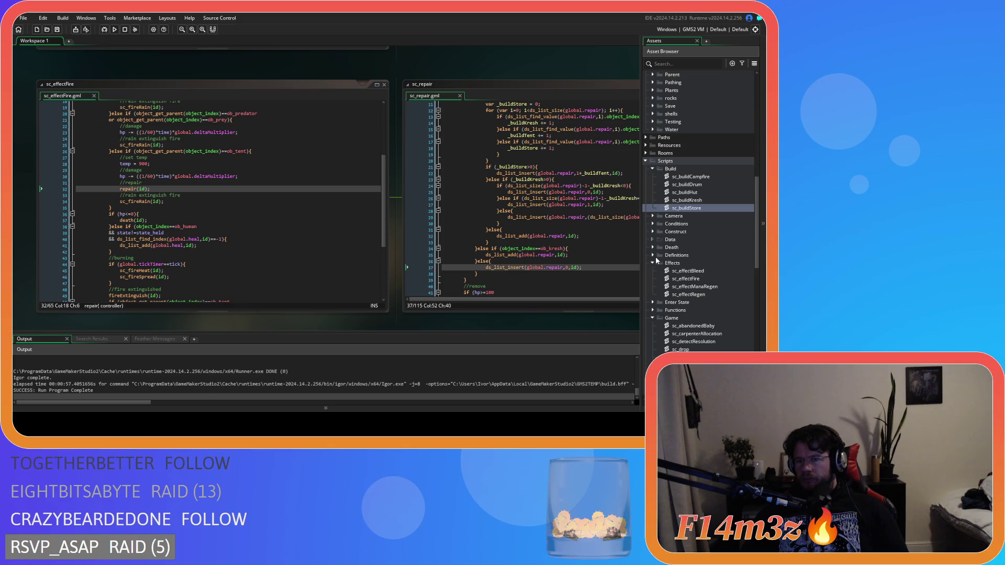
{"action": "left_click", "coordinate": [652, 317]}
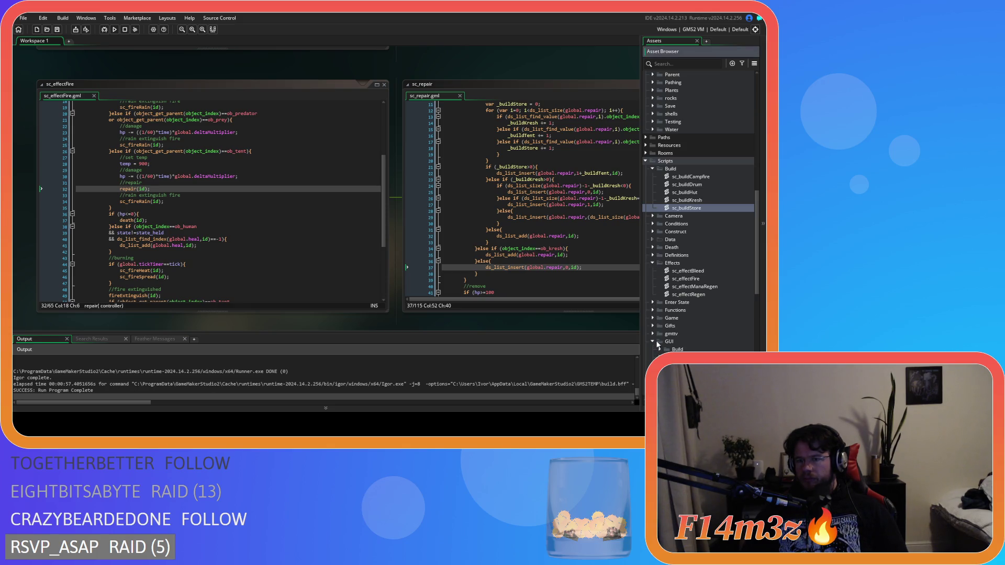
{"action": "left_click", "coordinate": [652, 341]}
{"action": "left_click", "coordinate": [660, 286]}
{"action": "left_click", "coordinate": [660, 286]}
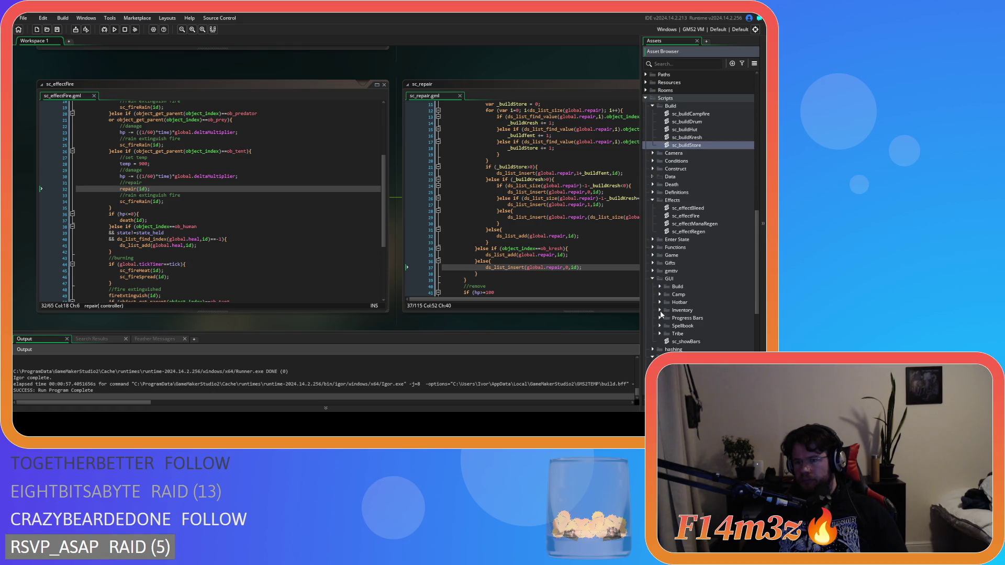
{"action": "left_click", "coordinate": [660, 318]}
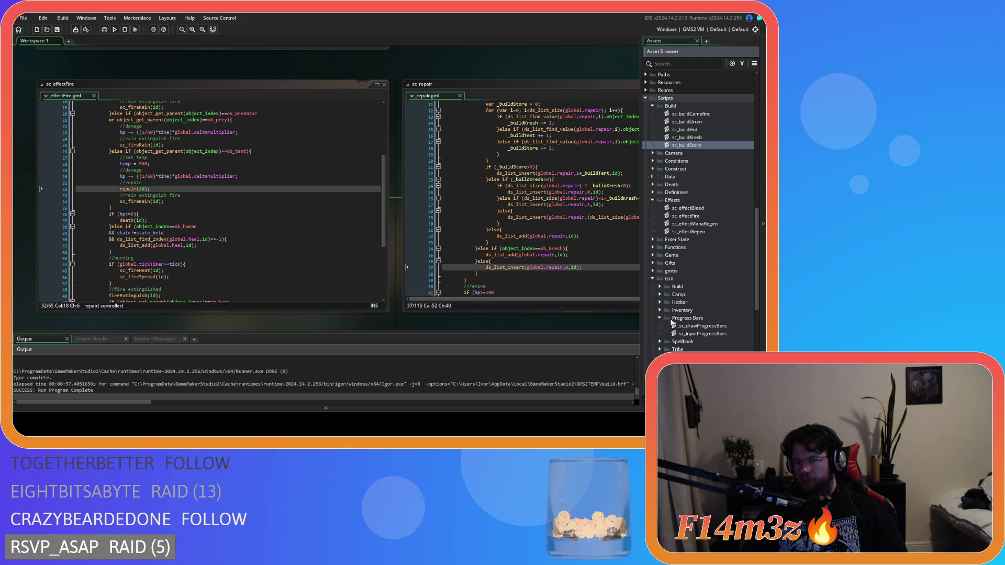
{"action": "left_click", "coordinate": [710, 328]}
{"action": "double_click", "coordinate": [710, 328]}
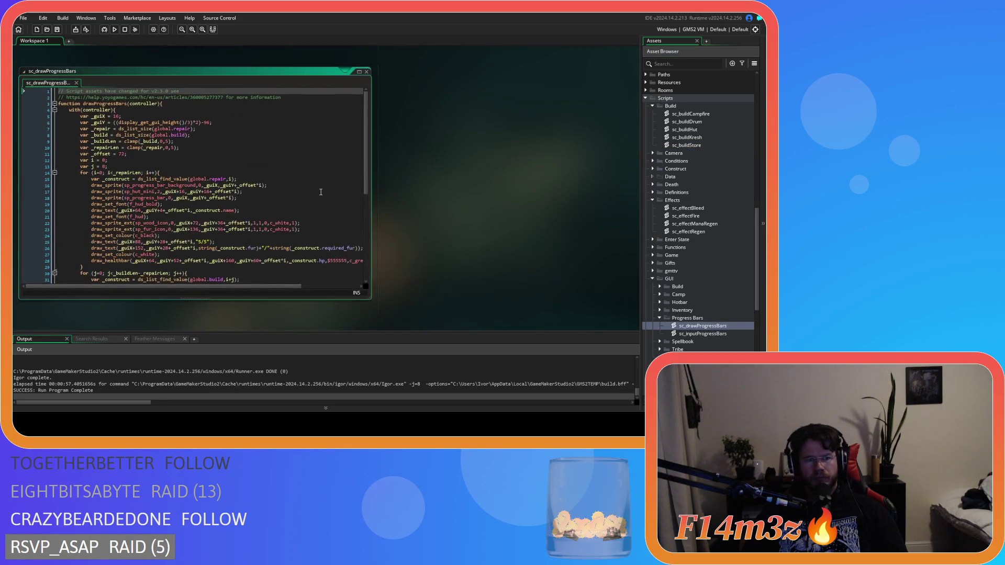
{"action": "scroll", "coordinate": [366, 162], "scroll_direction": "down", "scroll_amount": 3}
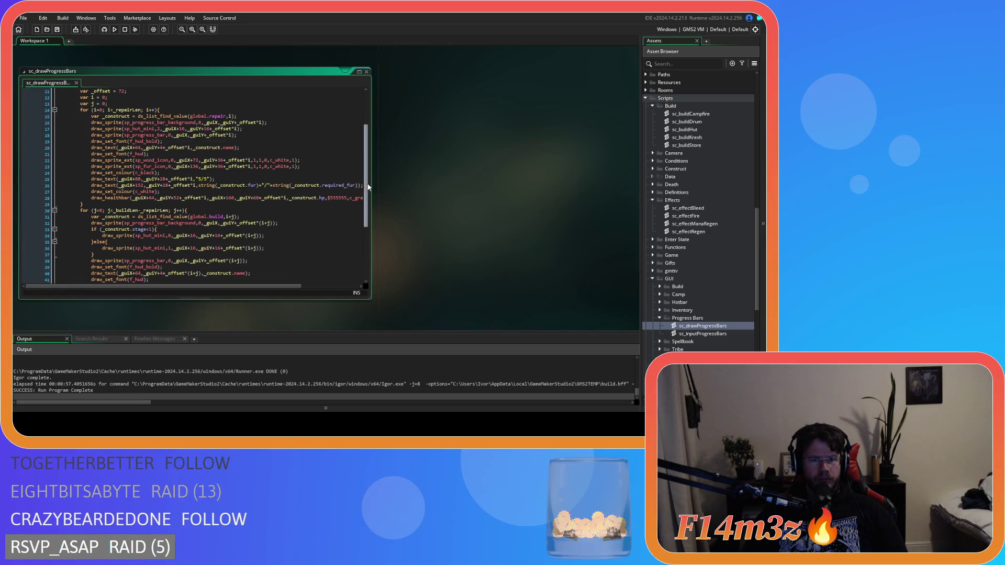
{"action": "scroll", "coordinate": [371, 230], "scroll_direction": "down", "scroll_amount": 5}
{"action": "scroll", "coordinate": [372, 235], "scroll_direction": "up", "scroll_amount": 7}
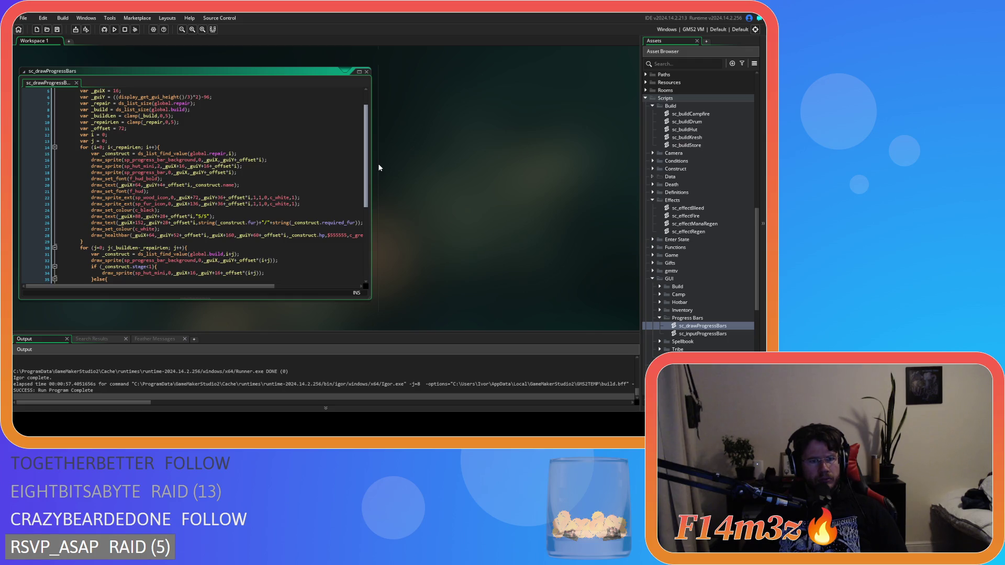
{"action": "scroll", "coordinate": [379, 178], "scroll_direction": "down", "scroll_amount": 3}
{"action": "scroll", "coordinate": [370, 168], "scroll_direction": "up", "scroll_amount": 3}
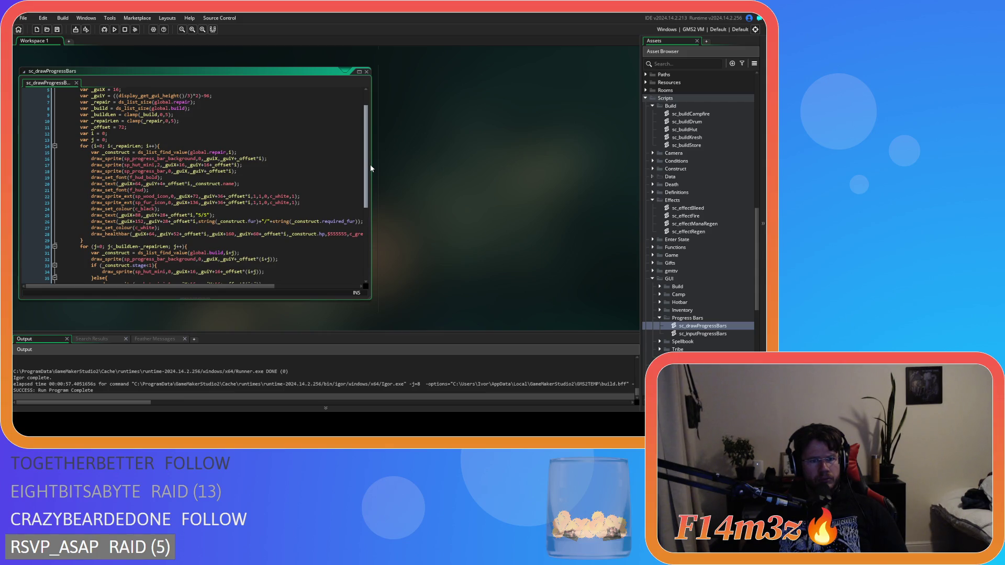
{"action": "scroll", "coordinate": [370, 168], "scroll_direction": "down", "scroll_amount": 5}
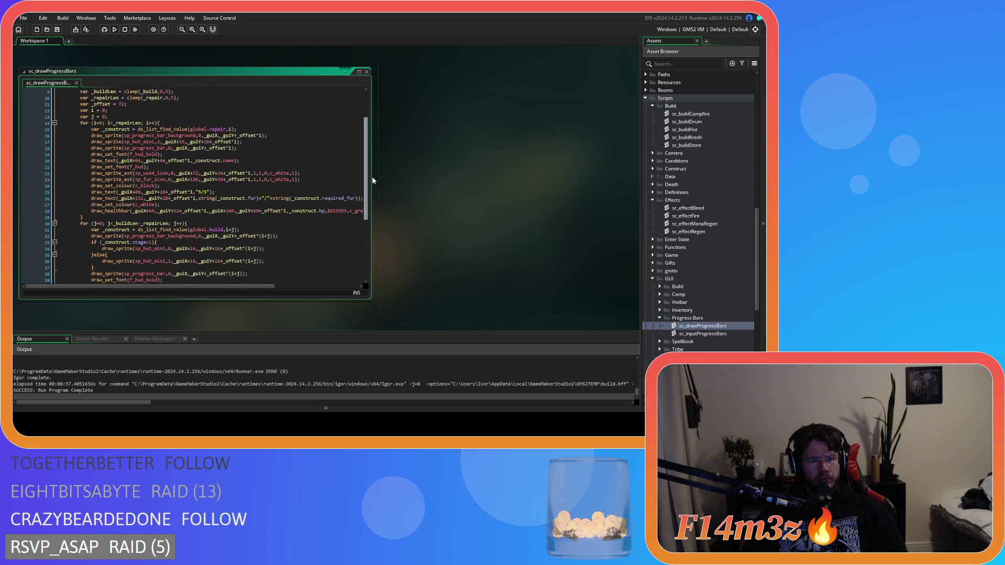
{"action": "scroll", "coordinate": [371, 167], "scroll_direction": "up", "scroll_amount": 5}
{"action": "scroll", "coordinate": [371, 167], "scroll_direction": "down", "scroll_amount": 3}
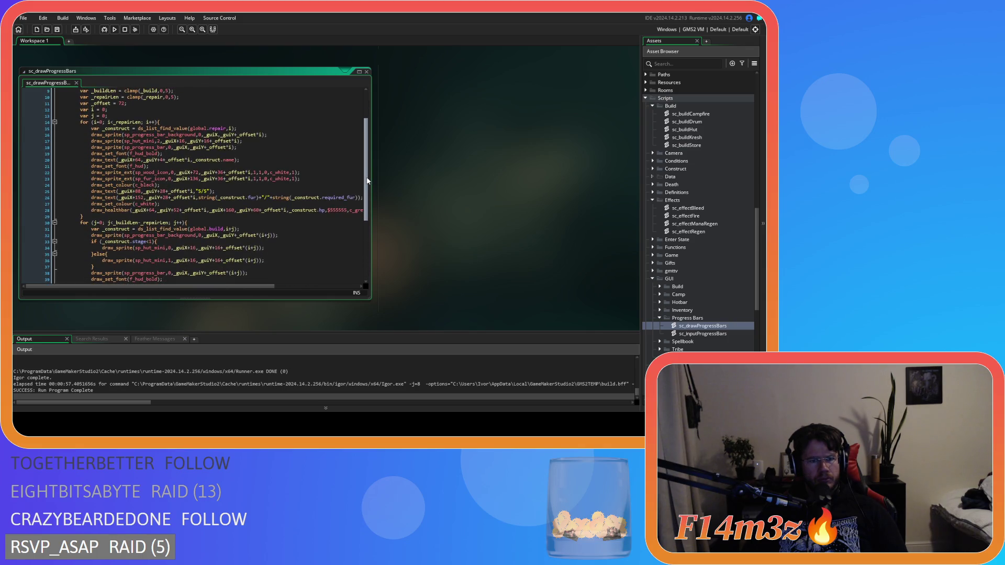
{"action": "scroll", "coordinate": [366, 179], "scroll_direction": "up", "scroll_amount": 1}
{"action": "scroll", "coordinate": [363, 174], "scroll_direction": "up", "scroll_amount": 3}
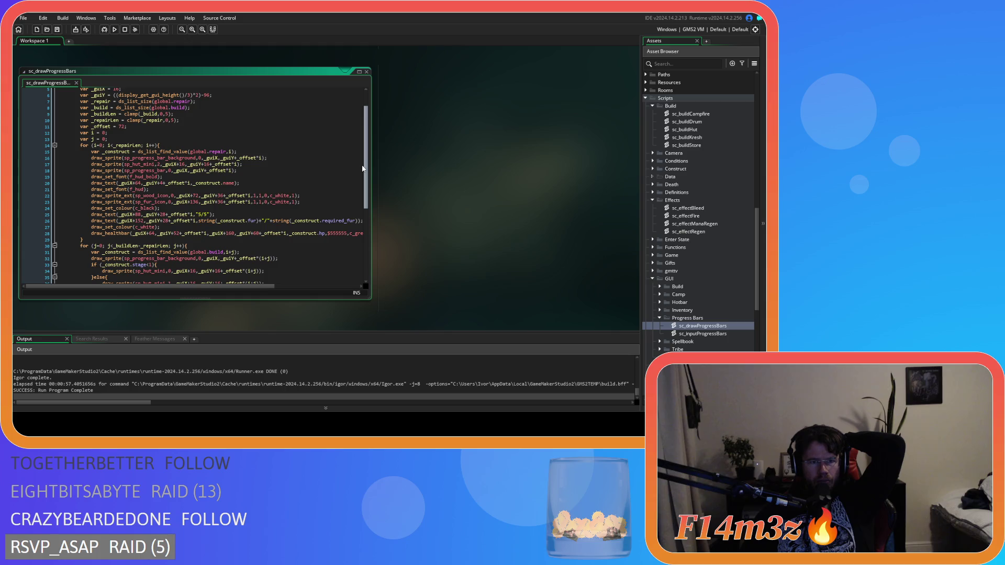
{"action": "scroll", "coordinate": [362, 168], "scroll_direction": "down", "scroll_amount": 1}
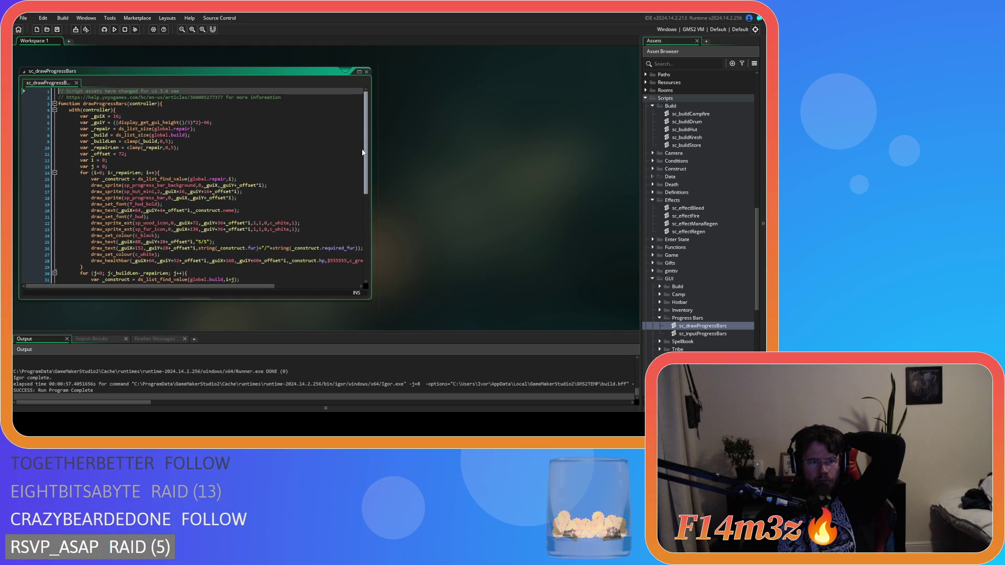
{"action": "scroll", "coordinate": [363, 171], "scroll_direction": "up", "scroll_amount": 2}
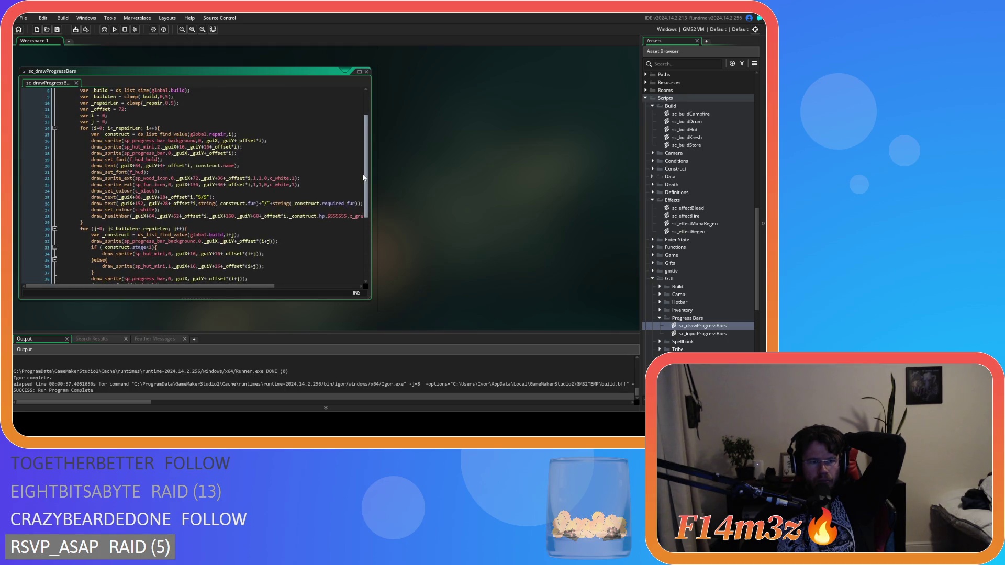
{"action": "scroll", "coordinate": [361, 157], "scroll_direction": "down", "scroll_amount": 2}
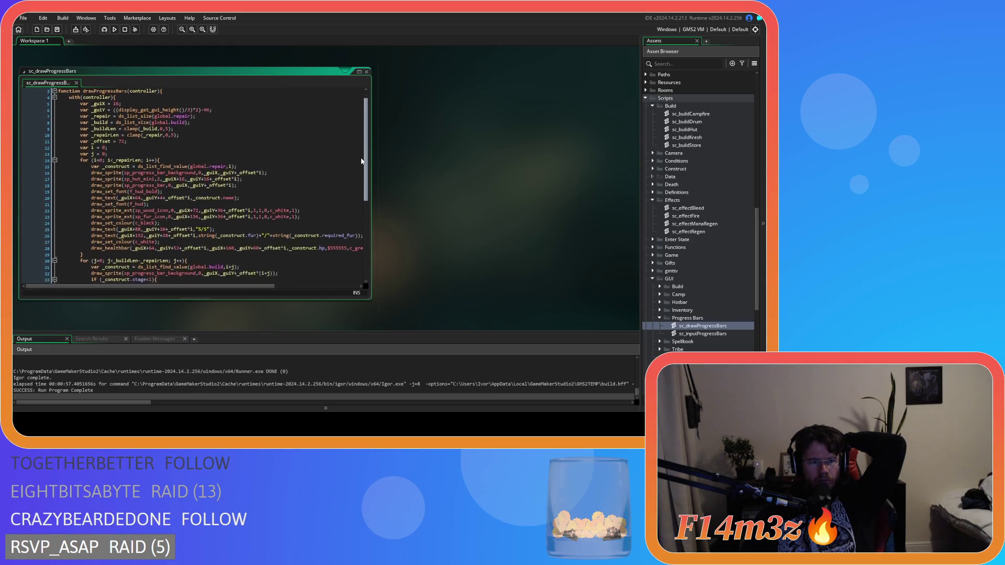
{"action": "left_click_drag", "start_coordinate": [364, 166], "coordinate": [365, 182]}
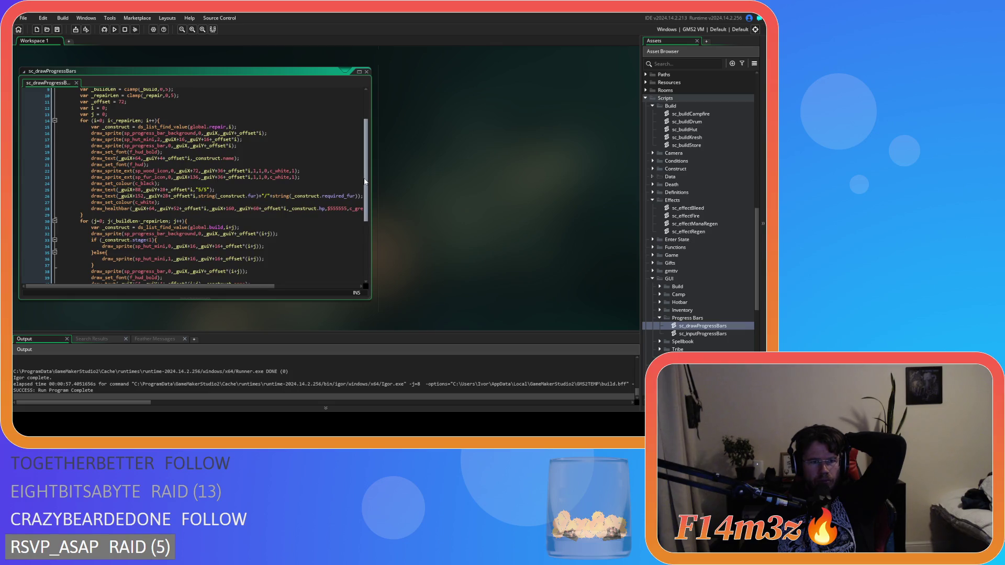
{"action": "left_click_drag", "start_coordinate": [364, 181], "coordinate": [360, 171]}
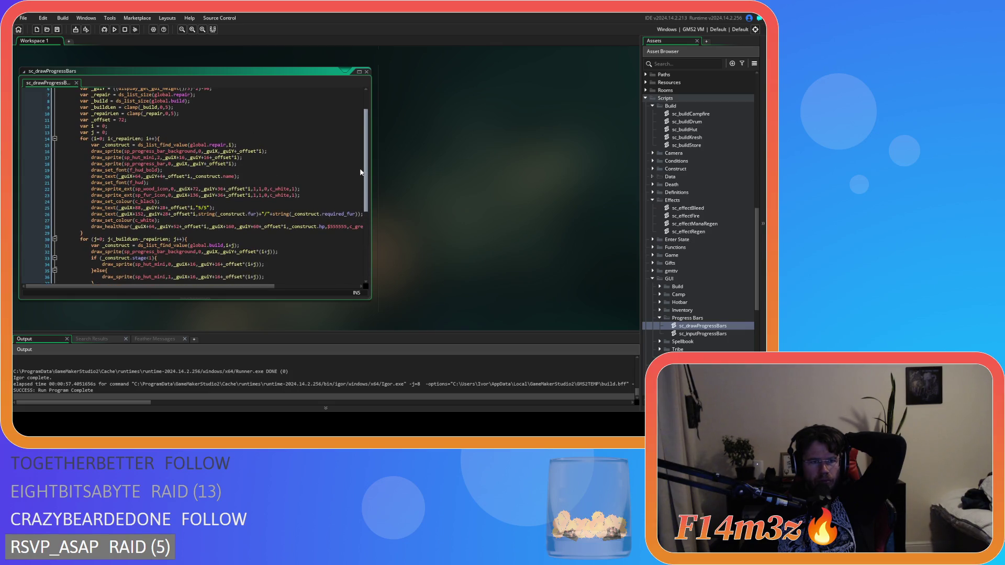
{"action": "scroll", "coordinate": [360, 171], "scroll_direction": "down", "scroll_amount": 7}
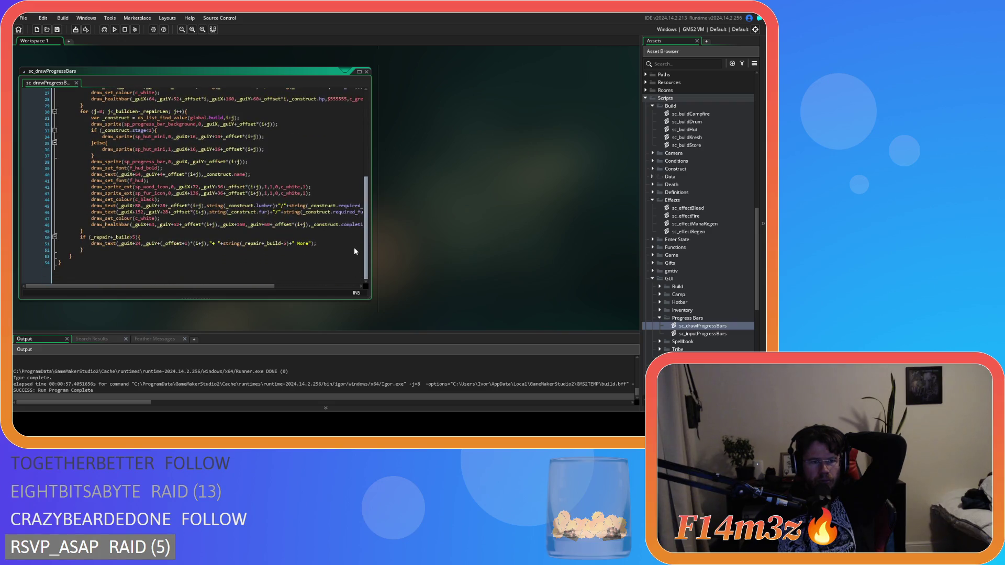
{"action": "scroll", "coordinate": [352, 233], "scroll_direction": "up", "scroll_amount": 6}
{"action": "scroll", "coordinate": [344, 168], "scroll_direction": "down", "scroll_amount": 4}
{"action": "scroll", "coordinate": [348, 224], "scroll_direction": "down", "scroll_amount": 2}
{"action": "scroll", "coordinate": [347, 233], "scroll_direction": "up", "scroll_amount": 5}
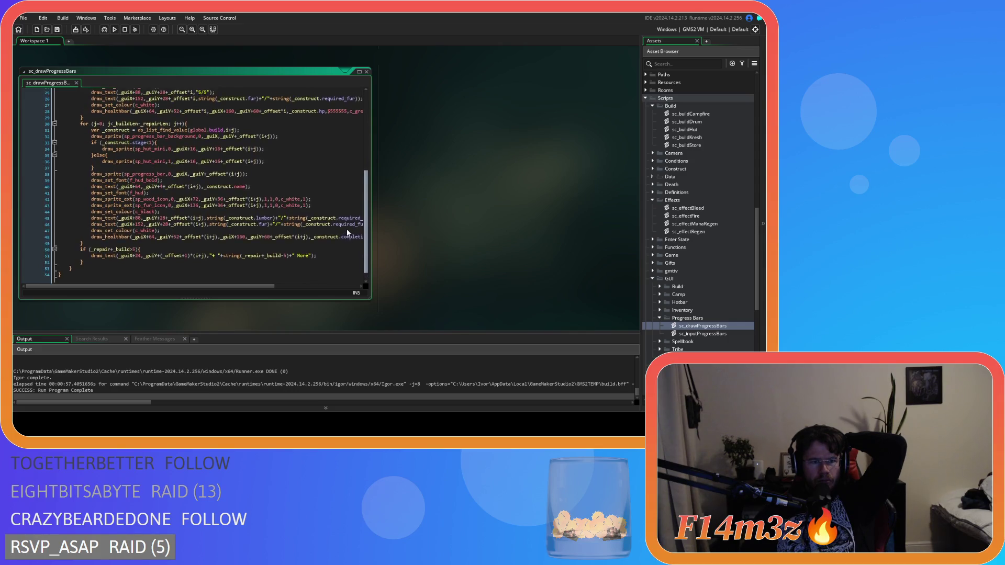
{"action": "scroll", "coordinate": [350, 184], "scroll_direction": "up", "scroll_amount": 3}
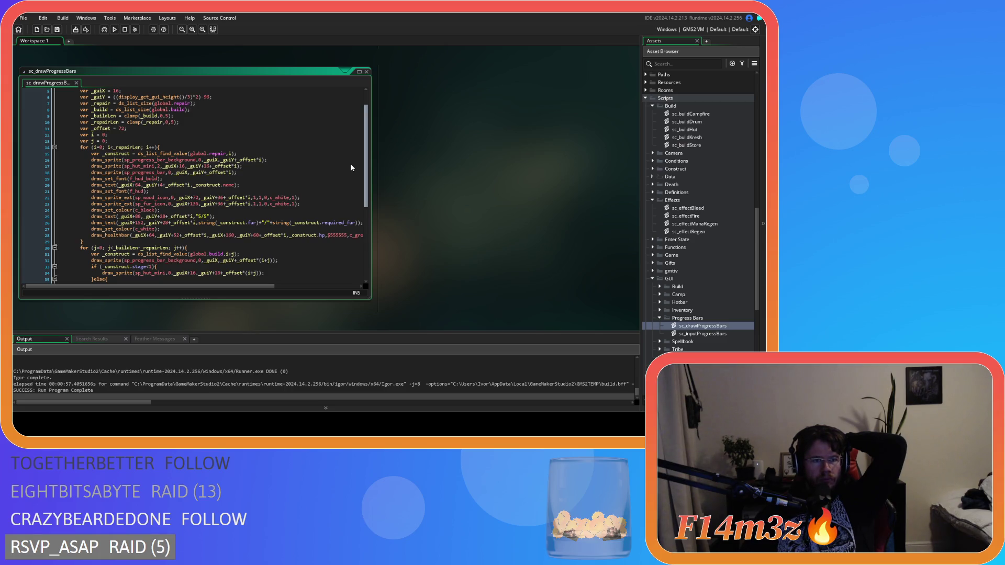
{"action": "scroll", "coordinate": [351, 167], "scroll_direction": "down", "scroll_amount": 1}
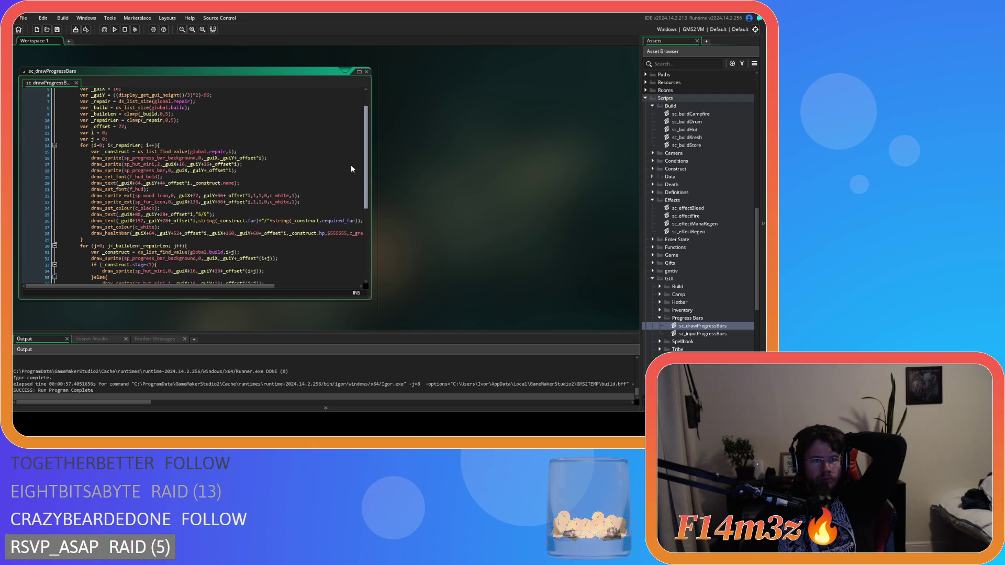
{"action": "scroll", "coordinate": [352, 178], "scroll_direction": "down", "scroll_amount": 5}
{"action": "scroll", "coordinate": [348, 238], "scroll_direction": "up", "scroll_amount": 5}
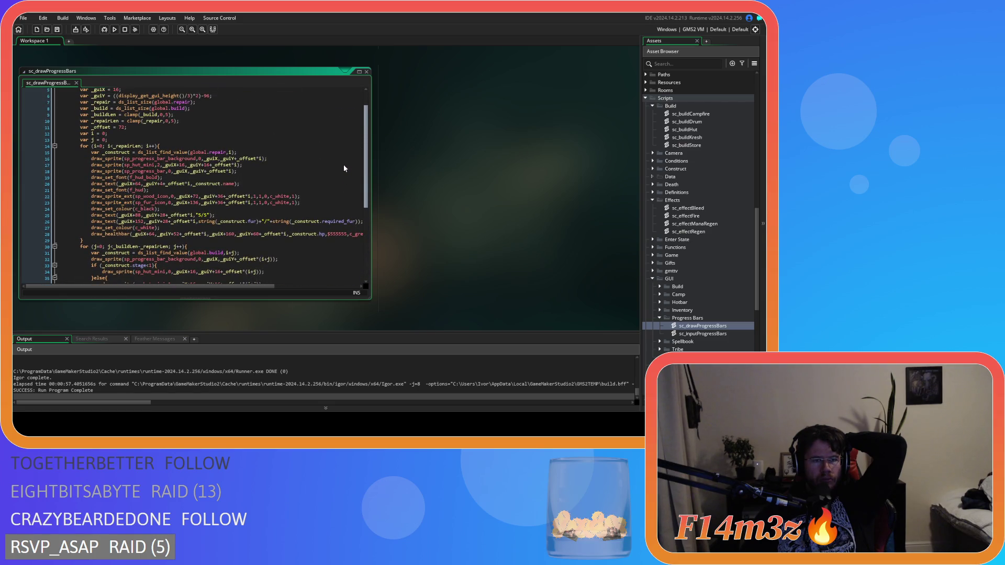
{"action": "scroll", "coordinate": [344, 168], "scroll_direction": "down", "scroll_amount": 1}
{"action": "scroll", "coordinate": [345, 178], "scroll_direction": "down", "scroll_amount": 1}
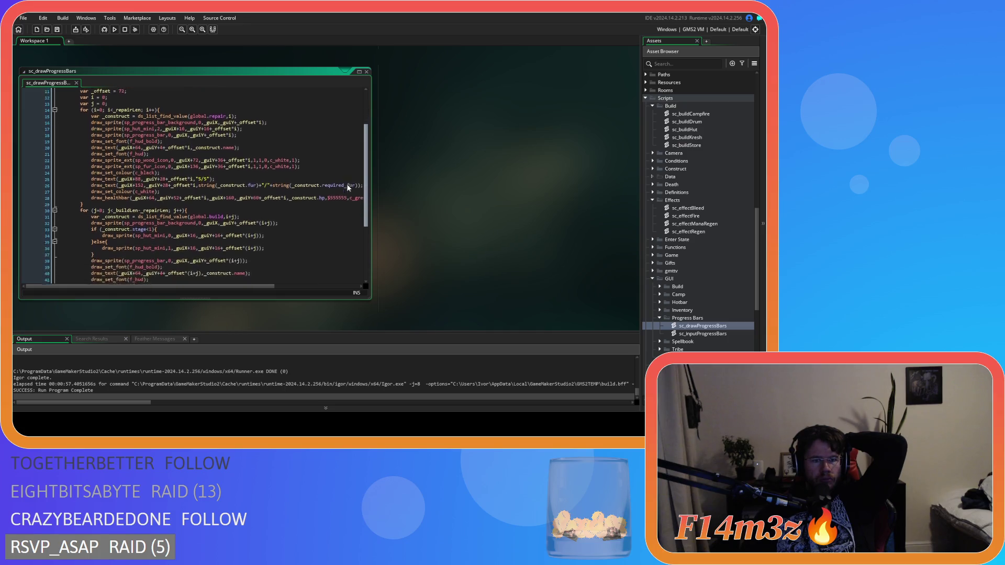
{"action": "scroll", "coordinate": [345, 209], "scroll_direction": "down", "scroll_amount": 1}
{"action": "scroll", "coordinate": [345, 213], "scroll_direction": "down", "scroll_amount": 1}
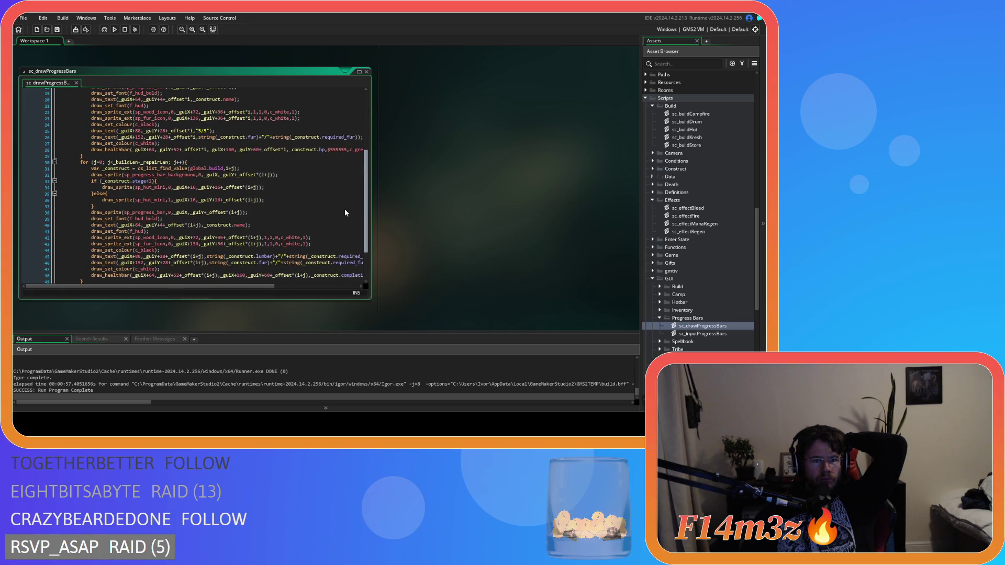
{"action": "scroll", "coordinate": [344, 210], "scroll_direction": "up", "scroll_amount": 4}
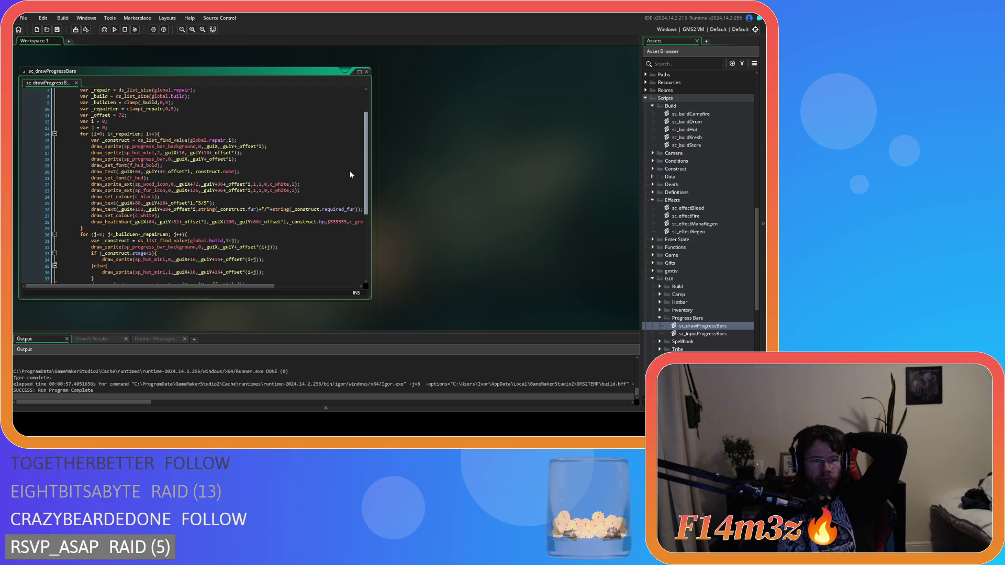
{"action": "scroll", "coordinate": [350, 171], "scroll_direction": "down", "scroll_amount": 1}
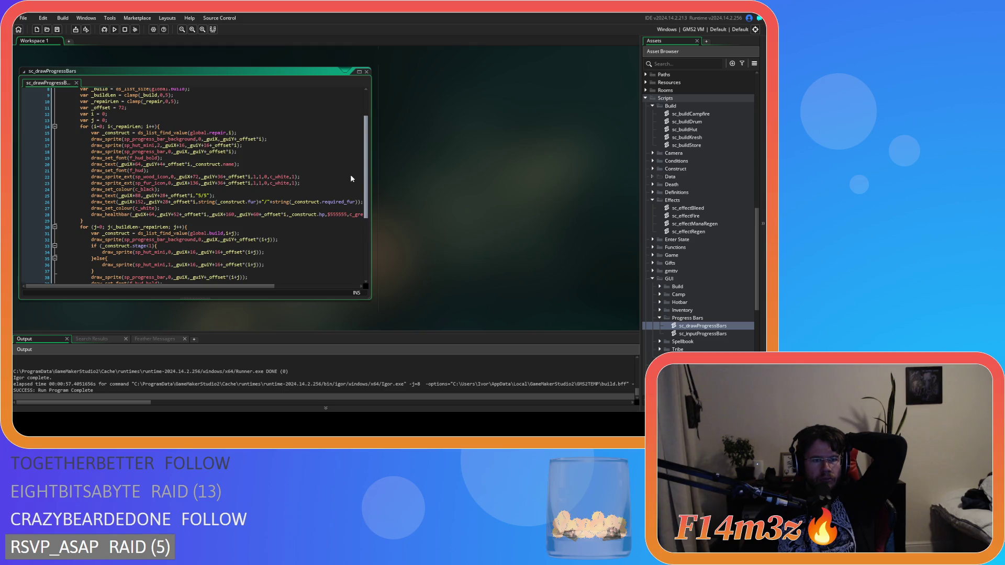
{"action": "scroll", "coordinate": [351, 176], "scroll_direction": "up", "scroll_amount": 1}
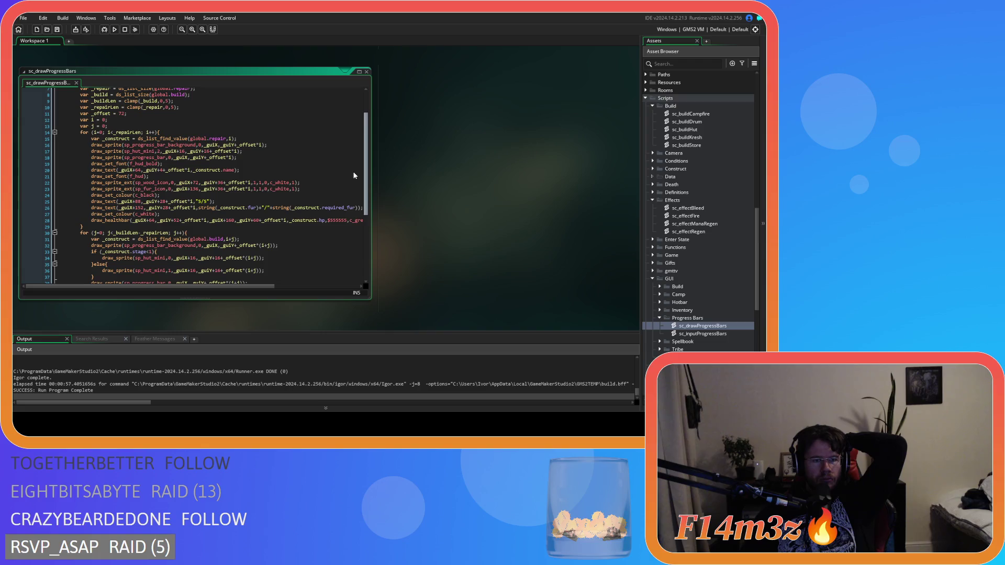
{"action": "scroll", "coordinate": [353, 173], "scroll_direction": "up", "scroll_amount": 3}
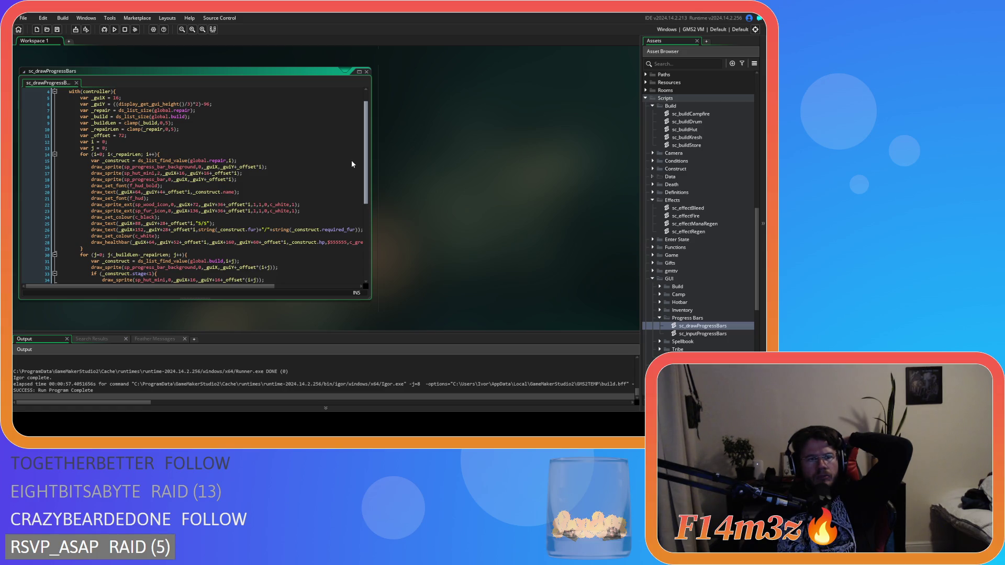
{"action": "scroll", "coordinate": [352, 163], "scroll_direction": "down", "scroll_amount": 4}
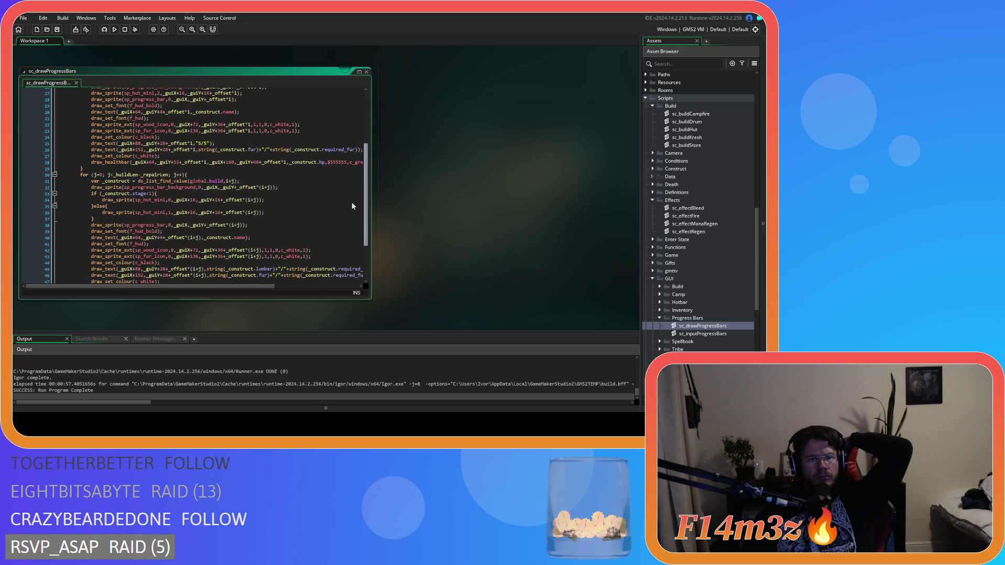
{"action": "scroll", "coordinate": [352, 204], "scroll_direction": "up", "scroll_amount": 1}
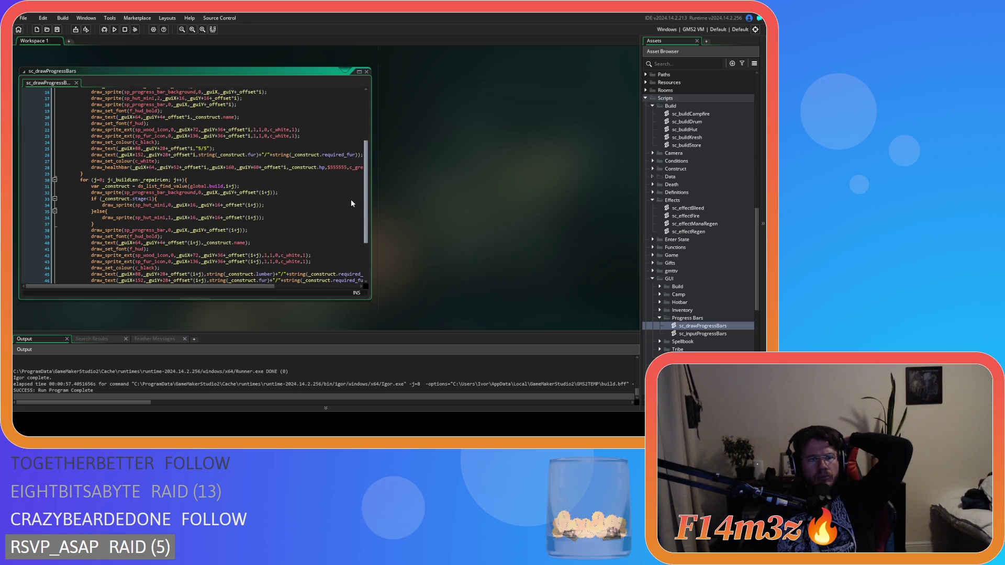
{"action": "scroll", "coordinate": [350, 203], "scroll_direction": "up", "scroll_amount": 1}
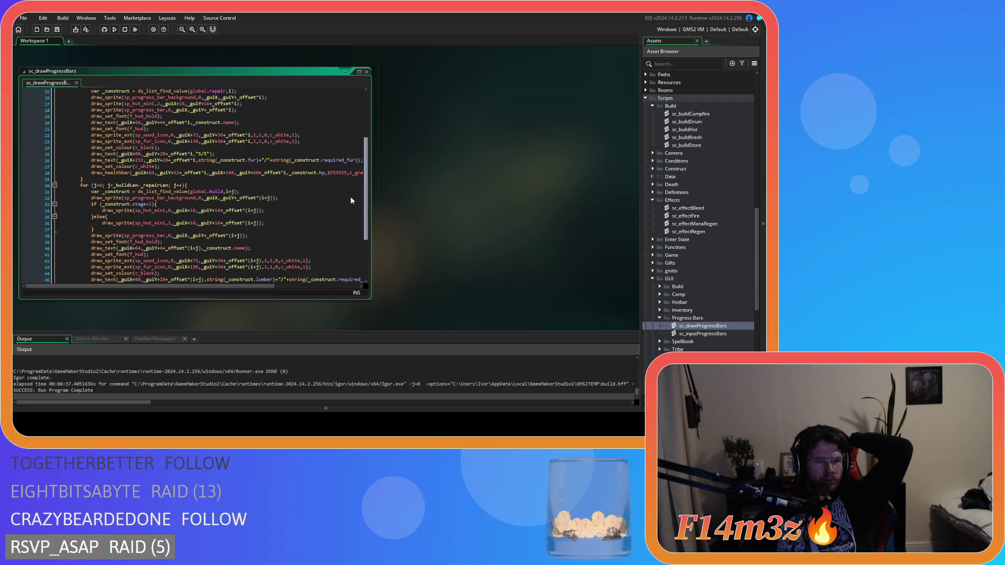
{"action": "scroll", "coordinate": [350, 196], "scroll_direction": "up", "scroll_amount": 2}
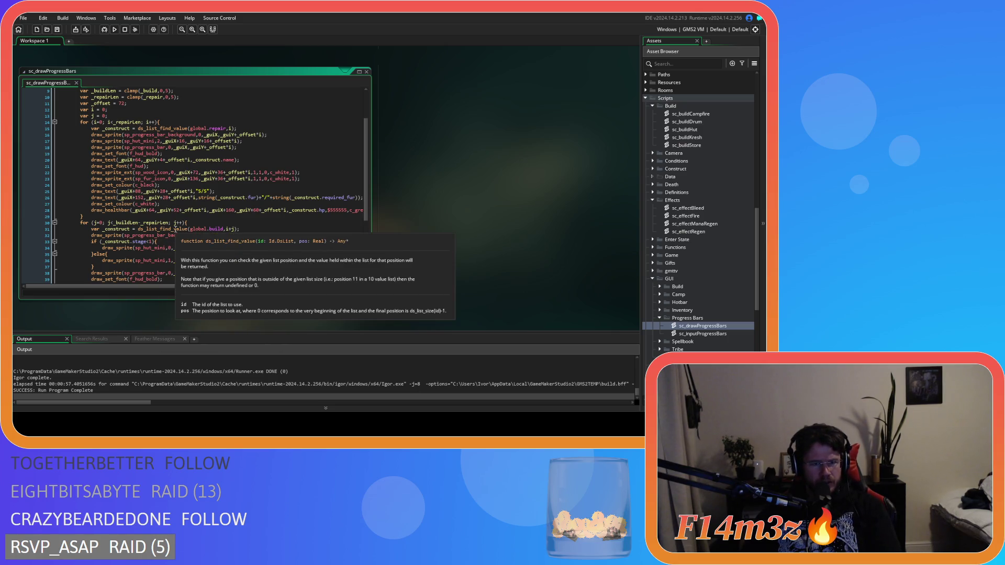
- Change ds_list_find_value(global.build,i+j) to index j on line 31, save, and run with F5
{"action": "left_click", "coordinate": [227, 229]}
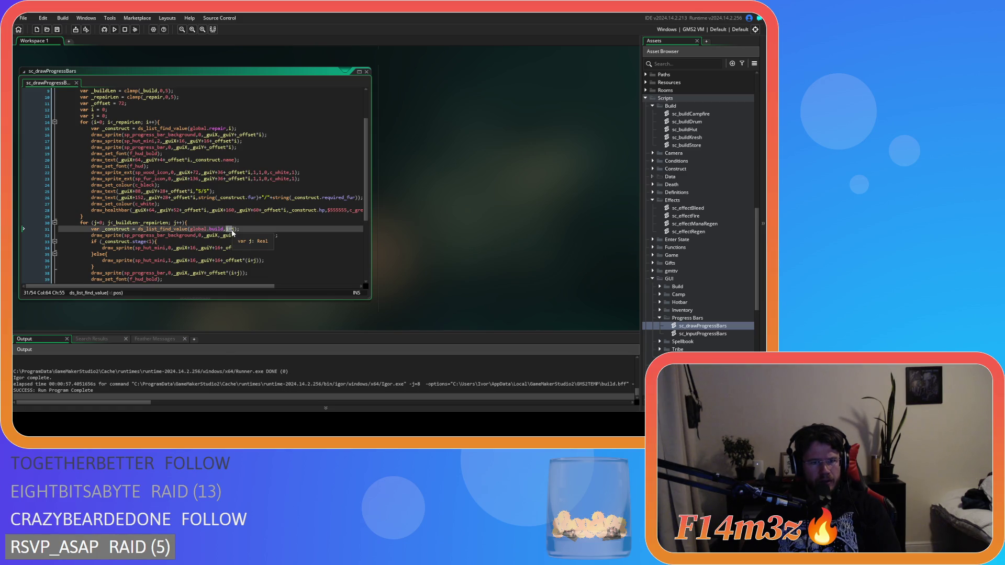
{"action": "key", "text": "BackSpace"}
{"action": "left_click", "coordinate": [280, 229]}
{"action": "key", "text": "ctrl+s"}
{"action": "key", "text": "F5"}
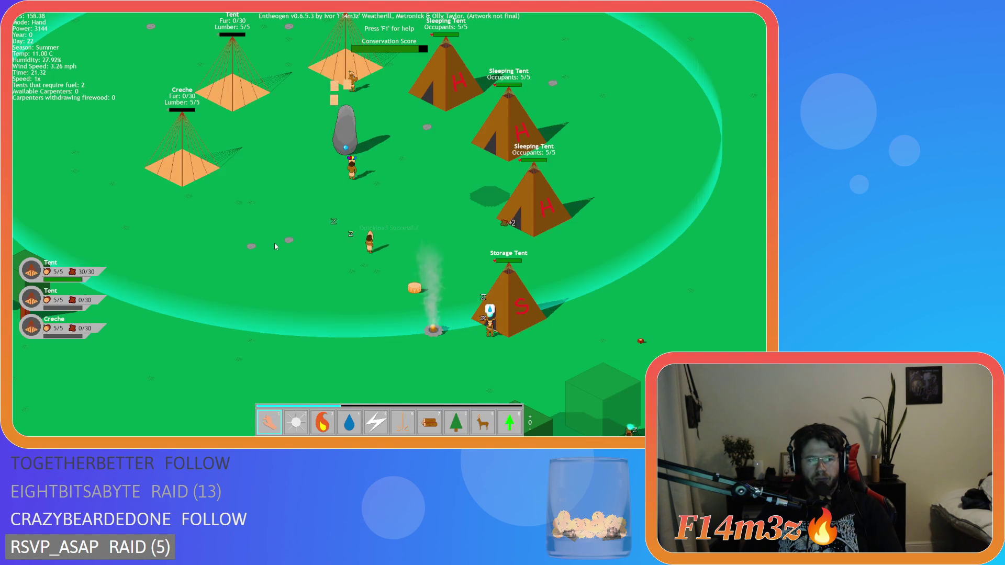
- Pan the camp and carry two villagers toward the Tent and Creche with the Hand tool
{"action": "key", "text": "Left"}
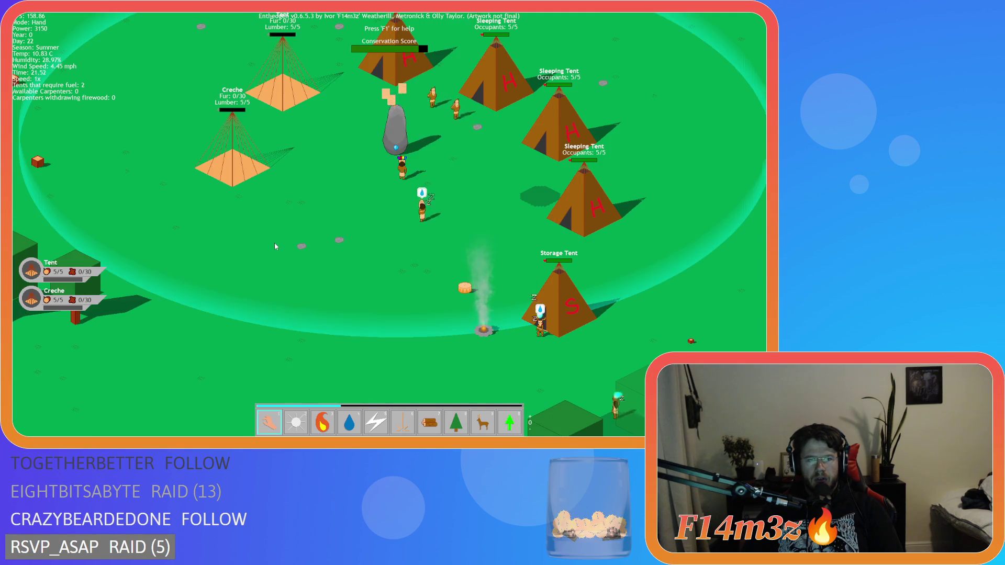
{"action": "key", "text": "Right"}
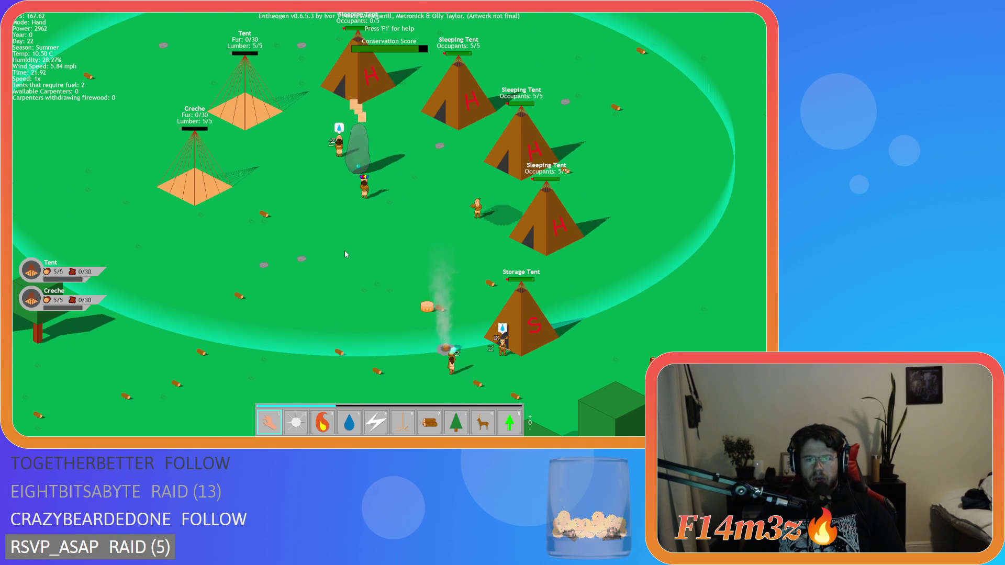
{"action": "key", "text": "Down"}
{"action": "key", "text": "Up"}
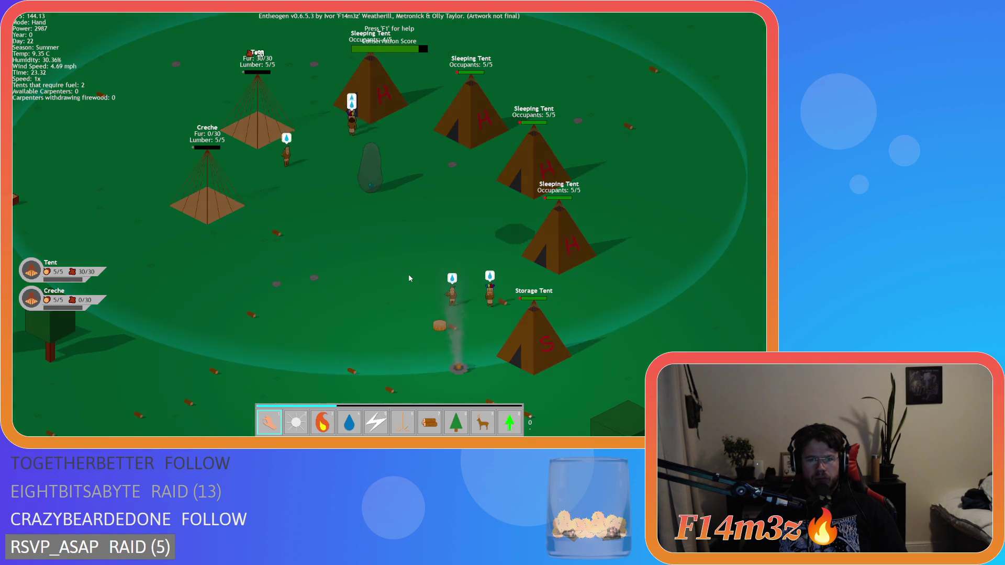
{"action": "mouse_move", "coordinate": [343, 204]}
{"action": "left_mouse_down"}
{"action": "mouse_move", "coordinate": [450, 272]}
{"action": "mouse_move", "coordinate": [478, 310]}
{"action": "left_mouse_up"}
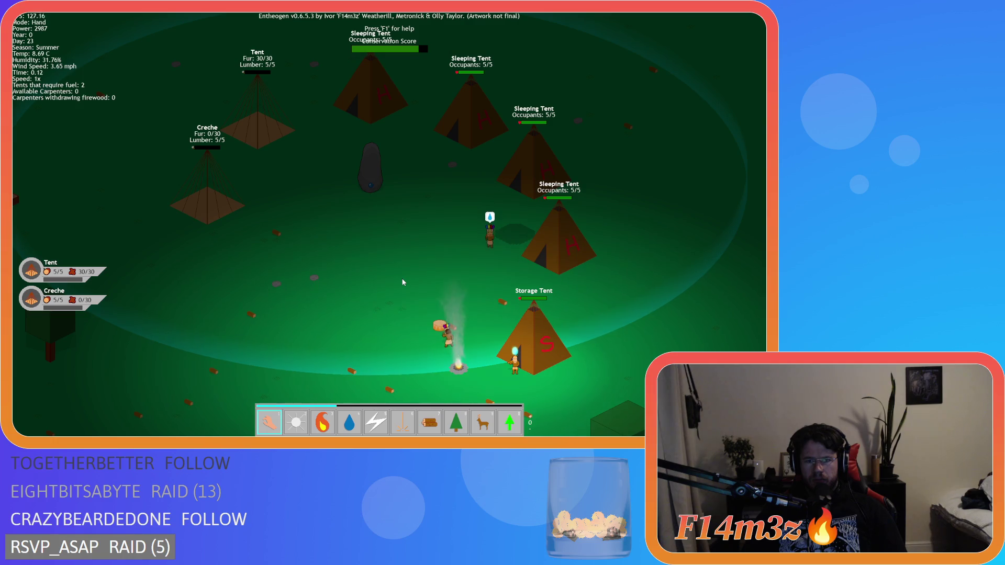
{"action": "left_click_drag", "start_coordinate": [479, 347], "coordinate": [291, 163]}
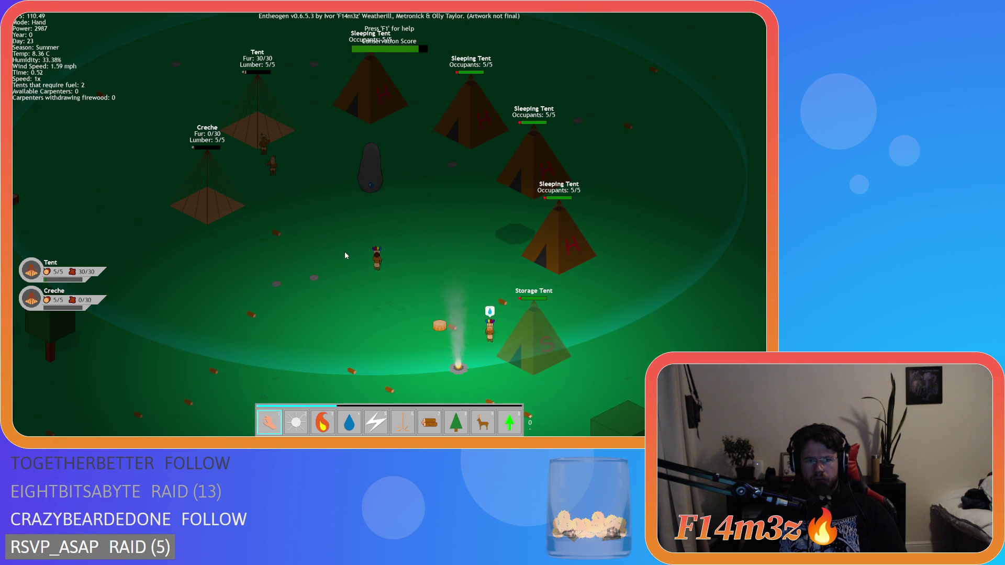
{"action": "key", "text": "w"}
{"action": "key", "text": "d"}
{"action": "key", "text": "s"}
{"action": "key", "text": "a"}
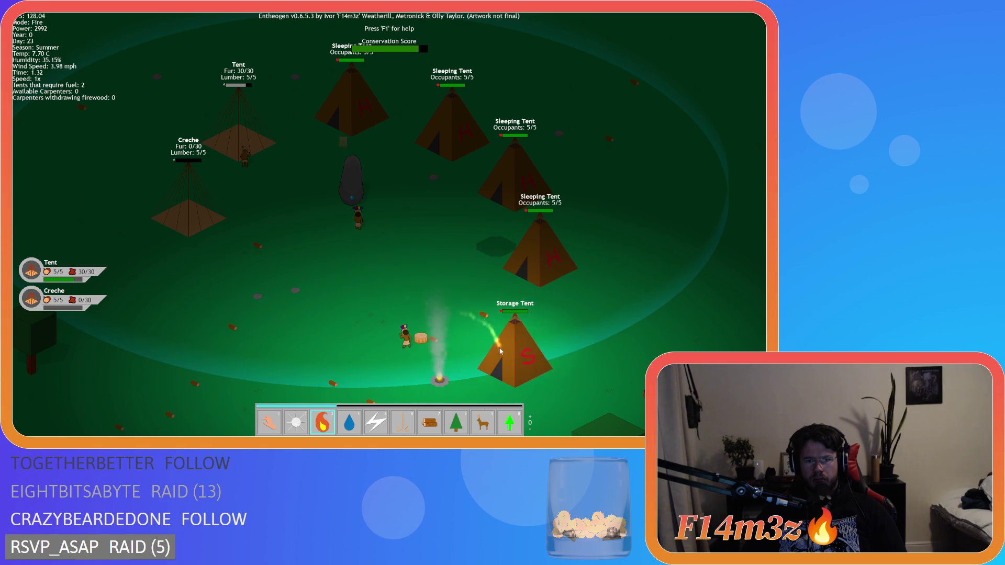
- Set the Storage Tent on fire with the Fire power, then pan around the camp while it burns
{"action": "key", "text": "3"}
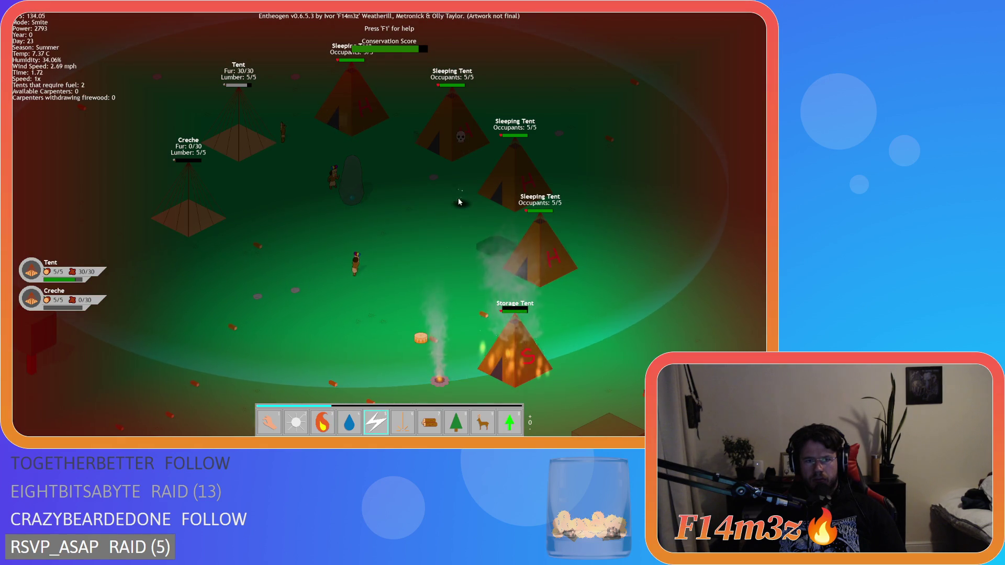
{"action": "key", "text": "1"}
{"action": "key", "text": "w"}
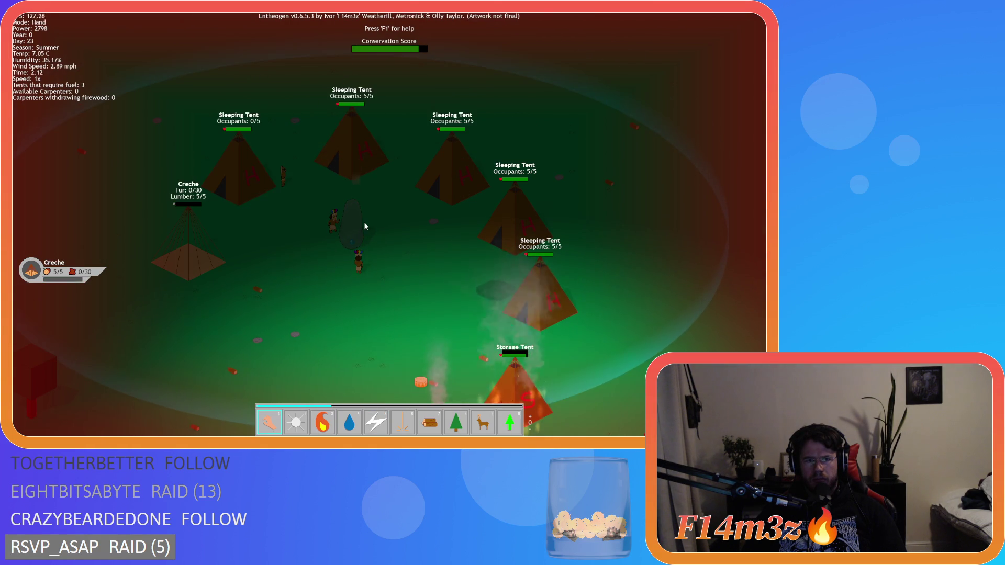
{"action": "key", "text": "d"}
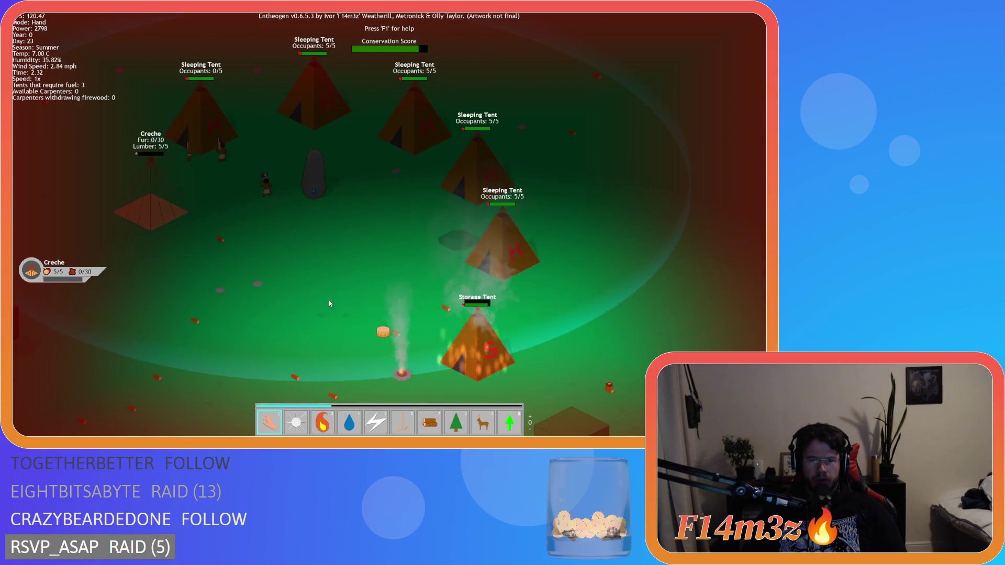
{"action": "key", "text": "s"}
{"action": "key", "text": "a"}
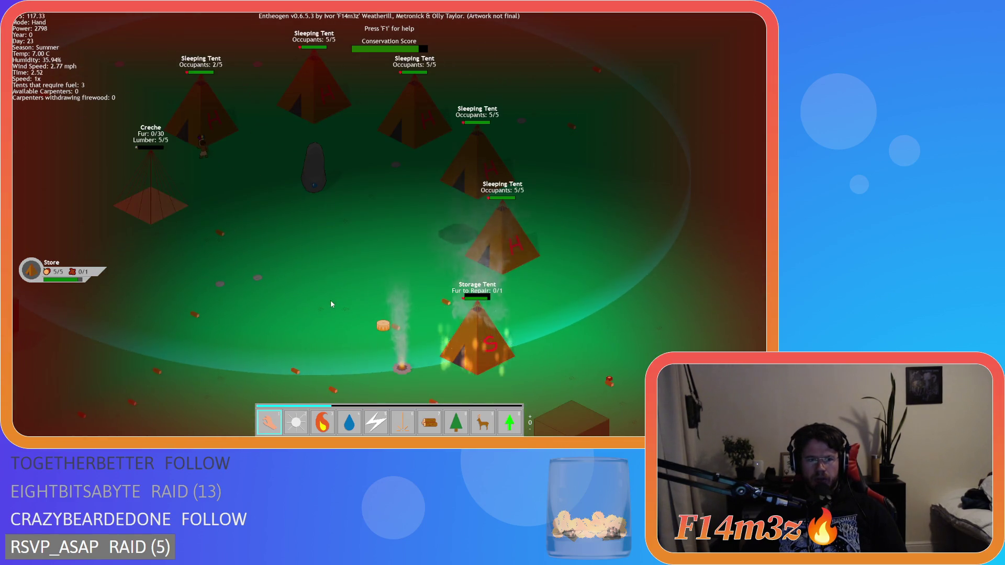
{"action": "key", "text": "a"}
{"action": "key", "text": "d"}
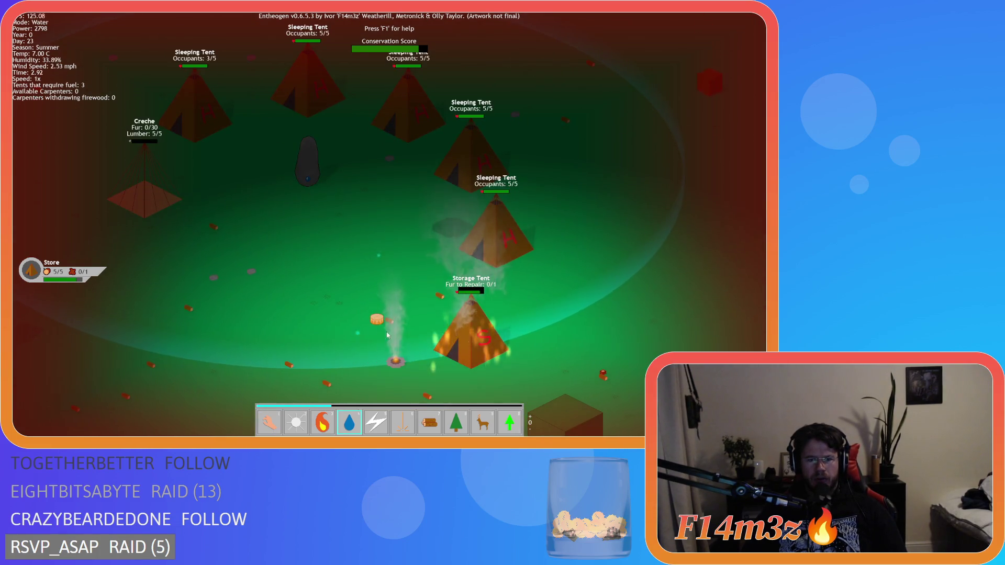
- Douse the burning Storage Tent with Water, return to the Hand power, and request to quit
{"action": "key", "text": "4"}
{"action": "left_click", "coordinate": [394, 347]}
{"action": "key", "text": "w"}
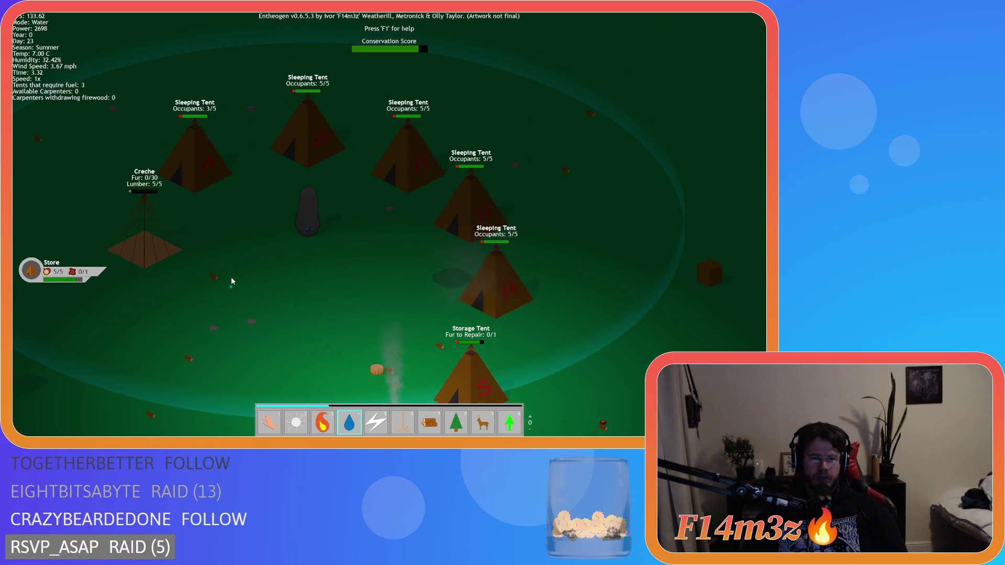
{"action": "key", "text": "a"}
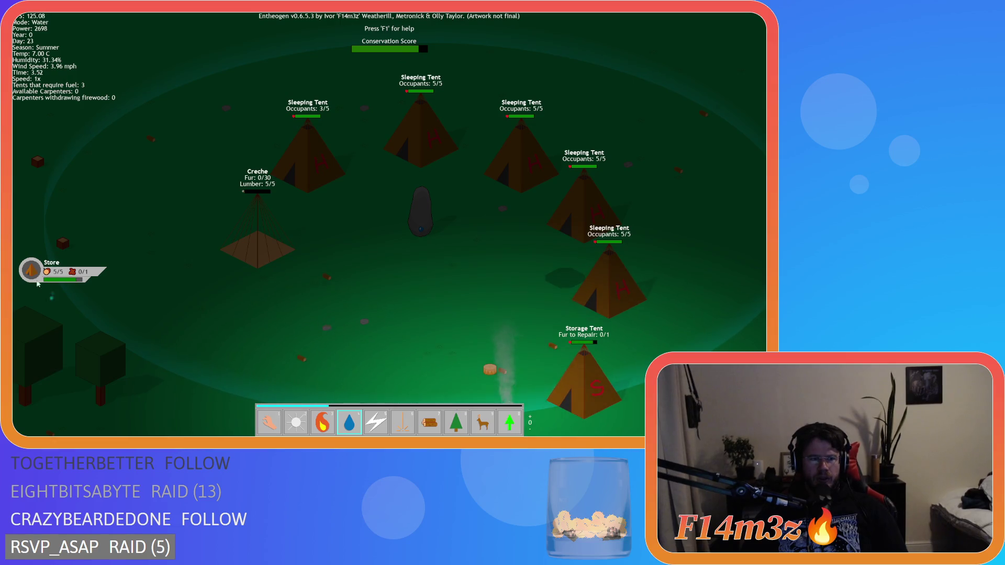
{"action": "key", "text": "d"}
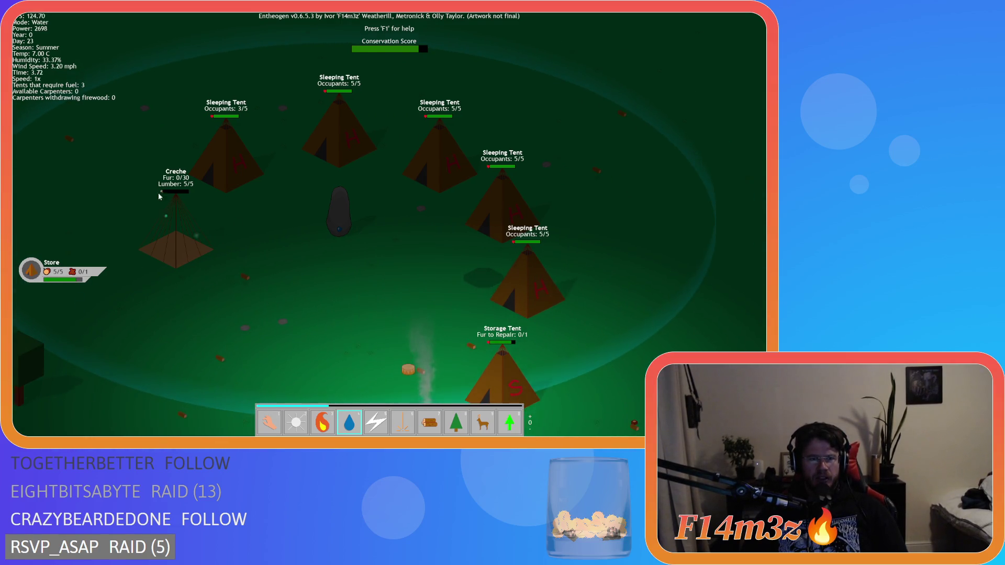
{"action": "key", "text": "d"}
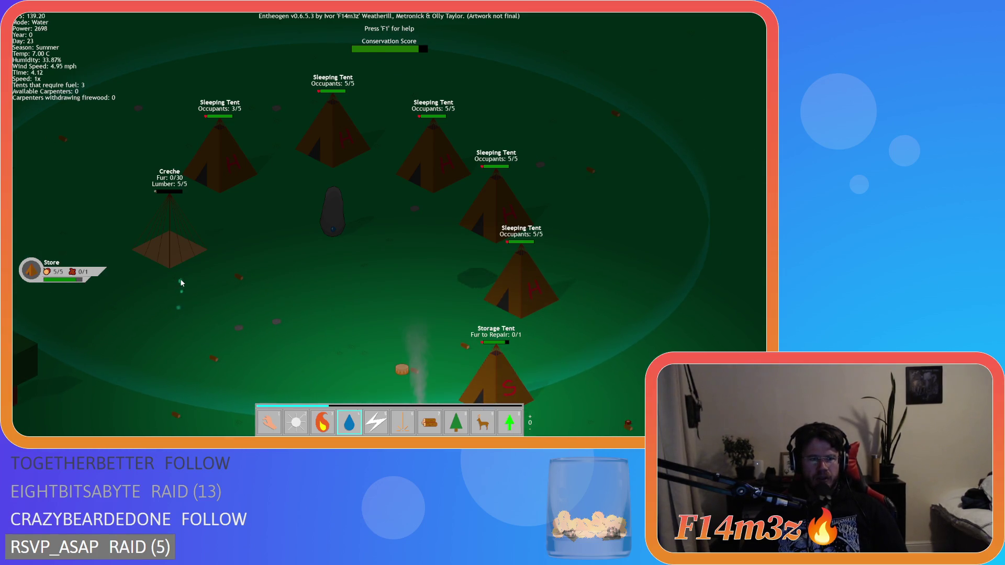
{"action": "key", "text": "1"}
{"action": "key", "text": "Escape"}
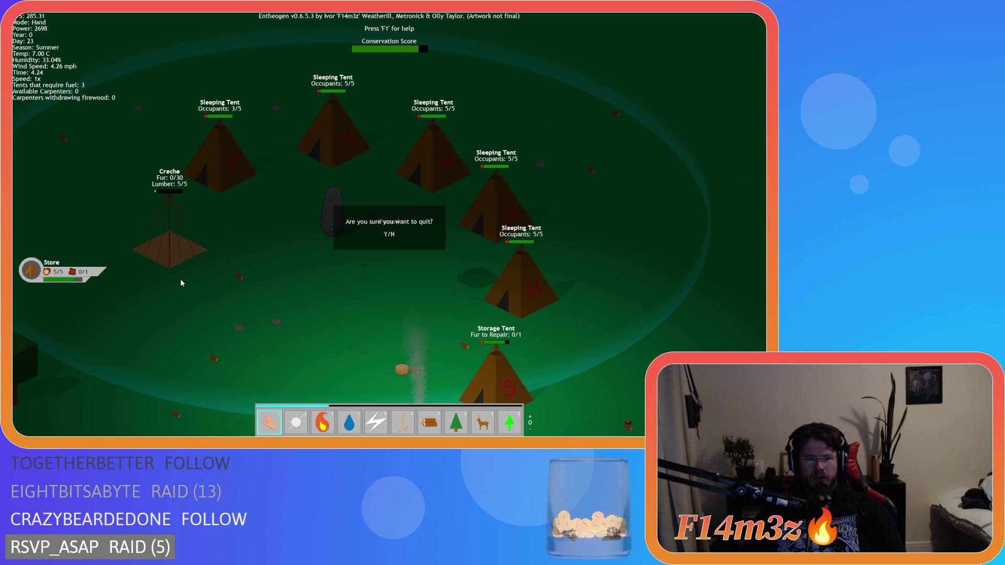
- Confirm quitting Entheogen and review the build loop's global.build lookup with index j on lines 30–31
{"action": "key", "text": "Return"}
{"action": "left_click", "coordinate": [253, 223]}
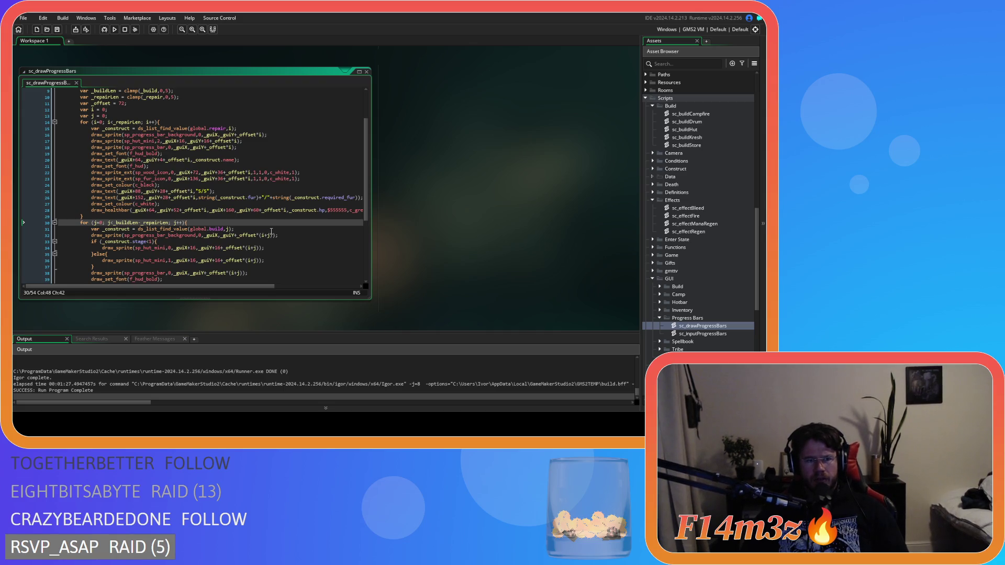
{"action": "left_click", "coordinate": [271, 231]}
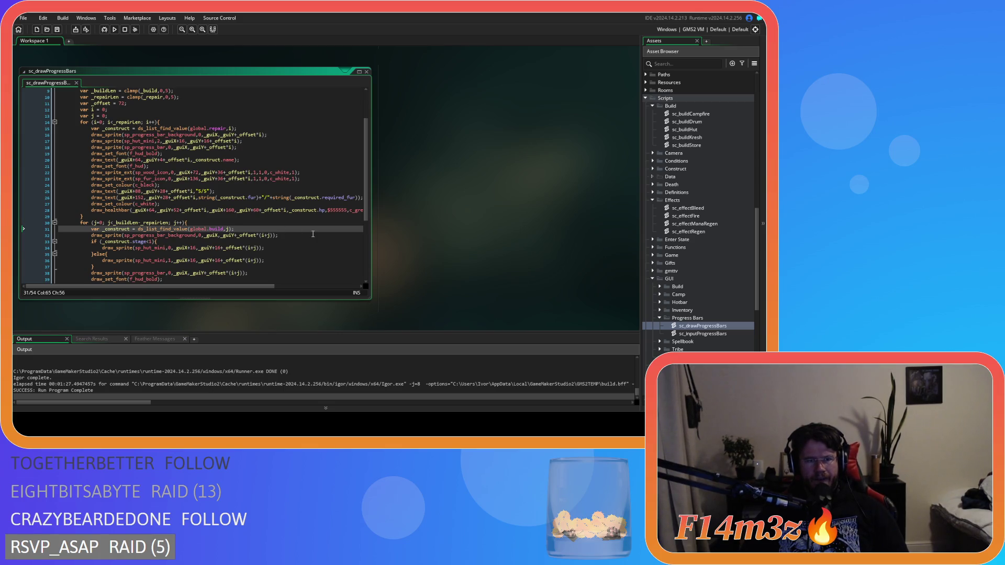
{"action": "scroll", "coordinate": [313, 234], "scroll_direction": "down", "scroll_amount": 3}
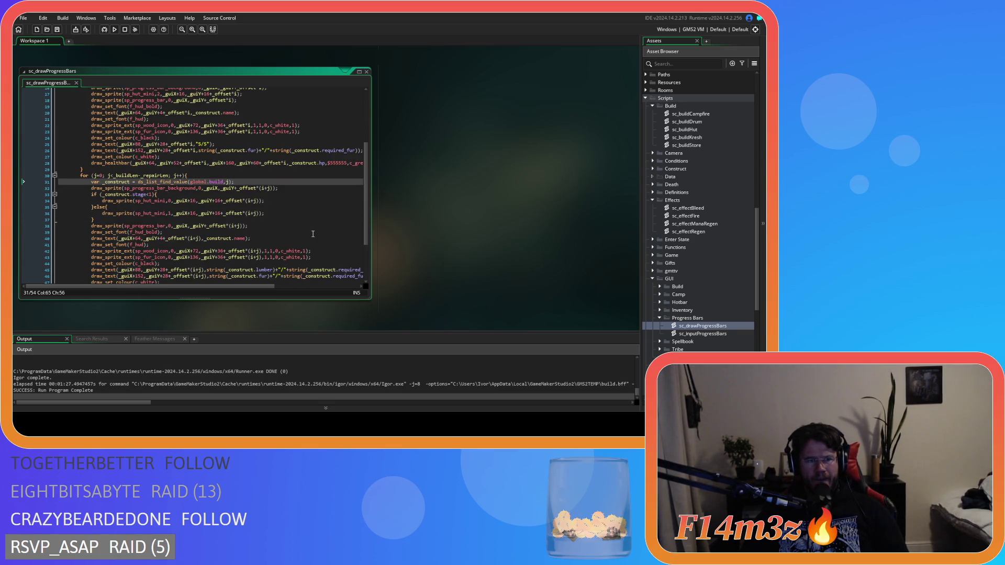